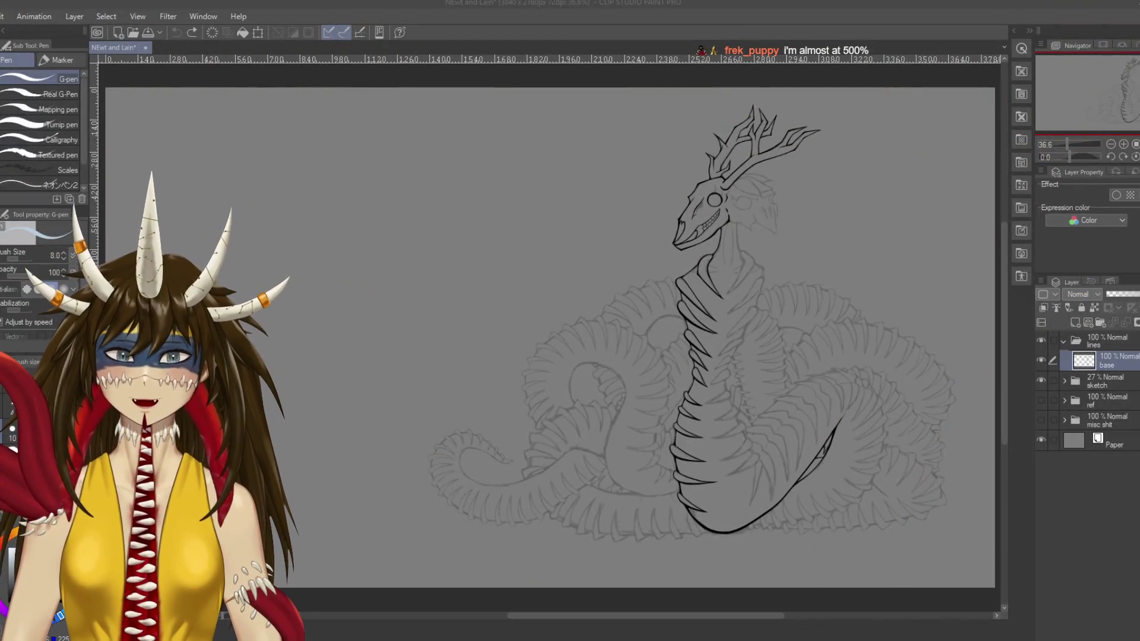
Step: Undo the latest ink stroke on the serpent and zoom in on the neck
click(501, 272)
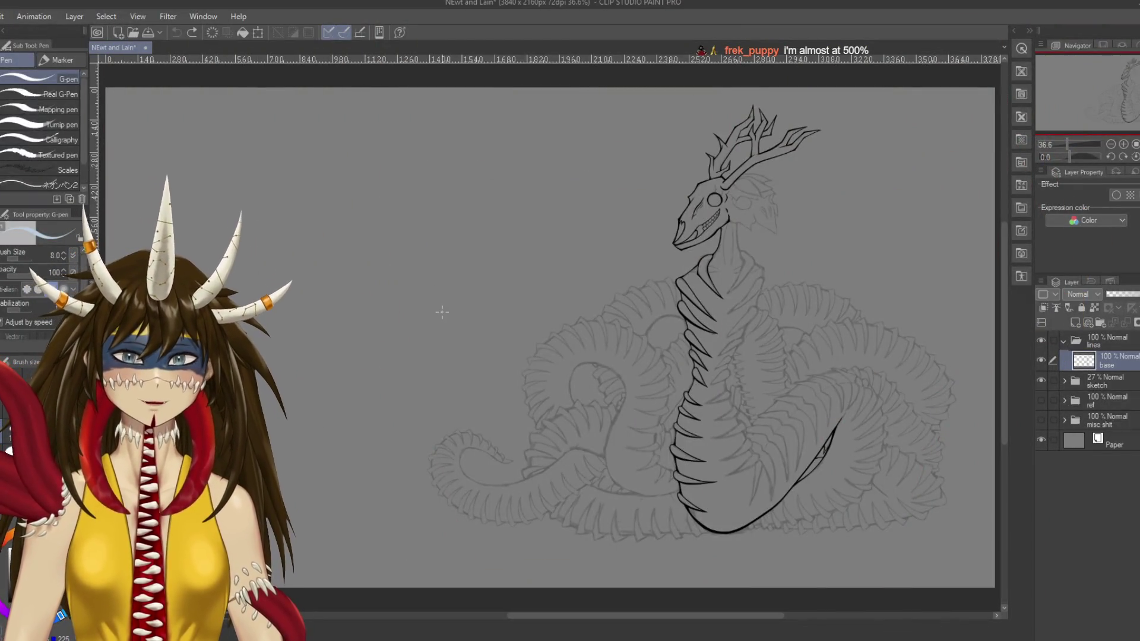
key(ctrl+z)
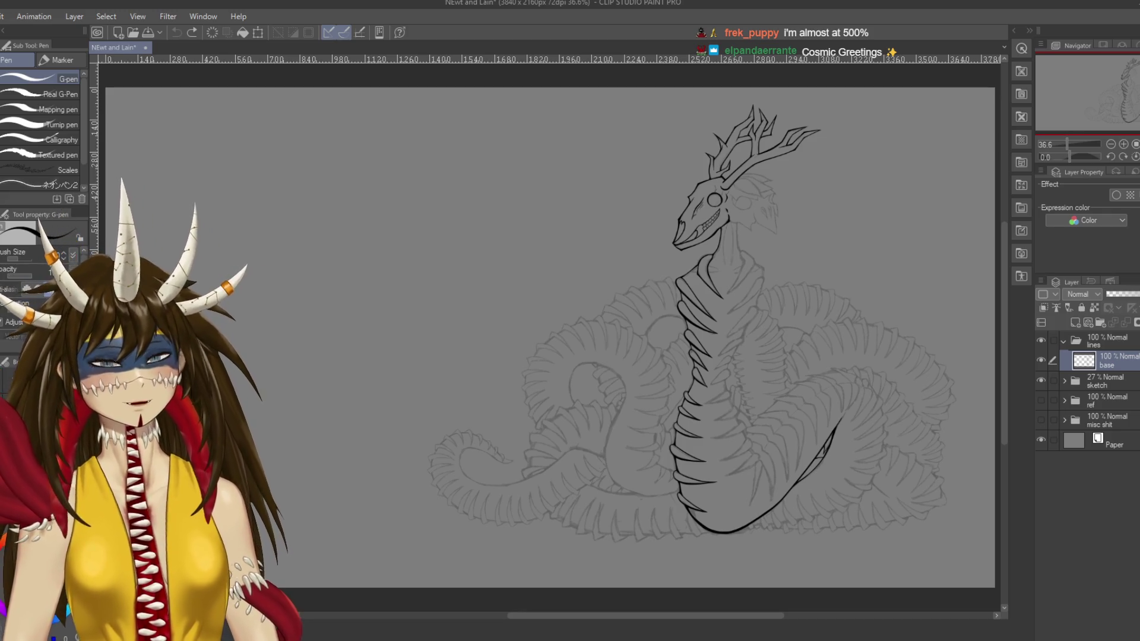
scroll(713, 356, up, 3)
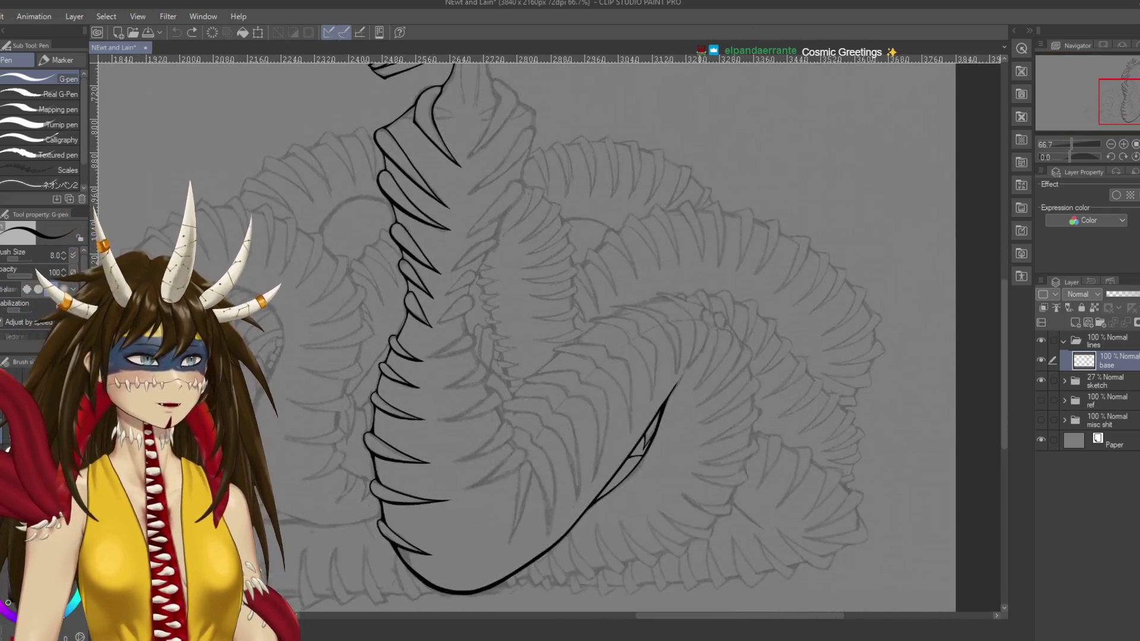
Step: Zoom in on the coiled body and try strokes at the inner line's tip, undoing misfires
drag(570, 357, 499, 217)
scroll(594, 344, up, 2)
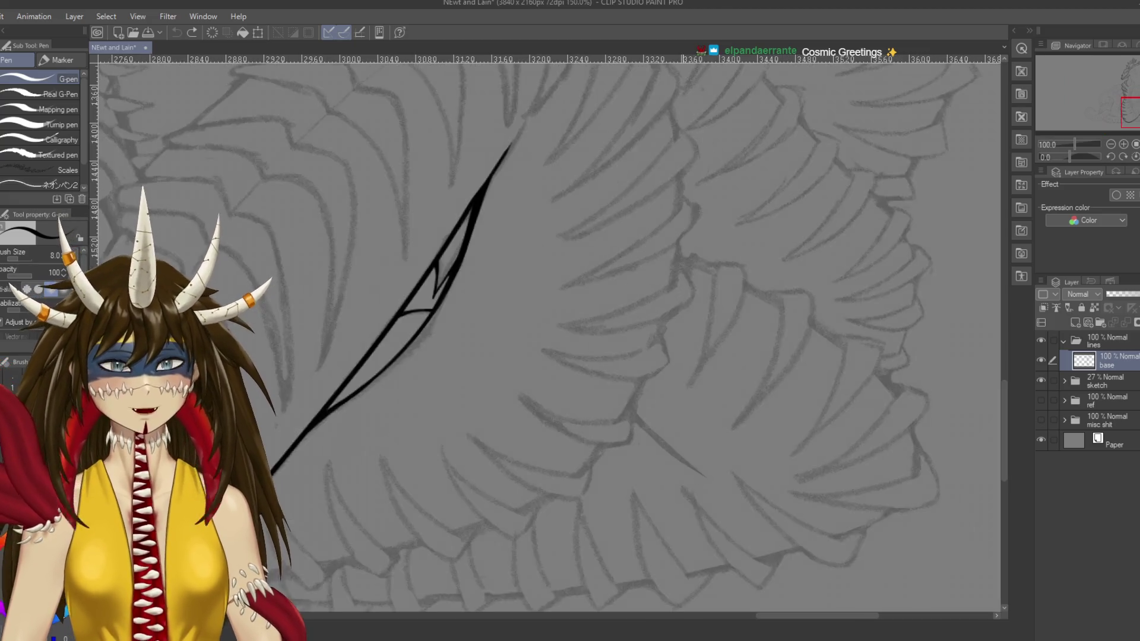
scroll(586, 167, up, 1)
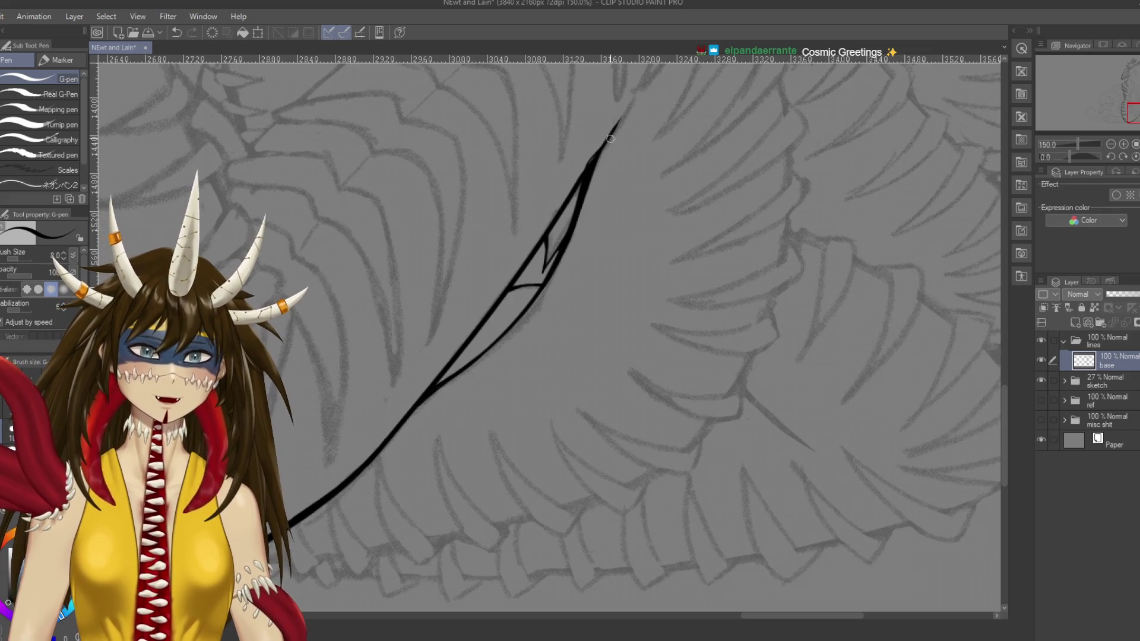
drag(594, 159, 644, 120)
key(ctrl+z)
key(ctrl+z)
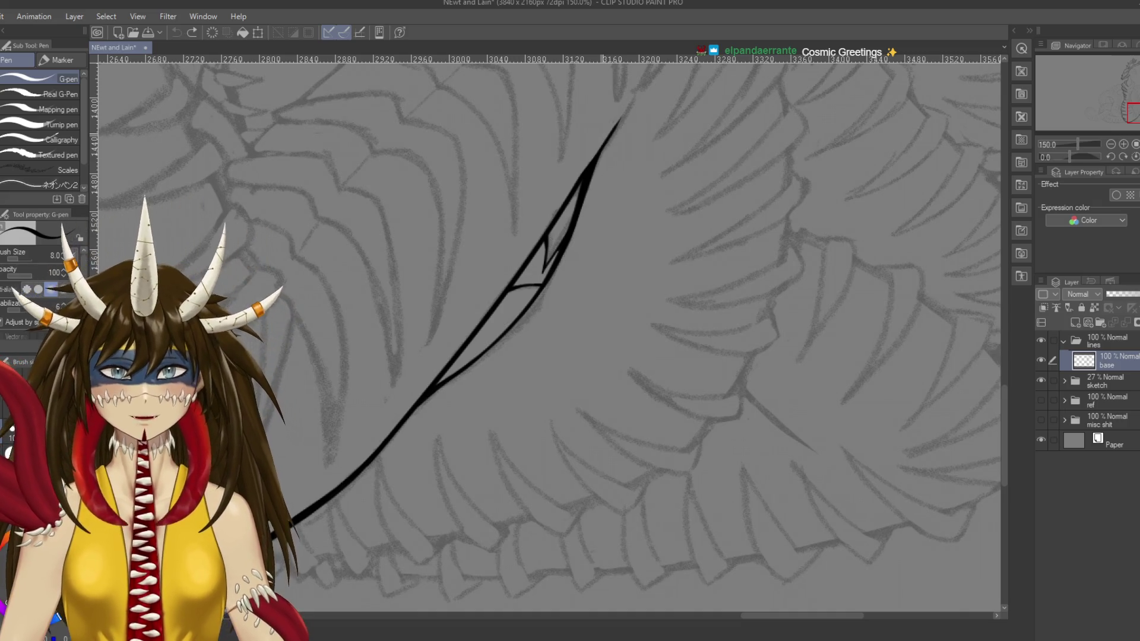
key(ctrl+minus)
key(ctrl+minus)
key(ctrl+minus)
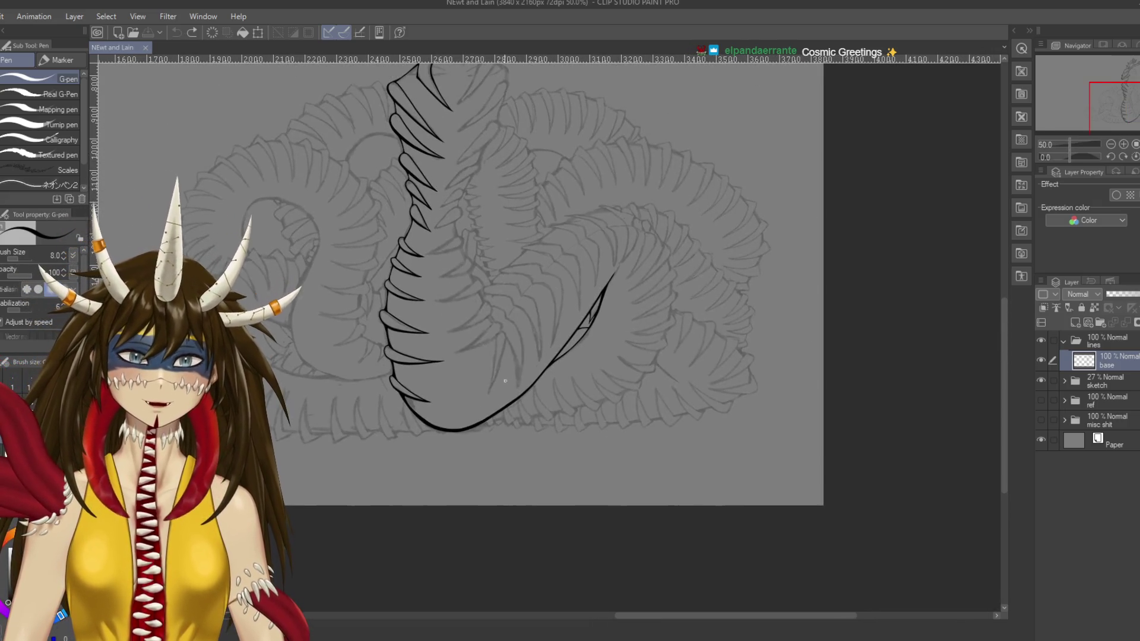
drag(456, 369, 540, 344)
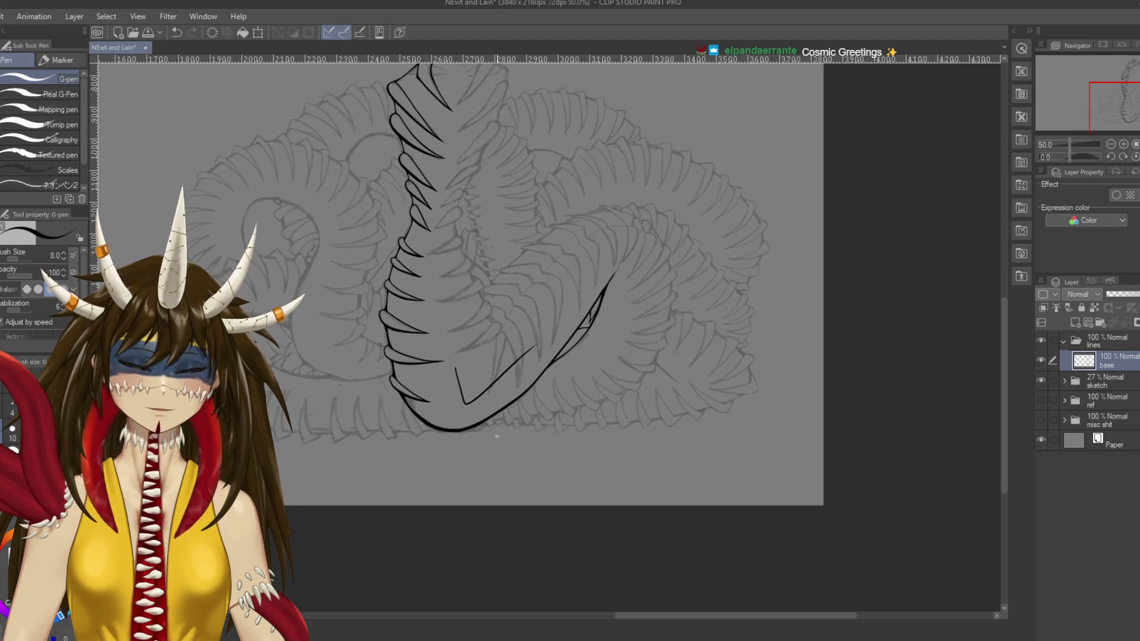
key(ctrl+z)
mouse_move(606, 267)
mouse_down()
mouse_move(628, 306)
mouse_move(626, 275)
mouse_move(638, 272)
mouse_up()
key(ctrl+z)
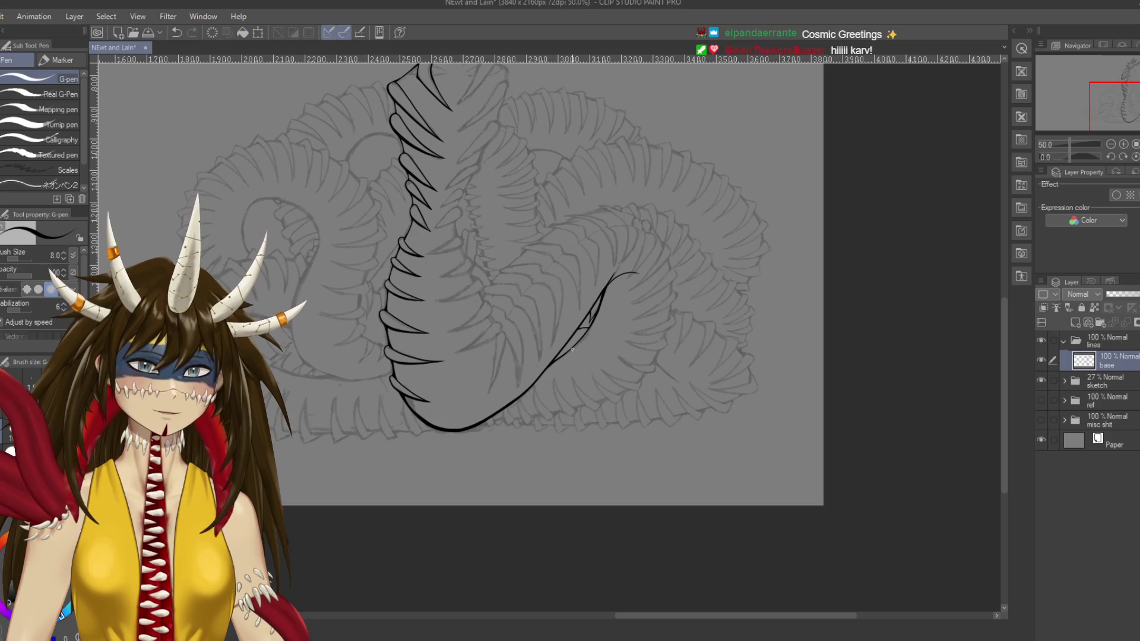
drag(469, 428, 508, 407)
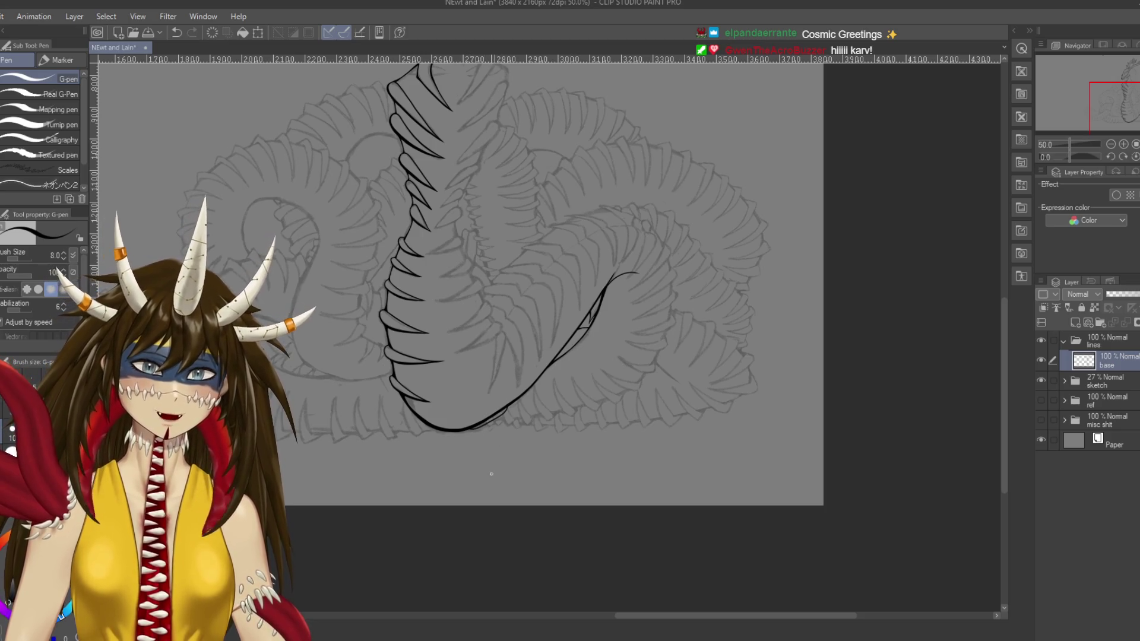
key(ctrl+z)
key(ctrl+z)
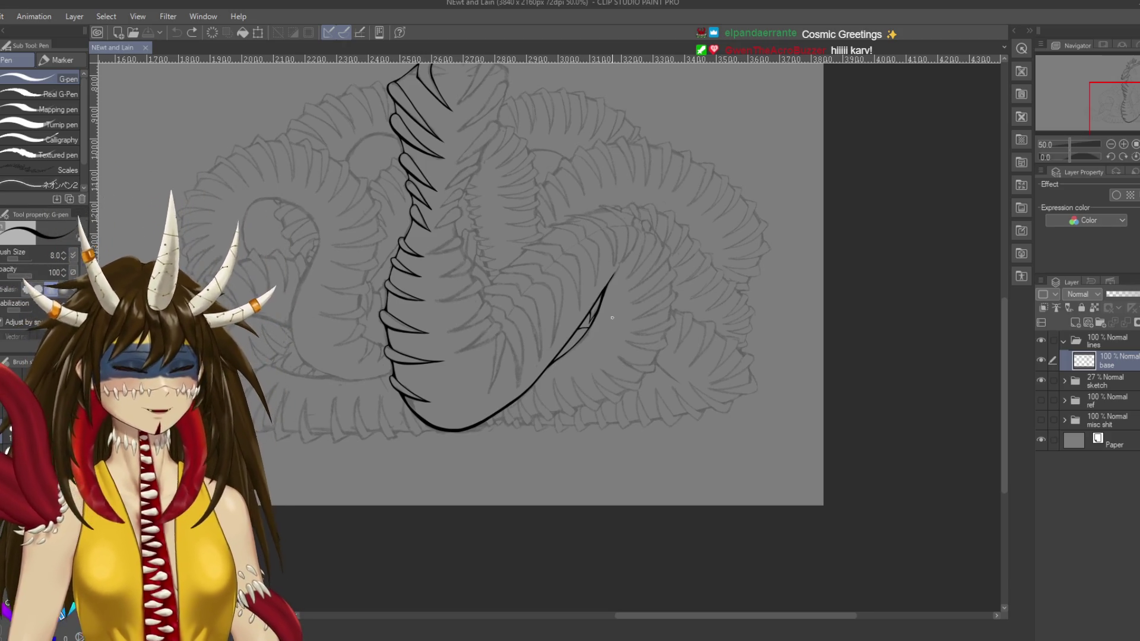
Step: Redraw a longer hooked curve at the line's tip and erase the stray thin branch
scroll(613, 318, up, 4)
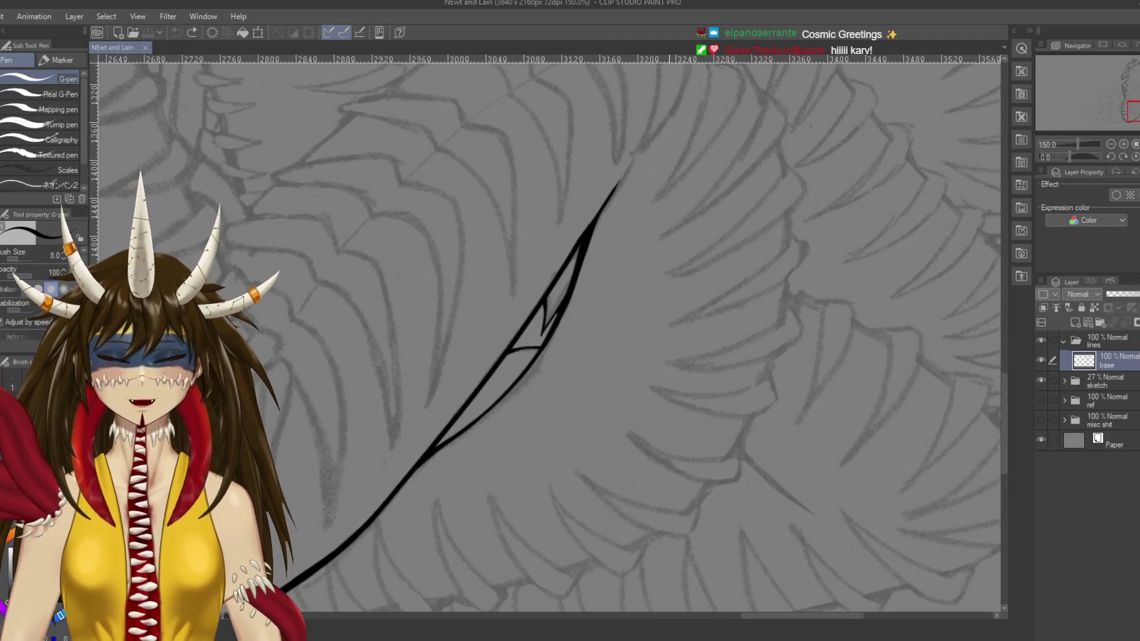
drag(612, 300, 615, 318)
drag(580, 242, 662, 208)
key(ctrl+z)
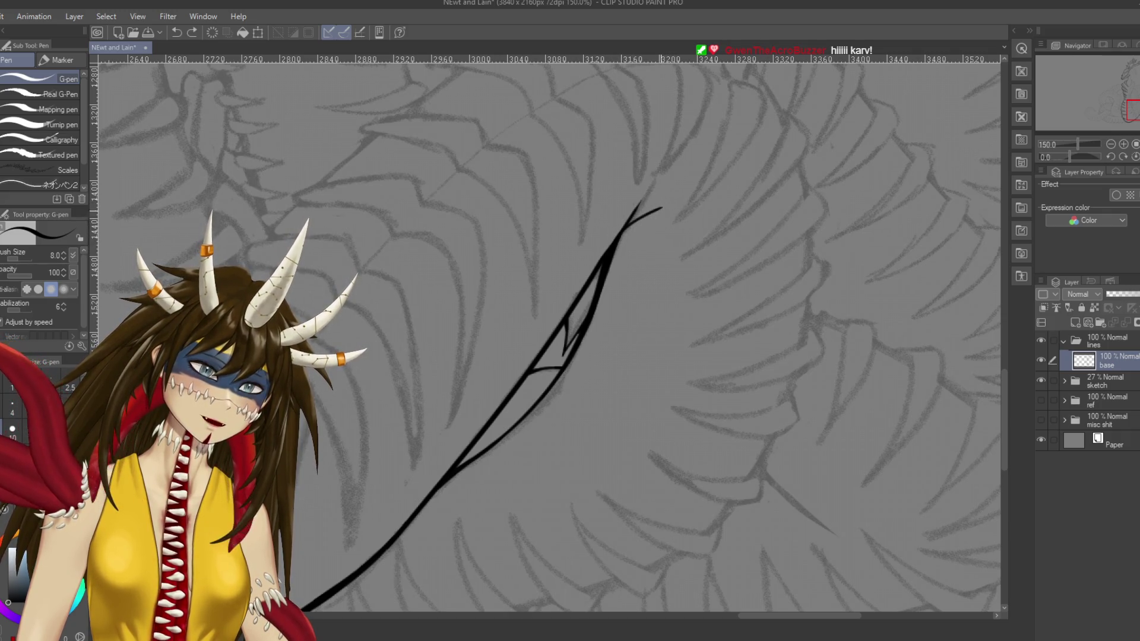
drag(622, 228, 665, 205)
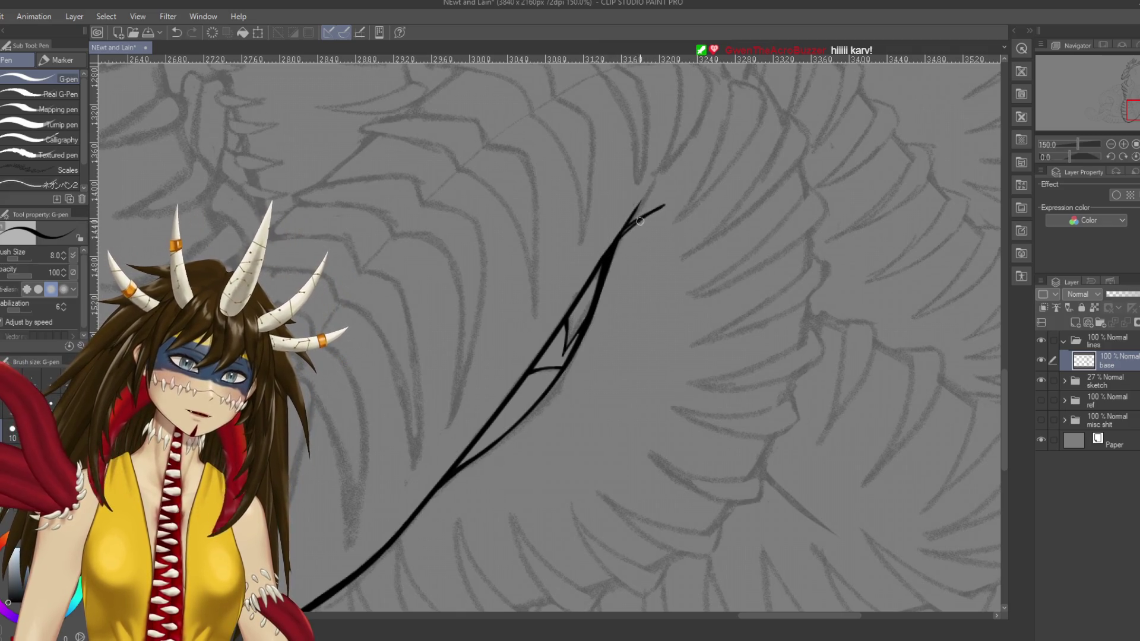
key(e)
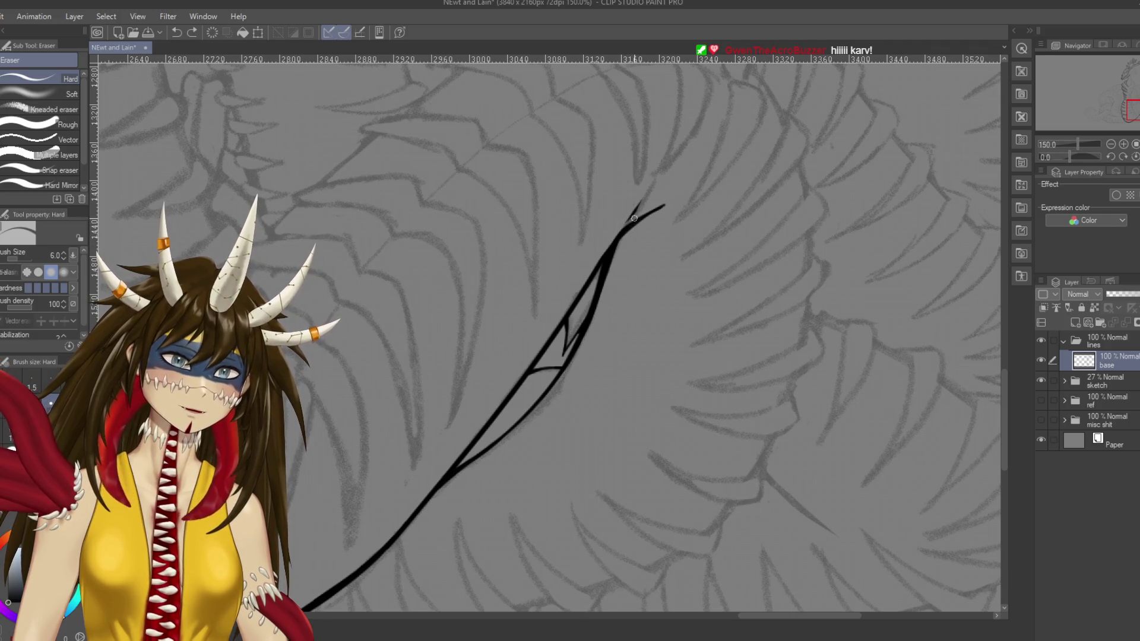
drag(630, 217, 634, 212)
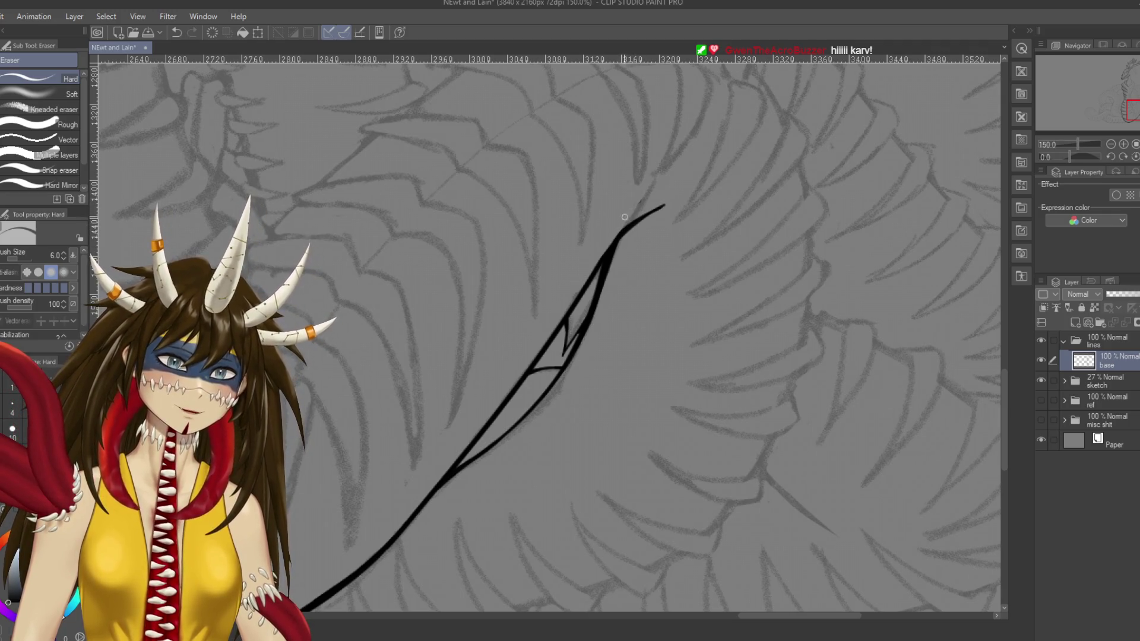
key(p)
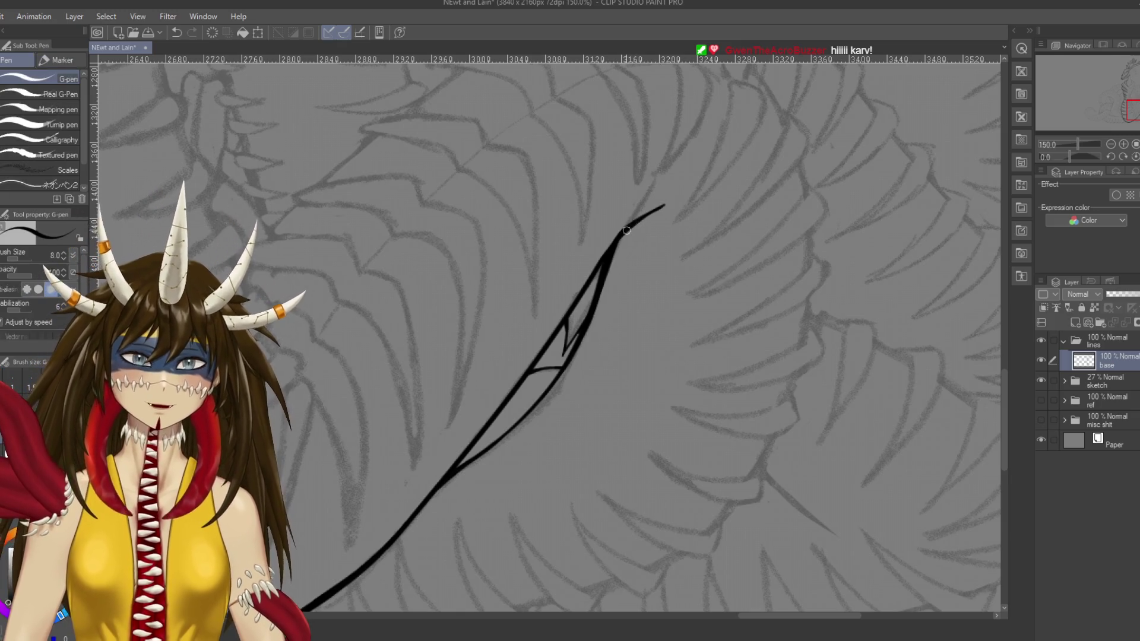
mouse_move(615, 238)
mouse_down()
mouse_move(594, 269)
mouse_move(645, 235)
mouse_up()
key(ctrl+z)
Step: Save the drawing and zoom back in on the neck's lower curve
key(ctrl+s)
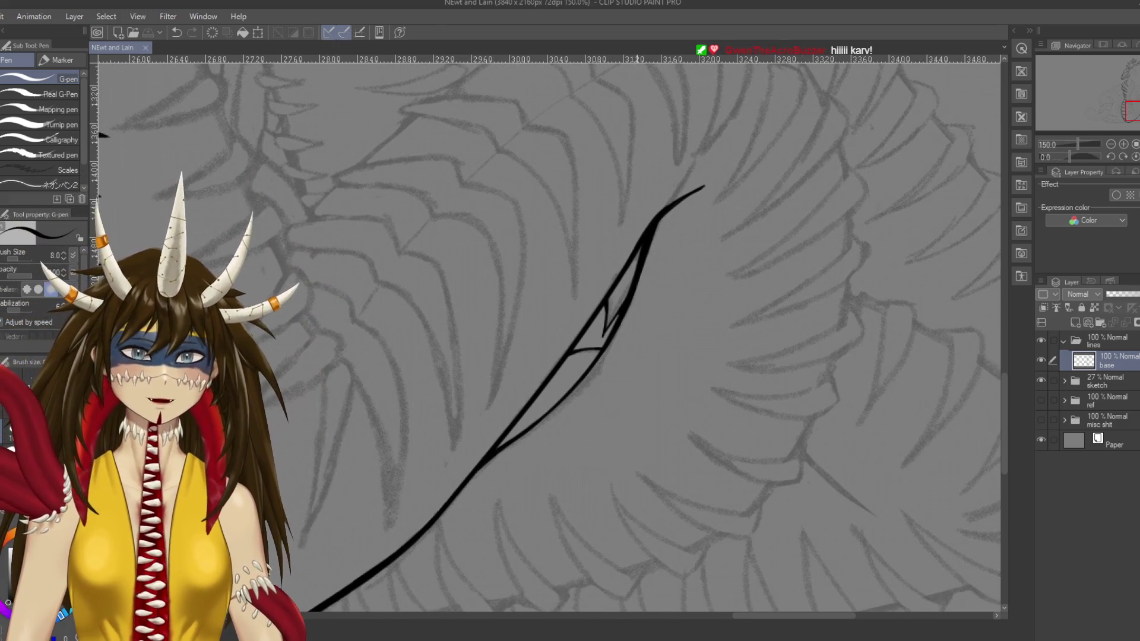
key(ctrl+minus)
key(ctrl+minus)
key(ctrl+minus)
key(ctrl+plus)
key(ctrl+plus)
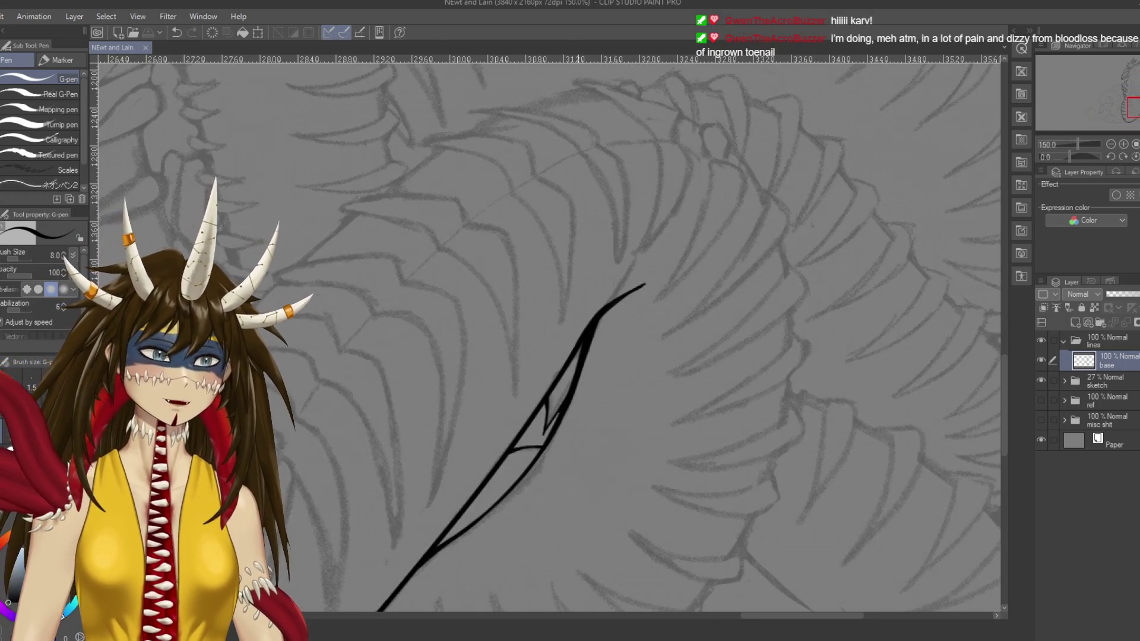
key(ctrl+plus)
Step: Try short strokes along the neck's lower curve, undoing the misplaced ones
drag(493, 392, 612, 360)
key(ctrl+z)
mouse_move(488, 392)
mouse_down()
mouse_move(559, 377)
mouse_move(502, 387)
mouse_move(544, 380)
mouse_move(510, 387)
mouse_move(686, 272)
mouse_move(584, 359)
mouse_up()
key(ctrl+z)
key(ctrl+z)
key(ctrl+z)
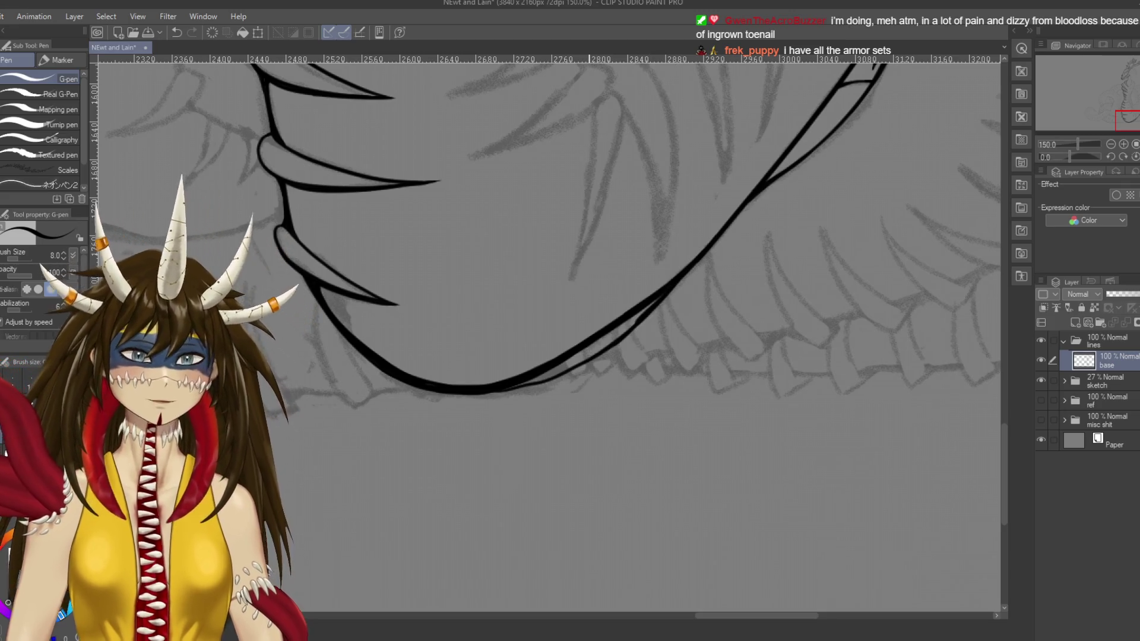
Step: Rotate the canvas view about 180° to line up the belly curve
scroll(585, 356, down, 3)
scroll(582, 351, up, 3)
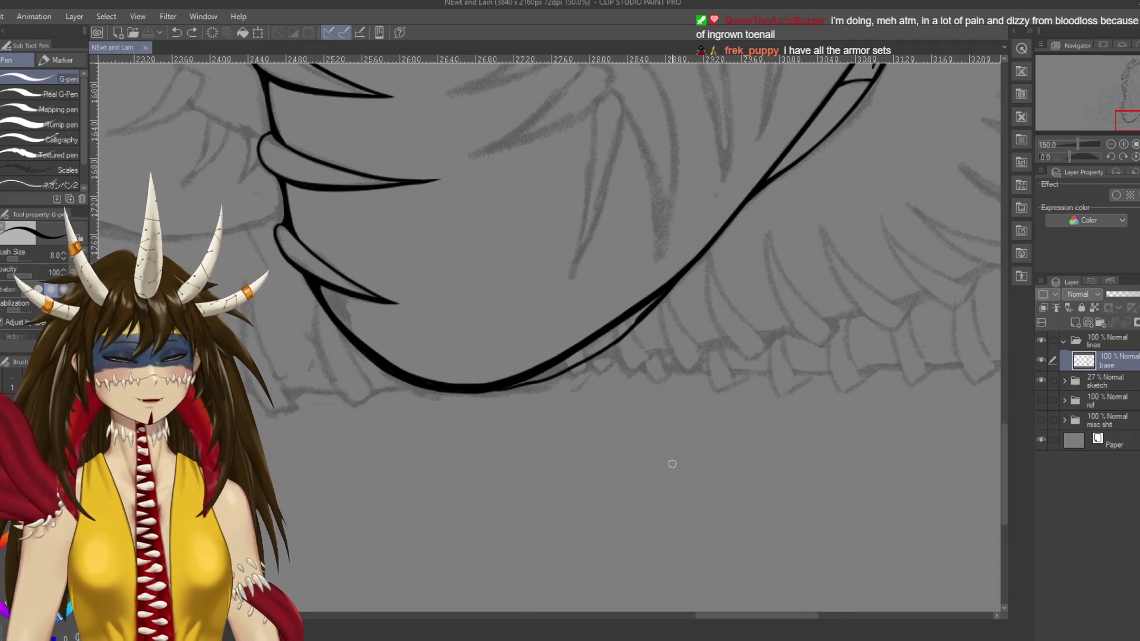
key(r)
mouse_move(672, 463)
mouse_down()
mouse_move(712, 356)
mouse_move(427, 225)
mouse_up()
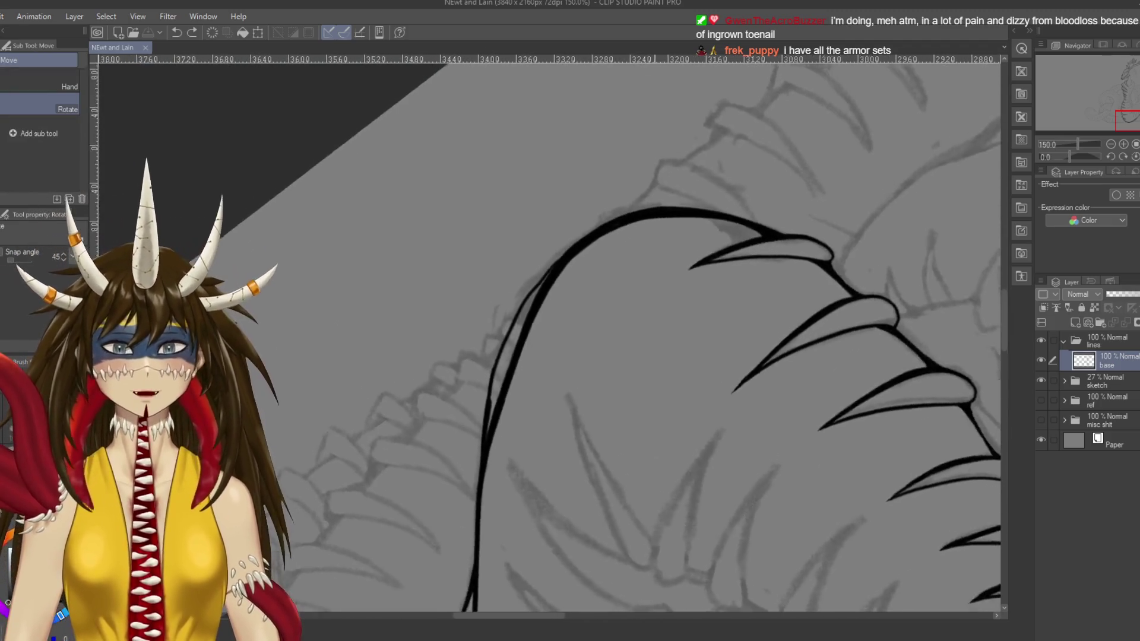
key(p)
drag(553, 306, 559, 266)
Step: Raise the pen to size 15 and thicken the outer belly curve down to its lower end
key(bracketright)
key(bracketright)
key(bracketright)
drag(591, 208, 534, 270)
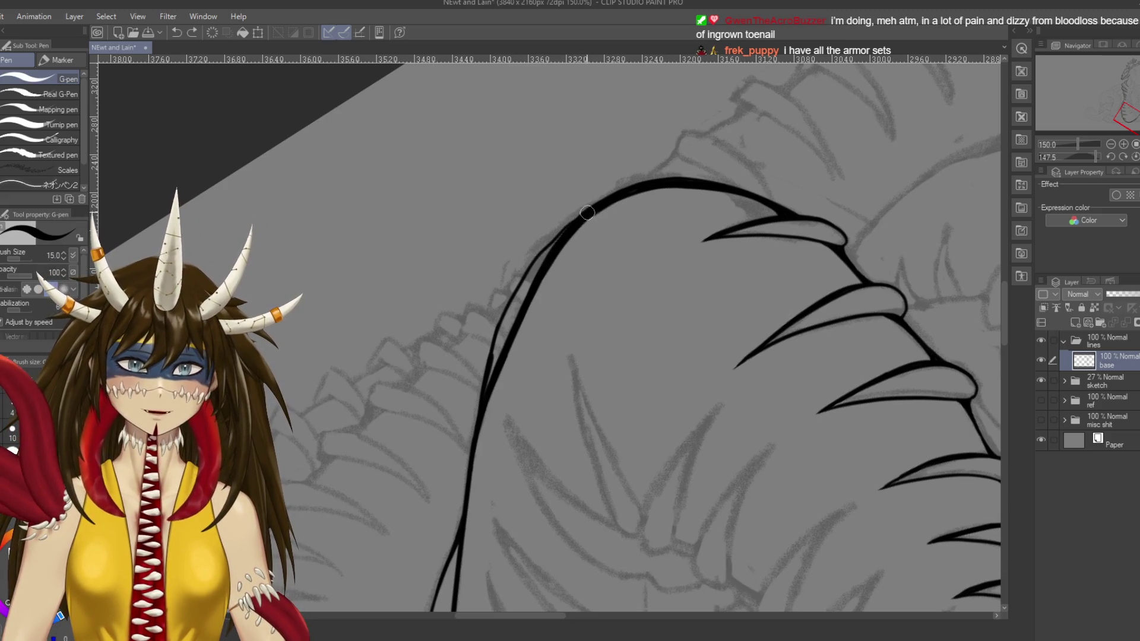
drag(587, 213, 522, 291)
drag(573, 221, 518, 292)
drag(546, 252, 488, 371)
drag(531, 266, 476, 436)
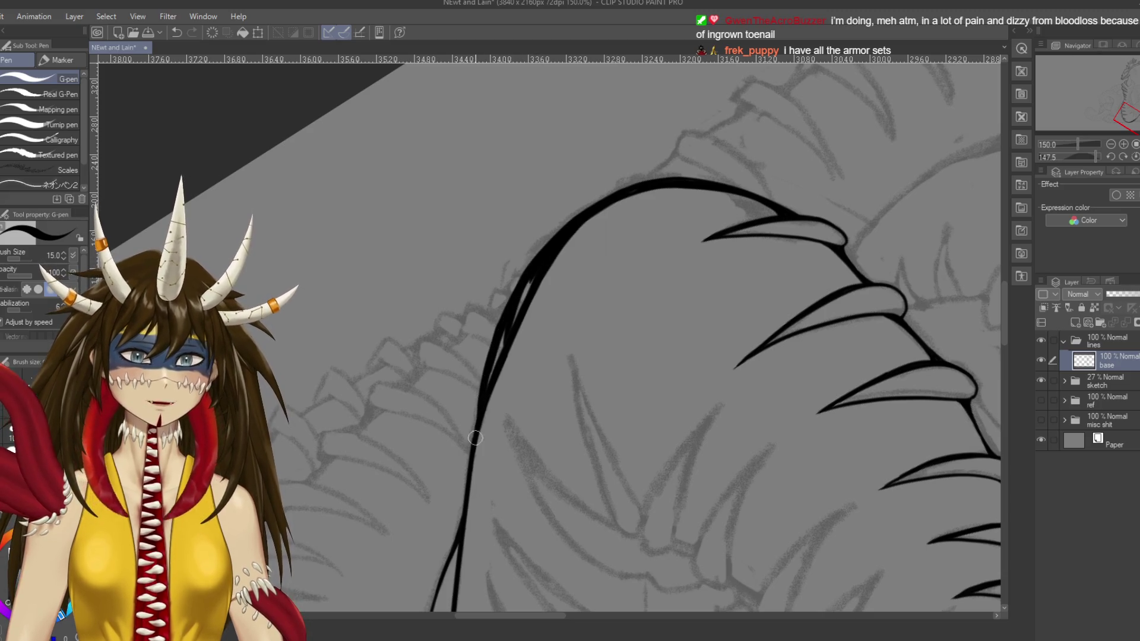
drag(485, 375, 461, 517)
key(ctrl+z)
key(ctrl+z)
drag(484, 380, 462, 504)
key(ctrl+z)
drag(481, 390, 459, 544)
key(ctrl+z)
drag(478, 405, 459, 539)
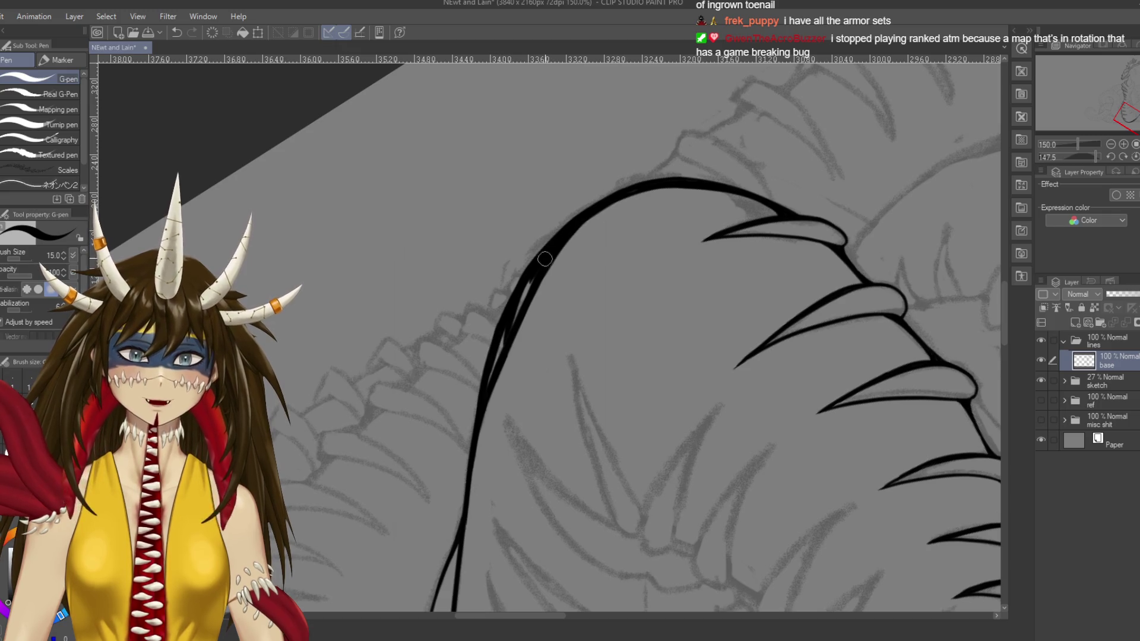
Step: Erase the doubled inner line and thin the lower outline with a size 12 eraser, then save
key(e)
key(bracketright)
key(bracketright)
drag(590, 222, 546, 263)
key(ctrl+z)
drag(585, 225, 531, 286)
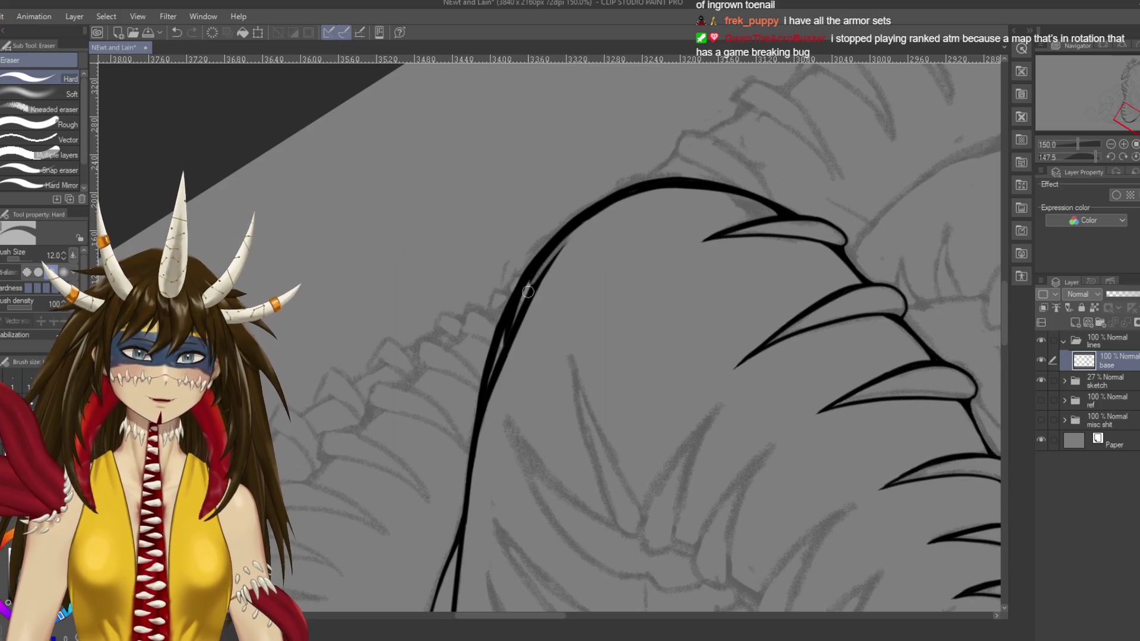
drag(567, 239, 512, 341)
drag(532, 290, 536, 297)
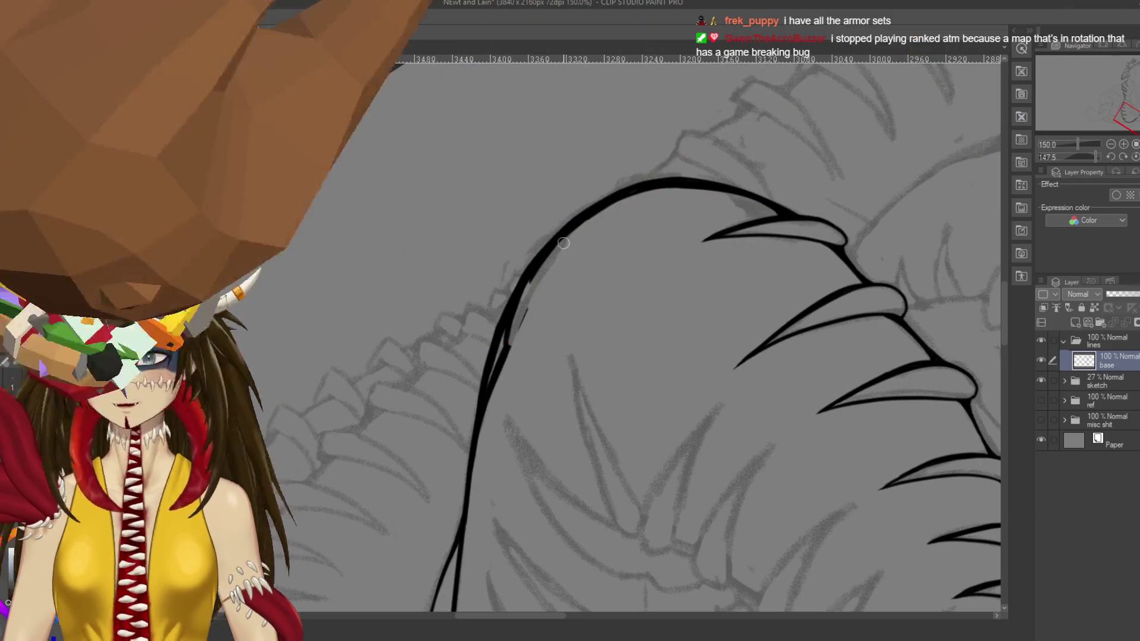
mouse_move(520, 325)
mouse_down()
mouse_move(514, 312)
mouse_move(486, 406)
mouse_up()
key(ctrl+z)
key(ctrl+y)
key(ctrl+s)
Step: Rotate the view and ink the left contour, erasing a bit at its lower end
key(r)
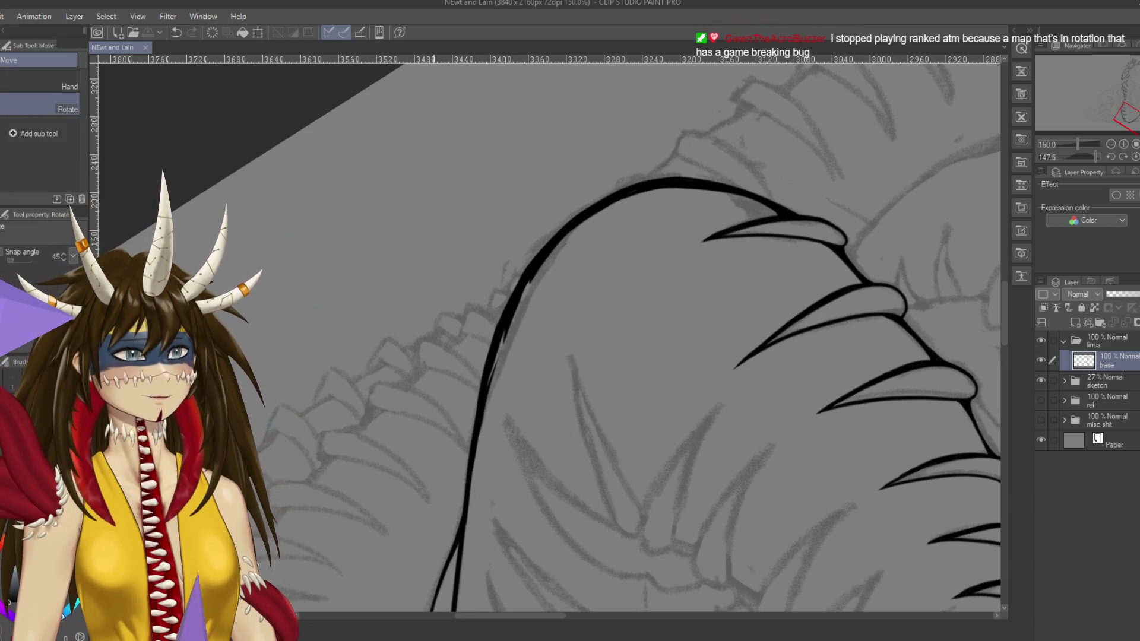
mouse_move(384, 304)
mouse_down()
mouse_move(434, 428)
mouse_move(534, 451)
mouse_move(642, 404)
mouse_move(593, 356)
mouse_move(546, 416)
mouse_move(487, 332)
mouse_move(605, 246)
mouse_move(584, 318)
mouse_up()
key(p)
drag(598, 229, 585, 380)
key(ctrl+z)
mouse_move(593, 270)
mouse_down()
mouse_move(582, 348)
mouse_move(589, 454)
mouse_up()
key(ctrl+z)
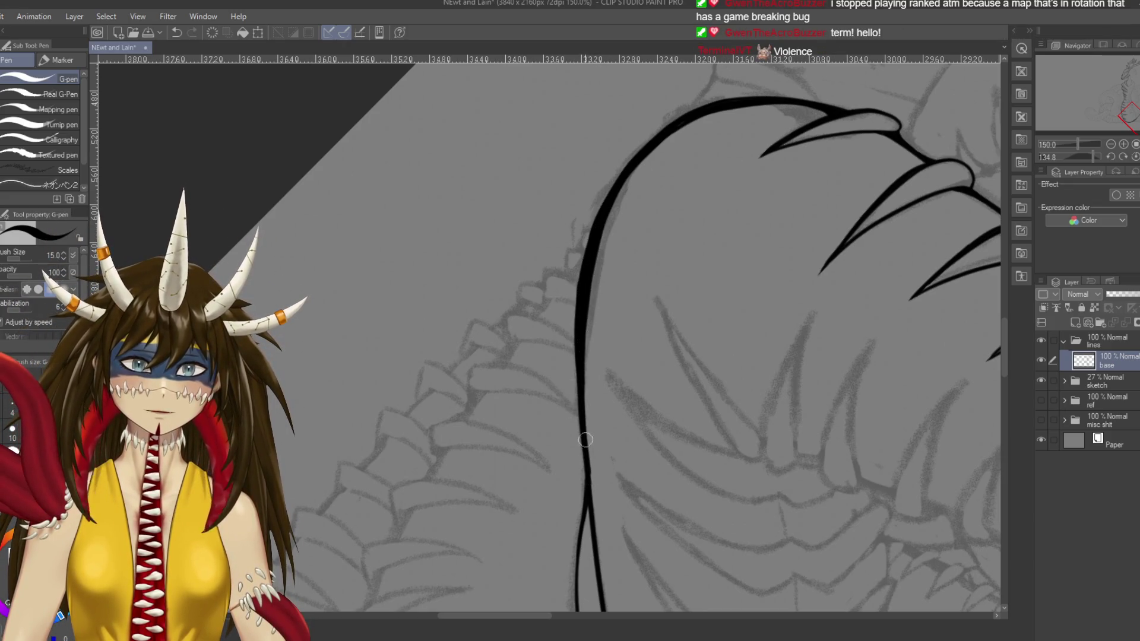
key(e)
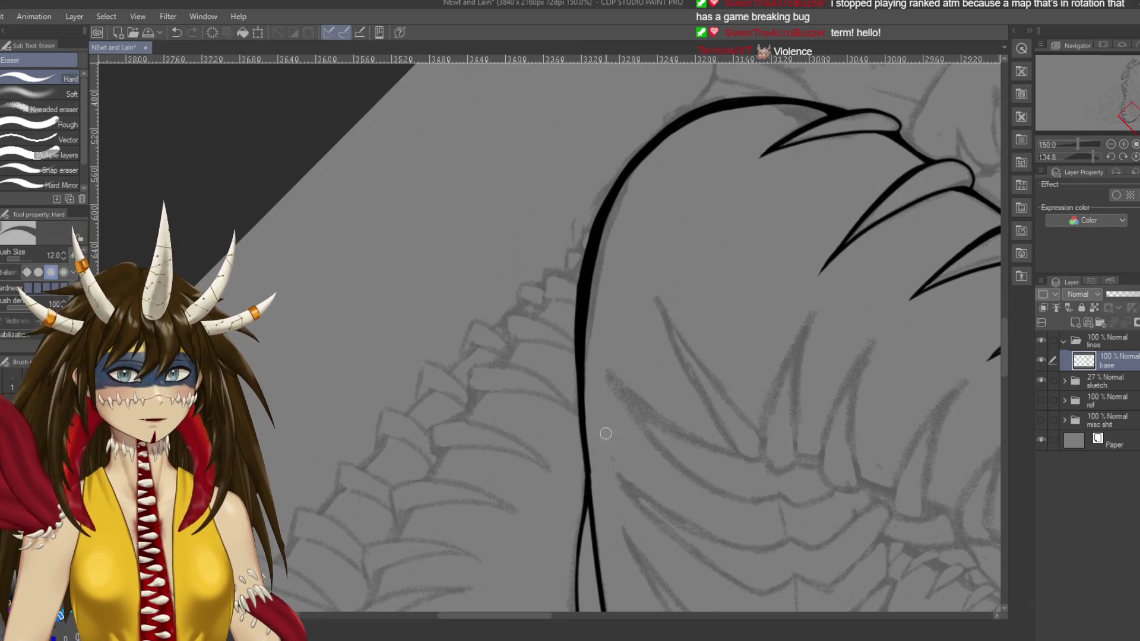
drag(589, 442, 594, 502)
key(ctrl+z)
drag(591, 446, 598, 508)
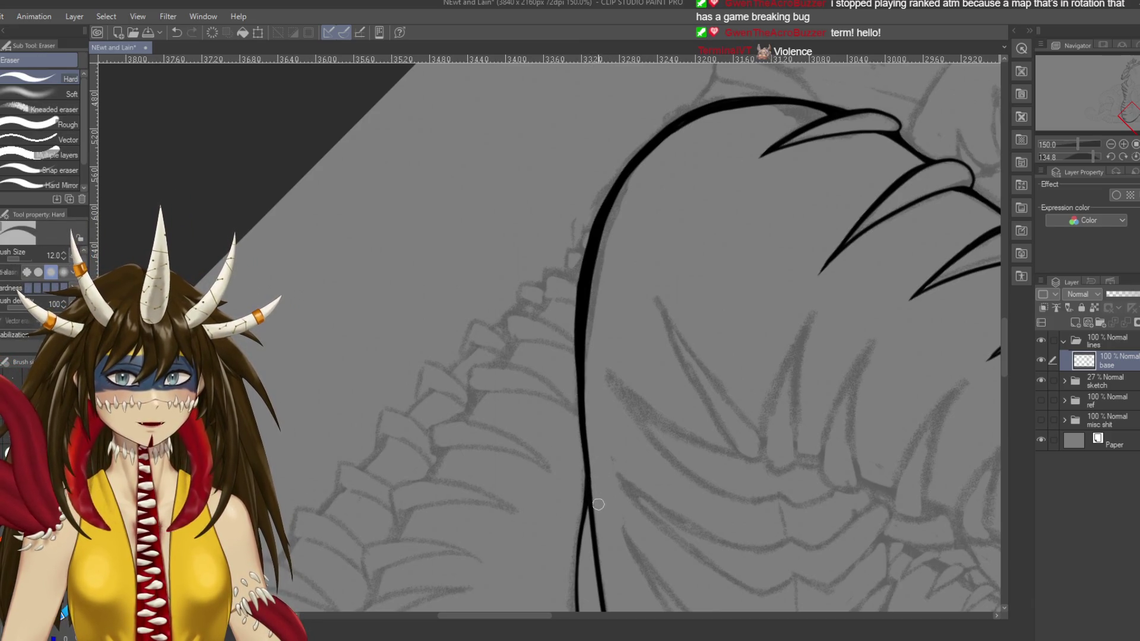
Step: Turn the view back to nearly upright and pan along the inked belly curve
key(r)
drag(593, 333, 705, 447)
mouse_move(468, 381)
mouse_down()
mouse_move(578, 314)
mouse_move(577, 288)
mouse_up()
key(p)
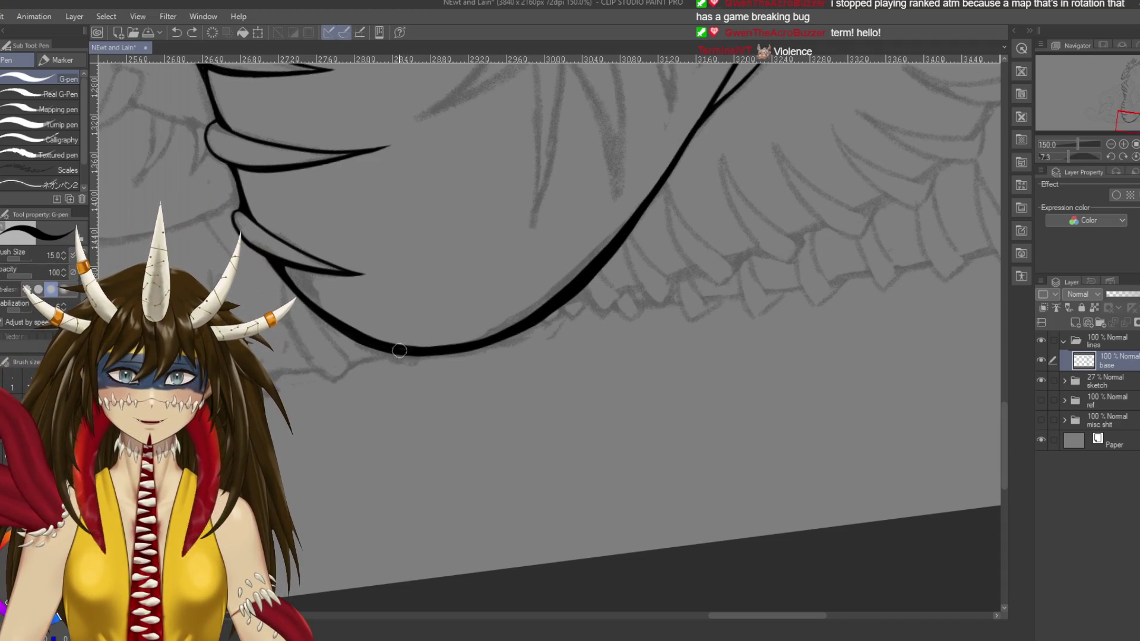
drag(673, 290, 639, 364)
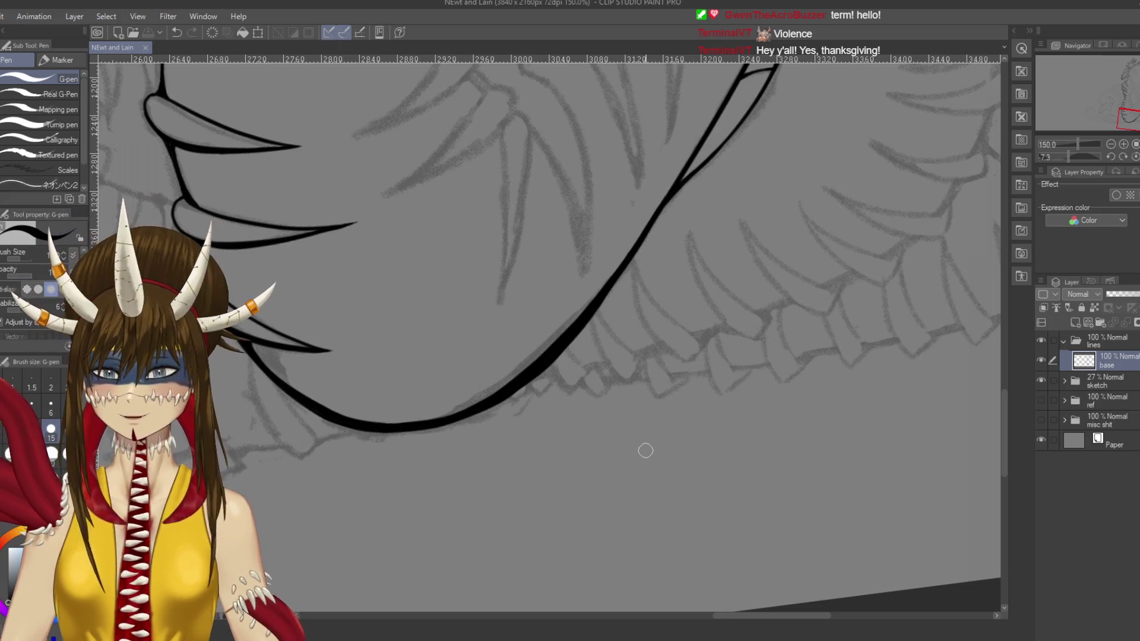
Step: Redraw the body line's upper tip to a sharp point, save, and scrawl a '4th' note beside it
drag(646, 451, 499, 639)
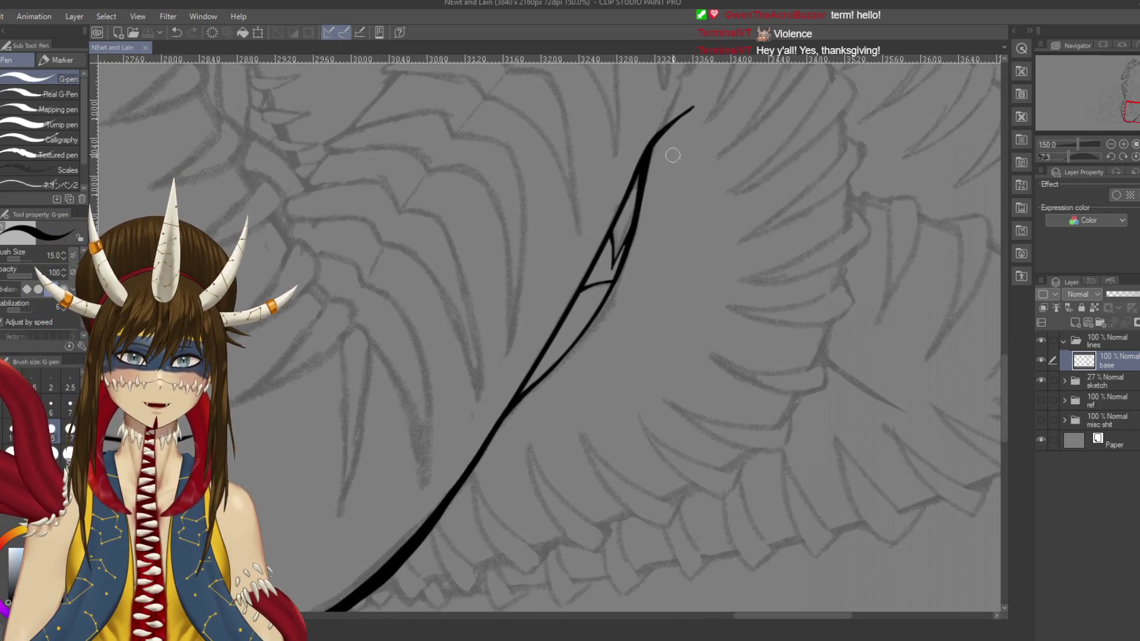
drag(652, 144, 685, 112)
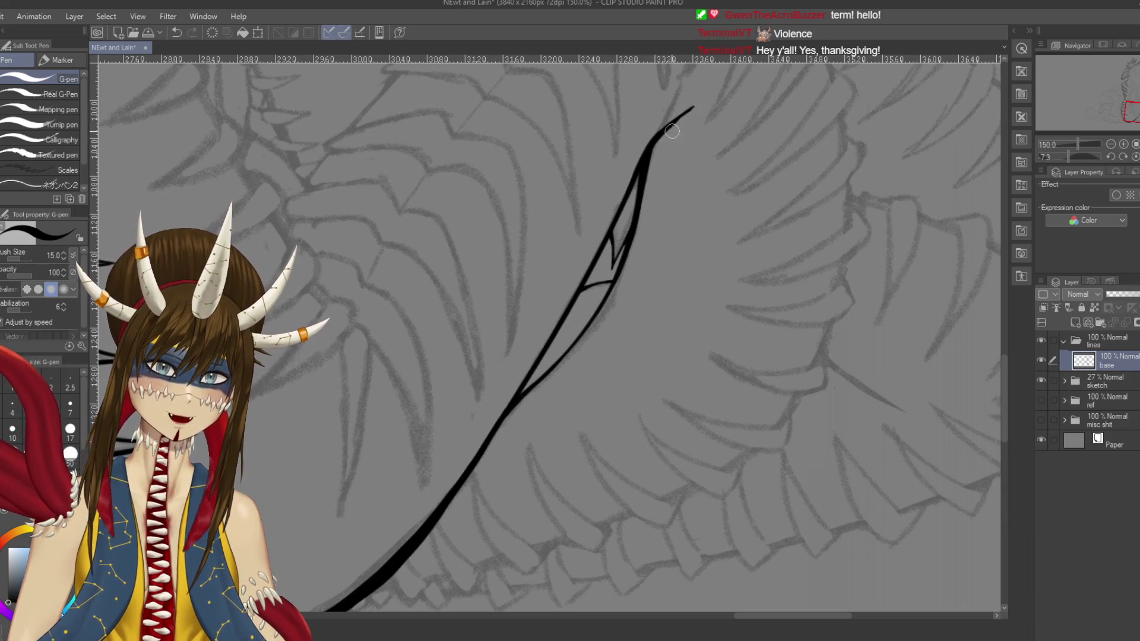
key(ctrl+s)
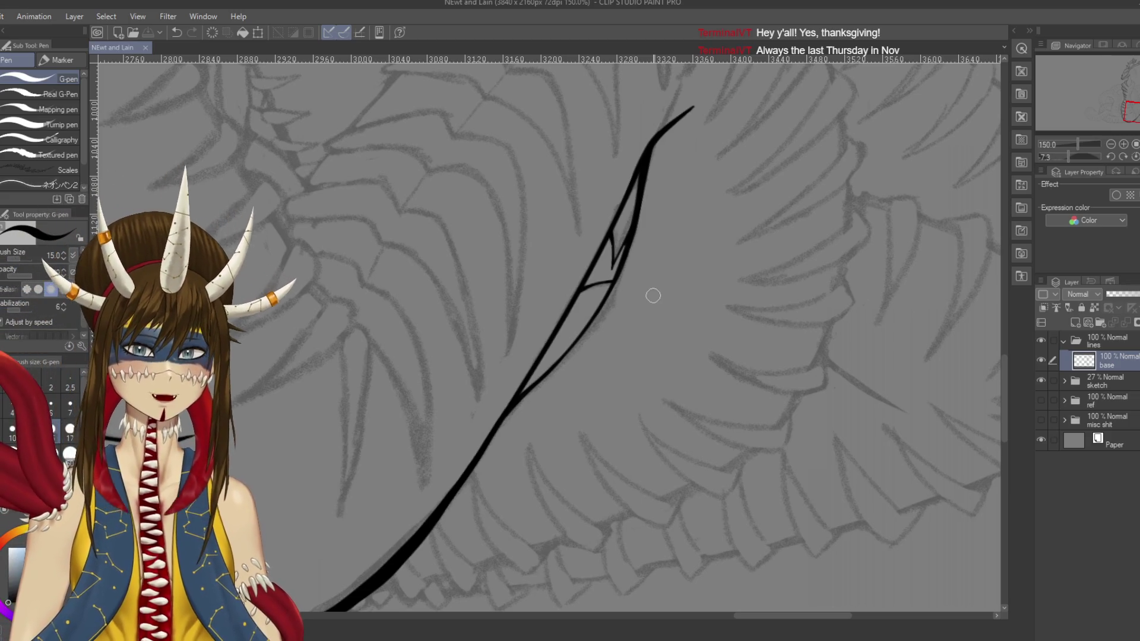
drag(770, 221, 789, 232)
drag(783, 215, 791, 260)
Step: Finish a 4th/5th fraction doodle, then undo the 5th and the fraction line
mouse_move(789, 195)
mouse_down()
mouse_move(800, 221)
mouse_move(841, 206)
mouse_up()
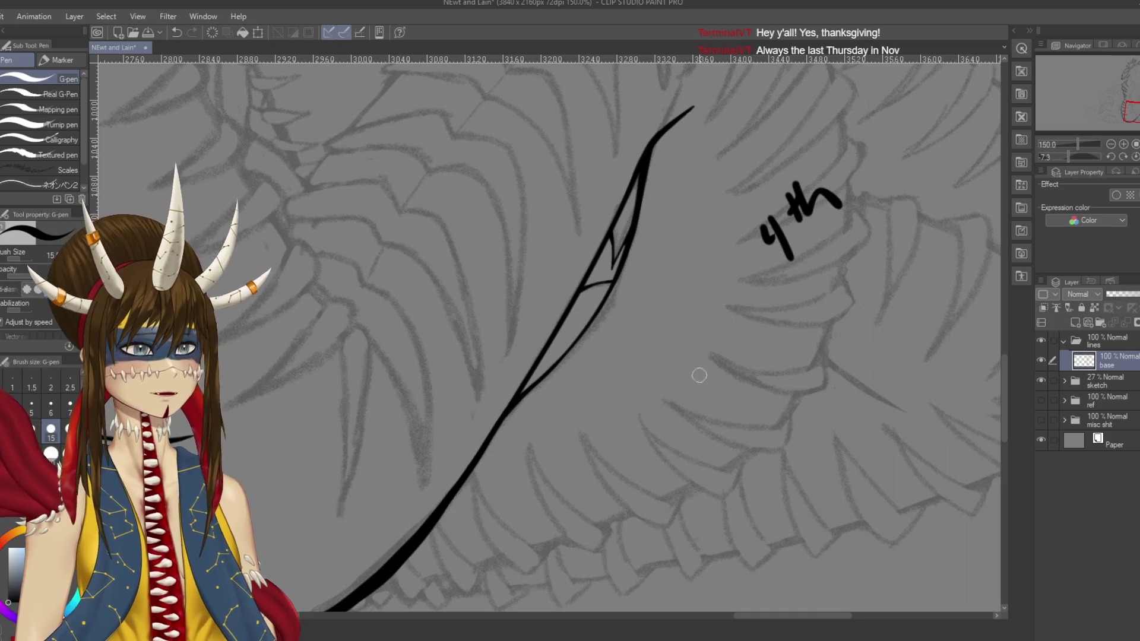
drag(764, 305, 880, 229)
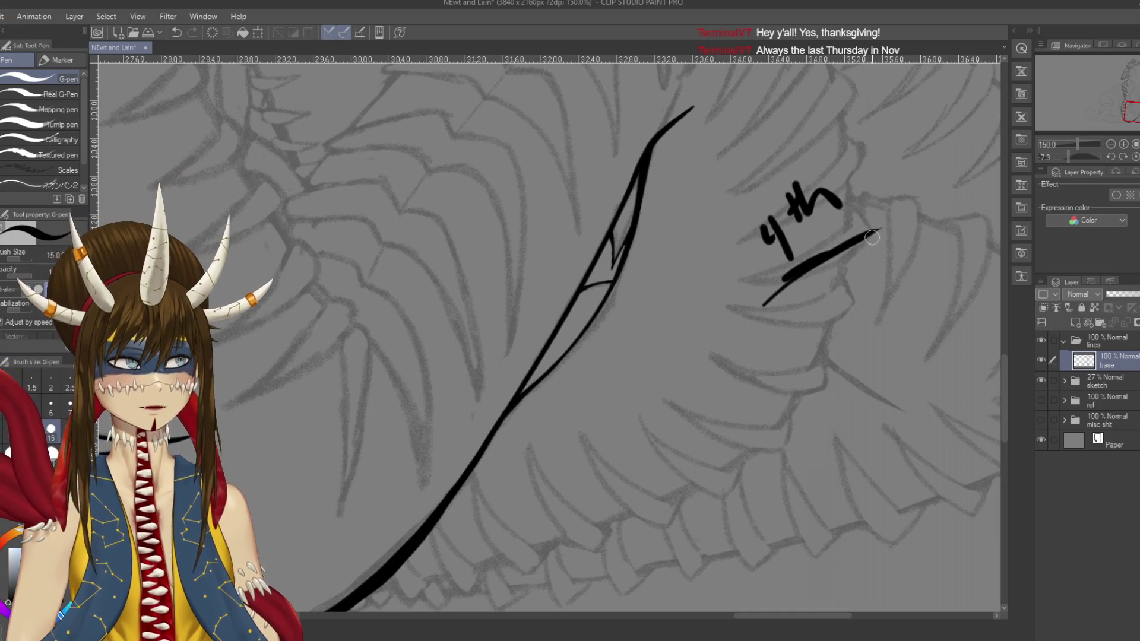
mouse_move(838, 271)
mouse_down()
mouse_move(846, 290)
mouse_move(832, 319)
mouse_up()
mouse_move(858, 250)
mouse_down()
mouse_move(855, 276)
mouse_move(893, 270)
mouse_up()
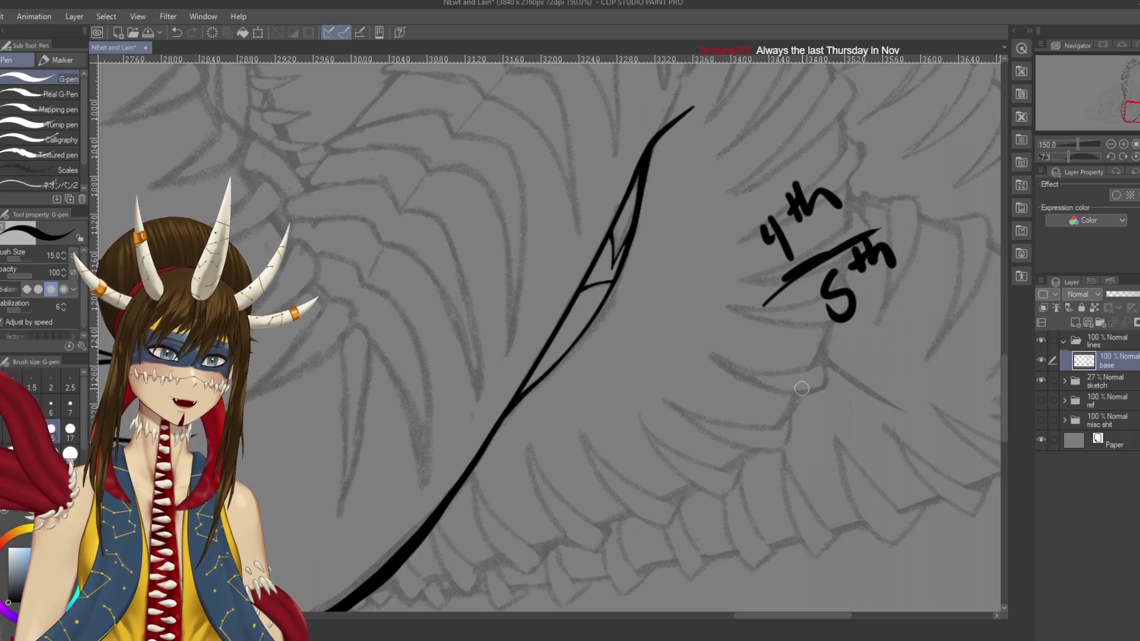
key(ctrl+z)
key(ctrl+z)
key(ctrl+z)
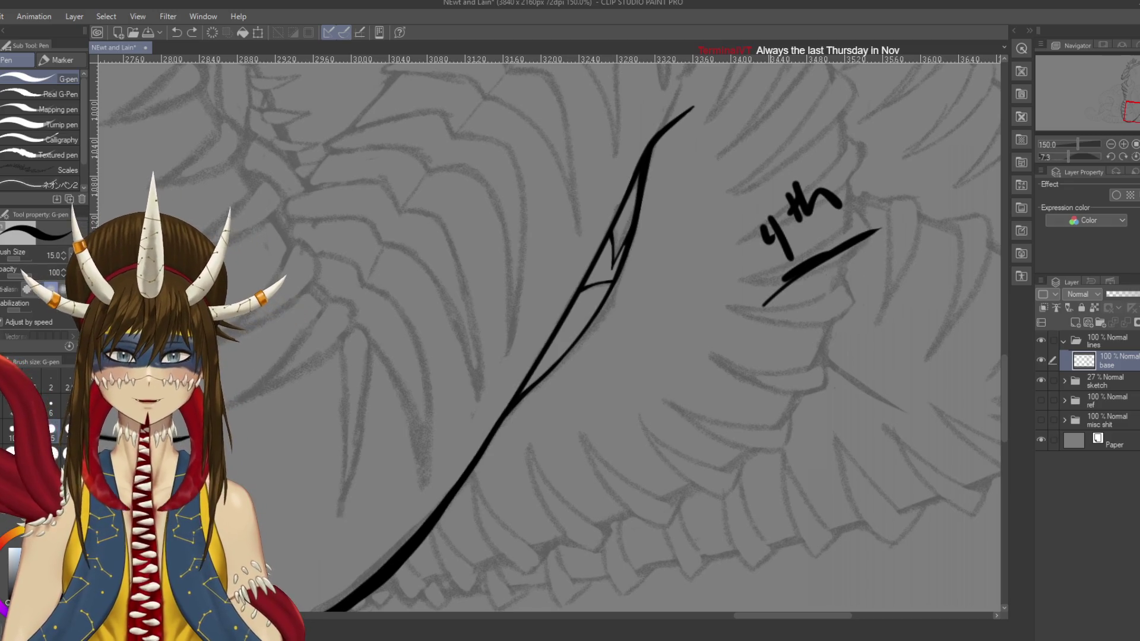
Step: Erase the leftover 4th strokes and return to the pen at size 10
key(e)
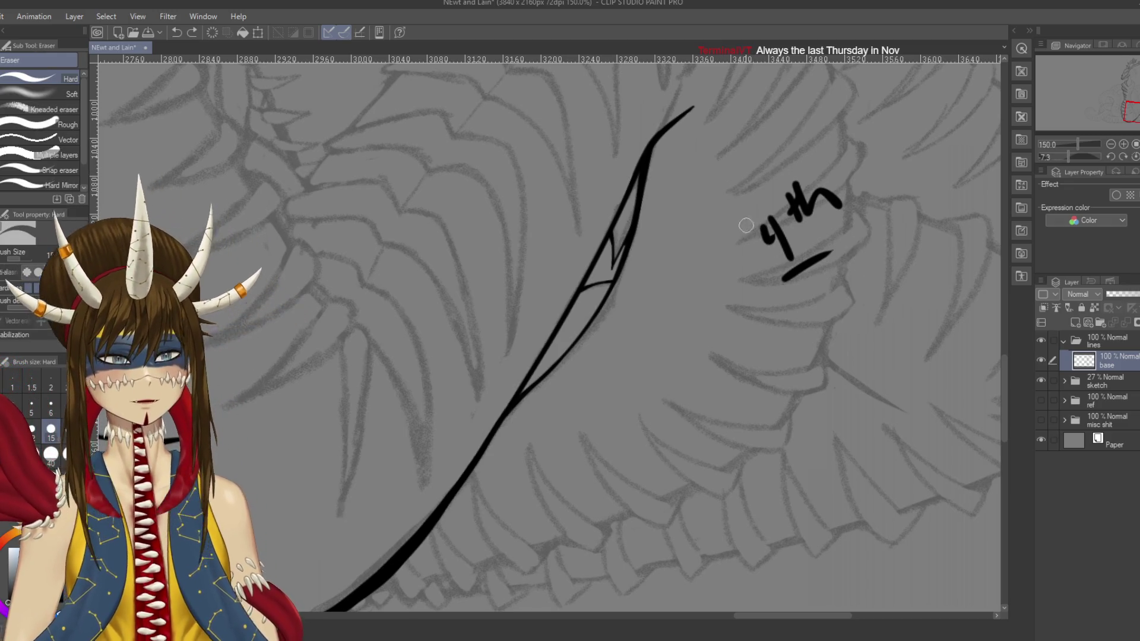
drag(759, 229, 809, 247)
drag(820, 201, 843, 184)
key(p)
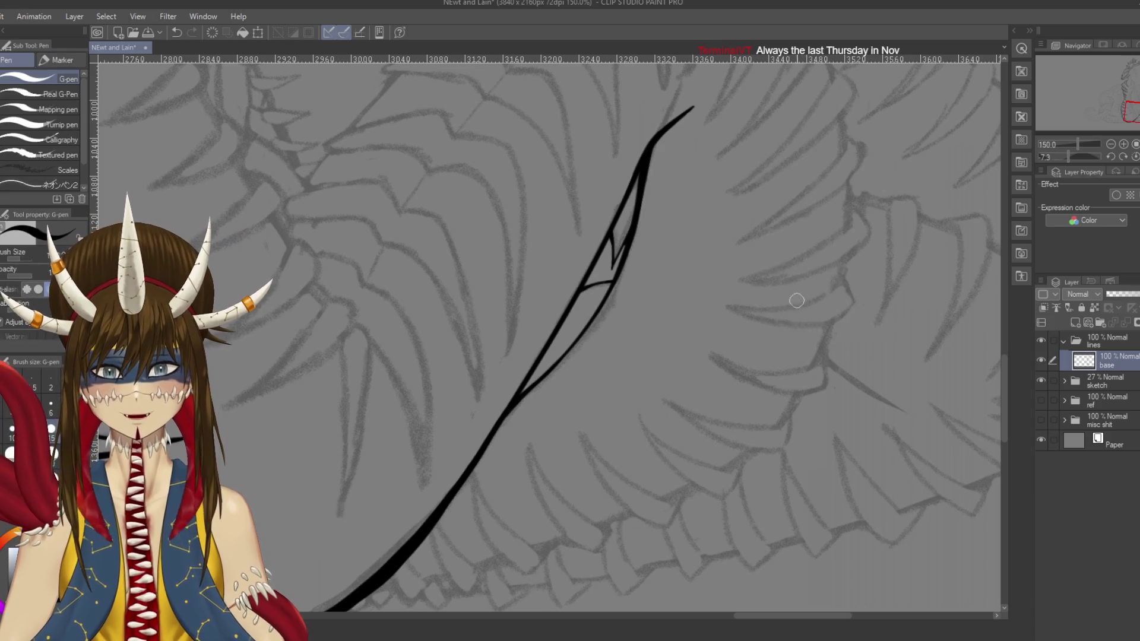
key(bracketleft)
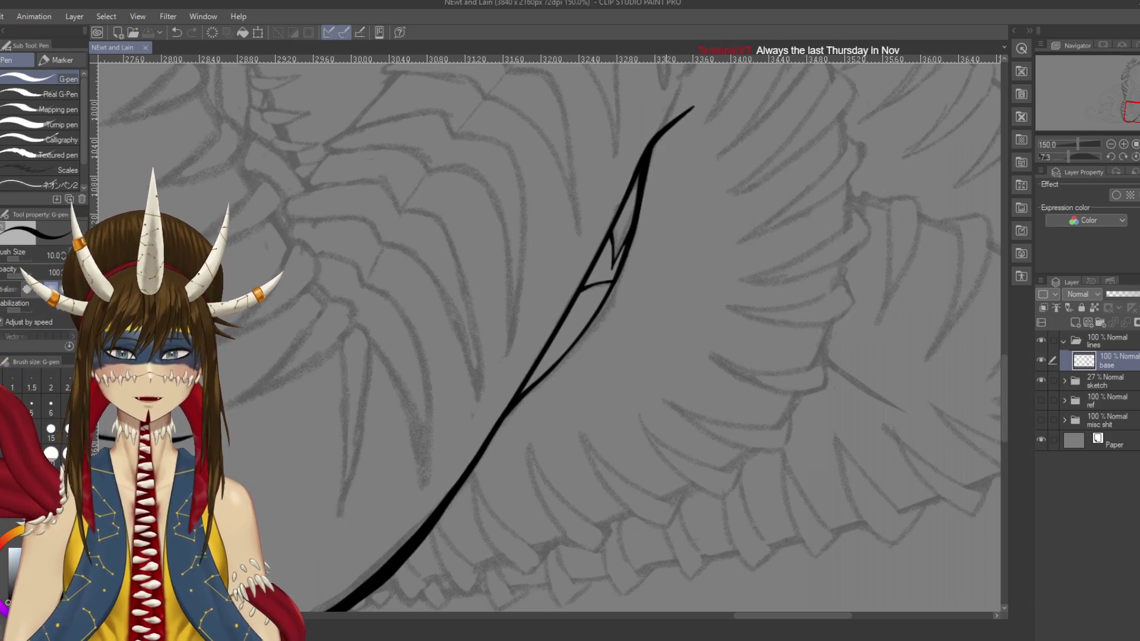
Step: Pan over to the inked neck and coil, discarding a stray trial stroke
drag(594, 297, 671, 430)
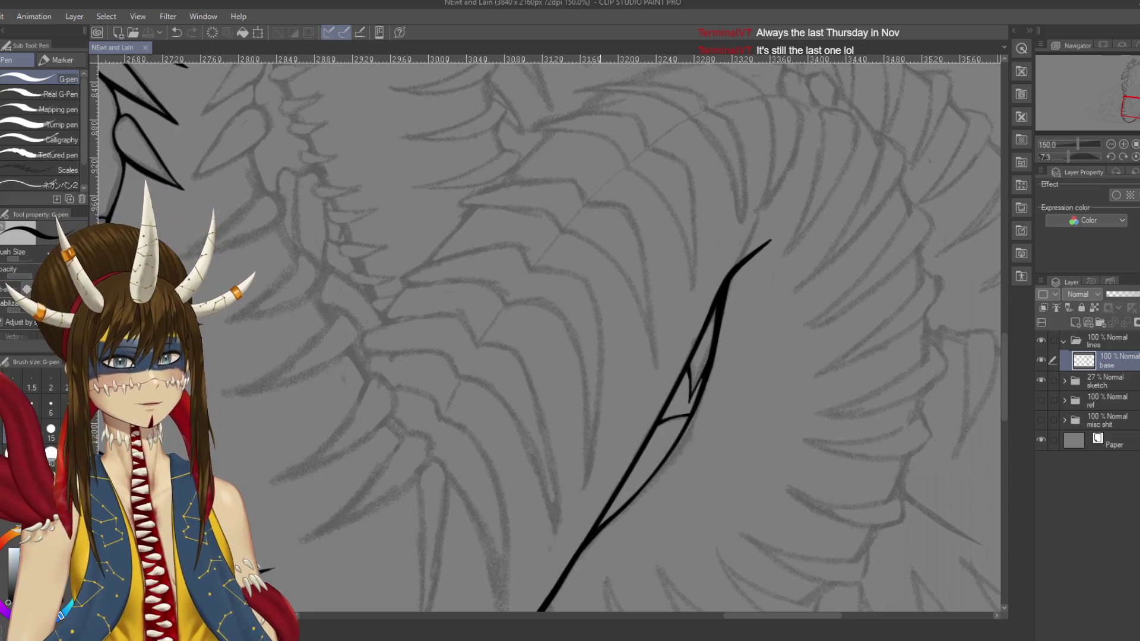
drag(611, 311, 727, 355)
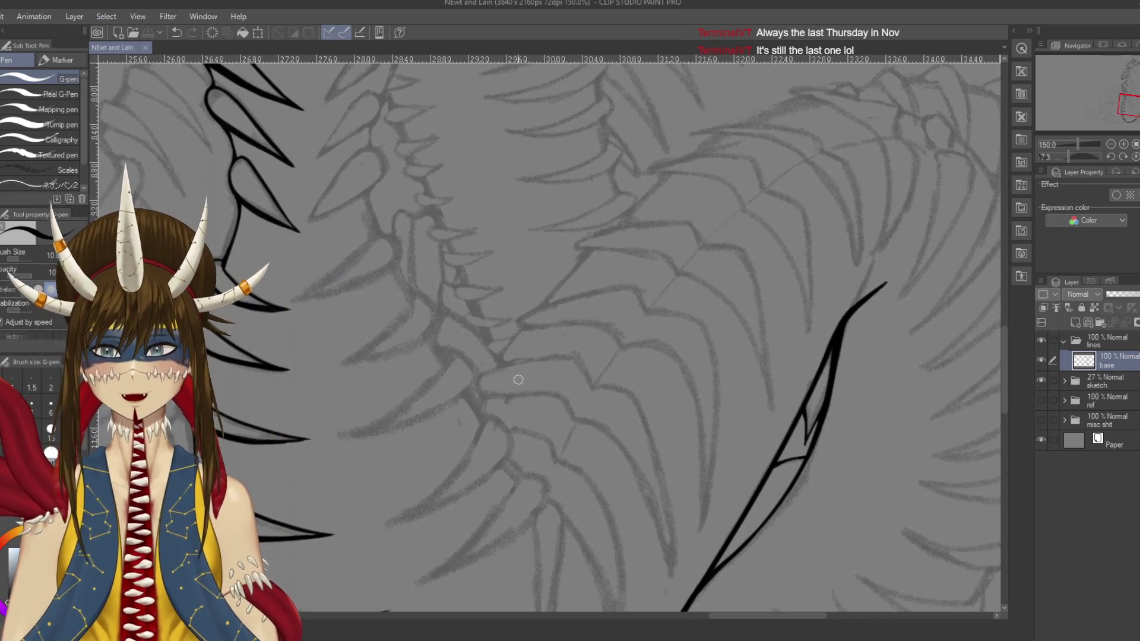
scroll(564, 376, down, 3)
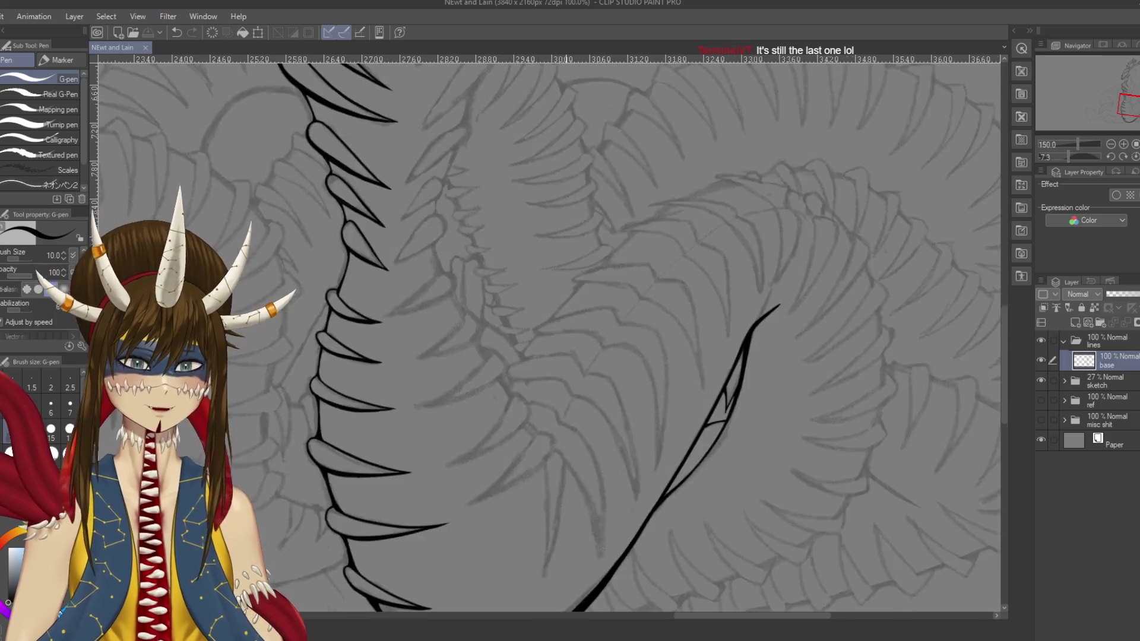
drag(864, 351, 831, 413)
key(ctrl+z)
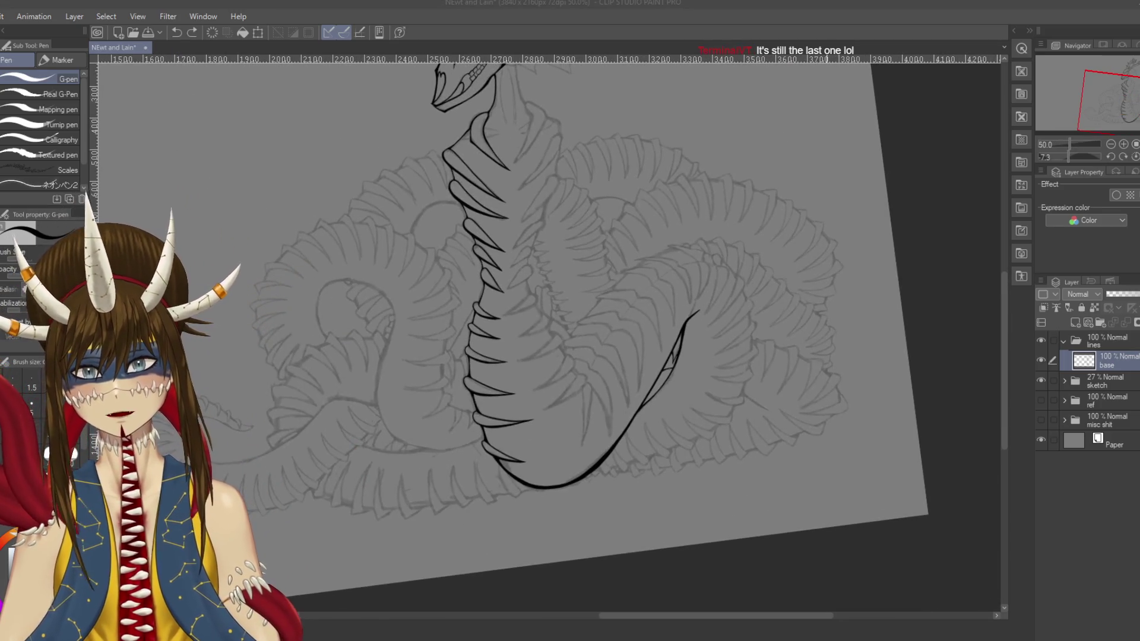
Step: Reset the canvas rotation to about 0°, save, and switch back to the G-pen
key(shift+space)
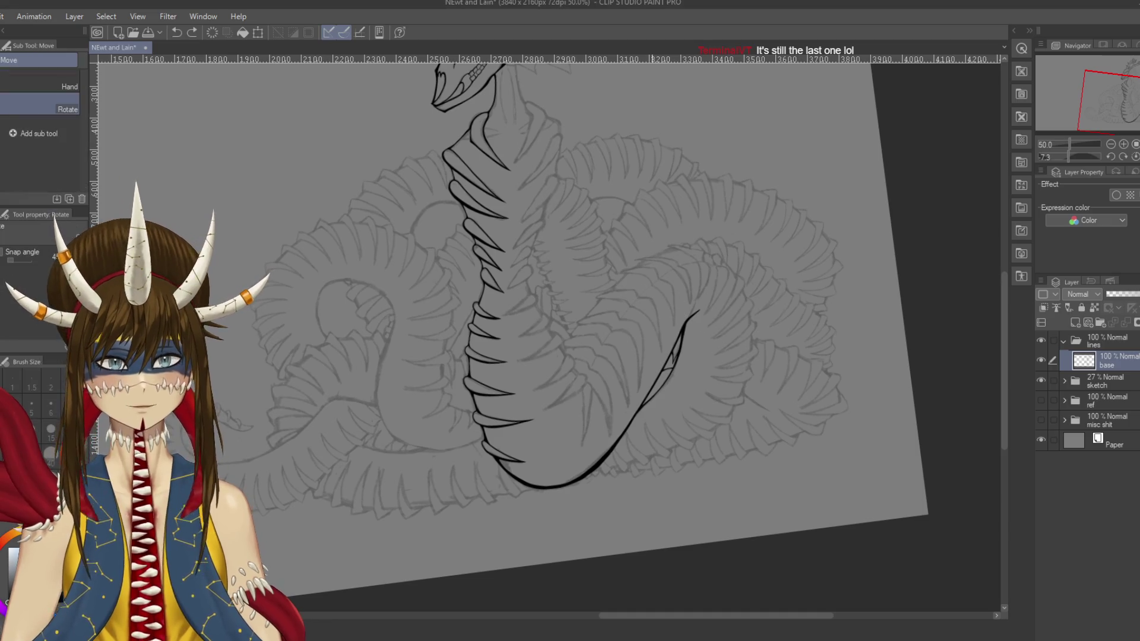
drag(683, 267, 689, 309)
key(ctrl+s)
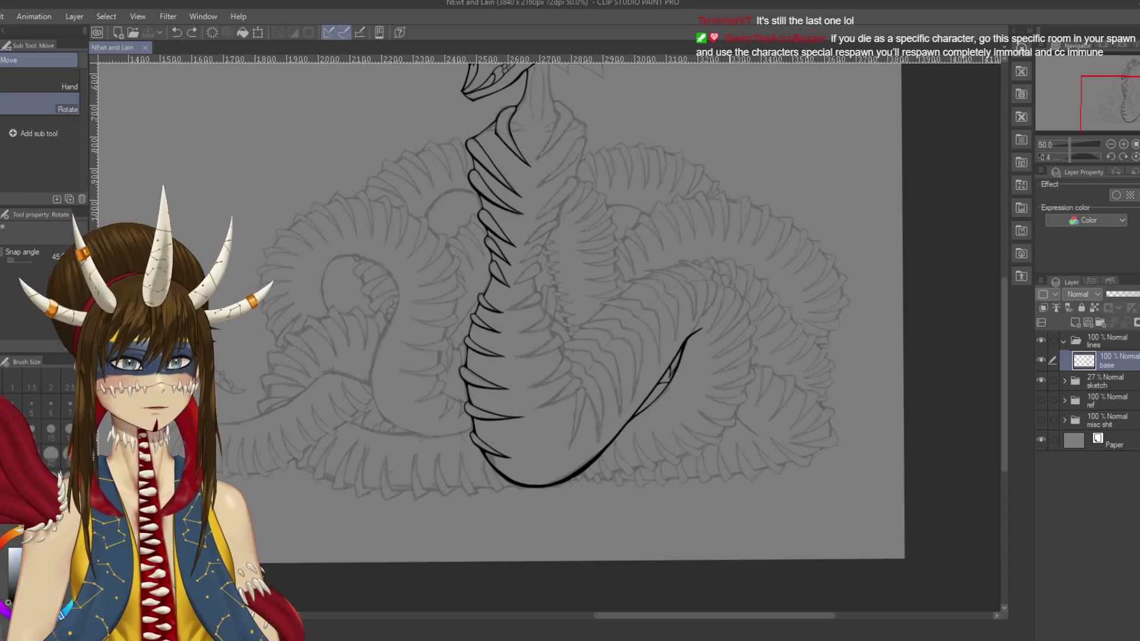
scroll(594, 326, down, 3)
scroll(593, 327, up, 6)
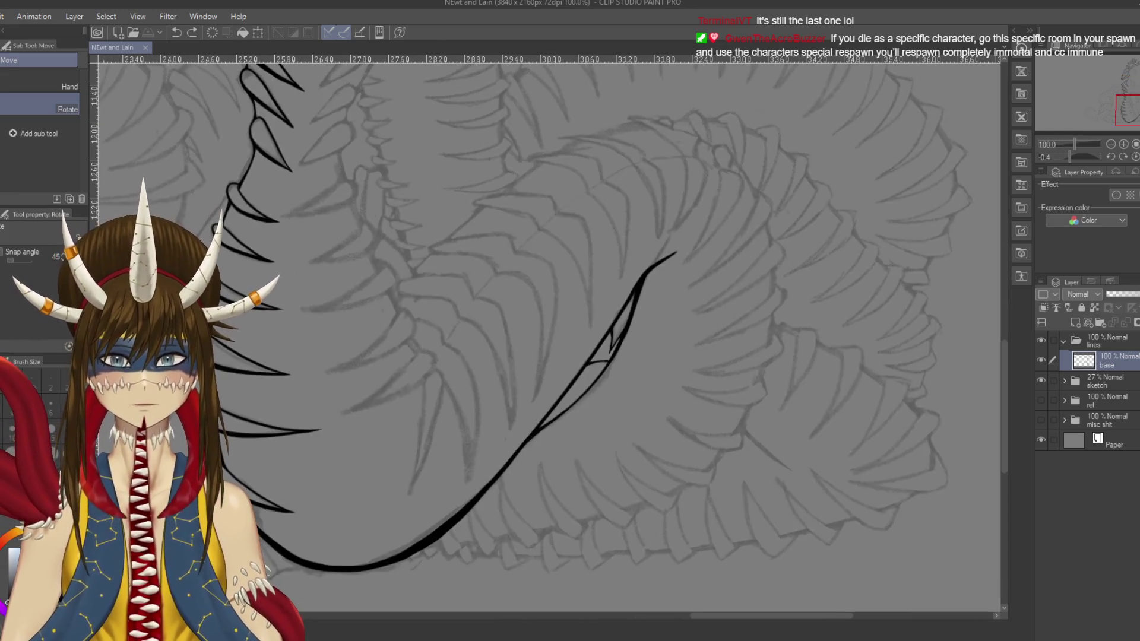
key(p)
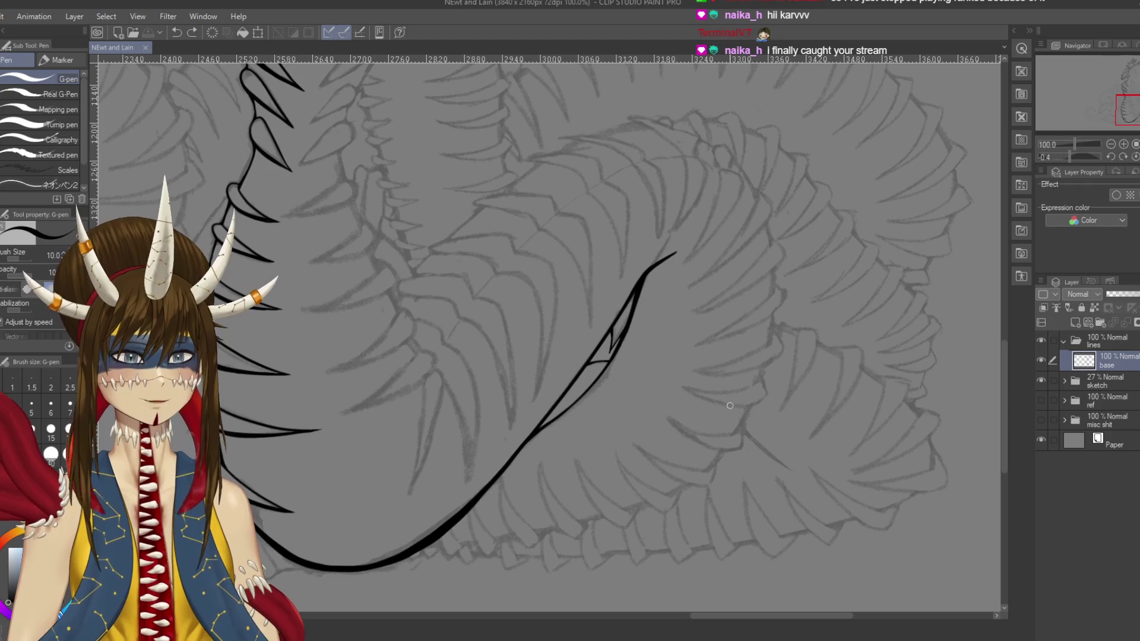
scroll(730, 406, up, 10)
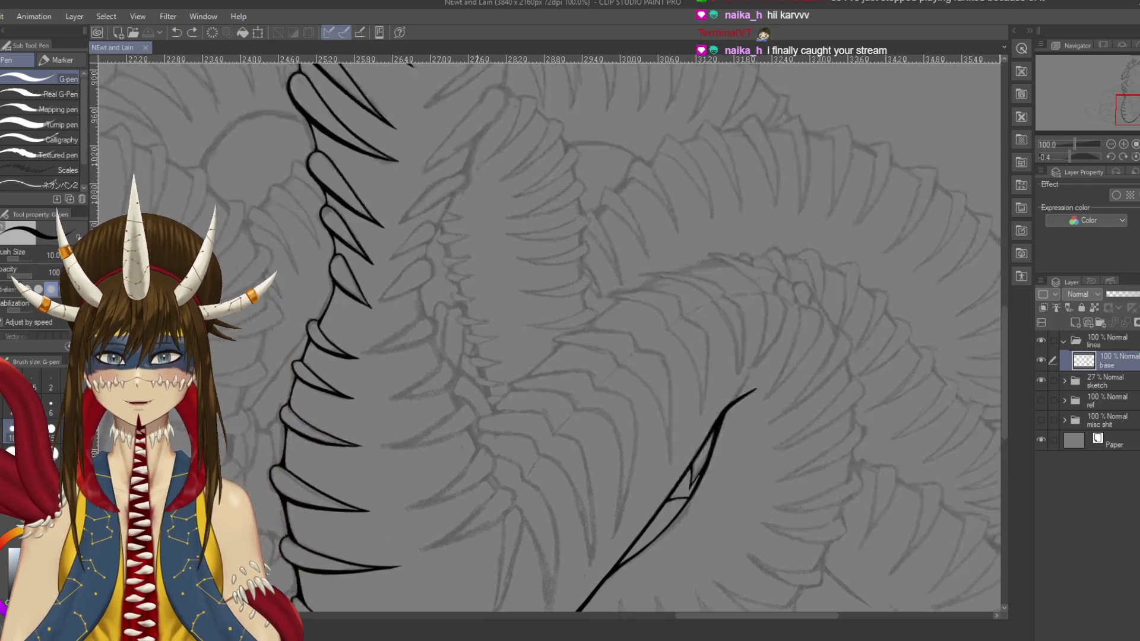
Step: Center the skull, thin the pen to size 8, undo the line beside the eye, and save
scroll(546, 332, up, 5)
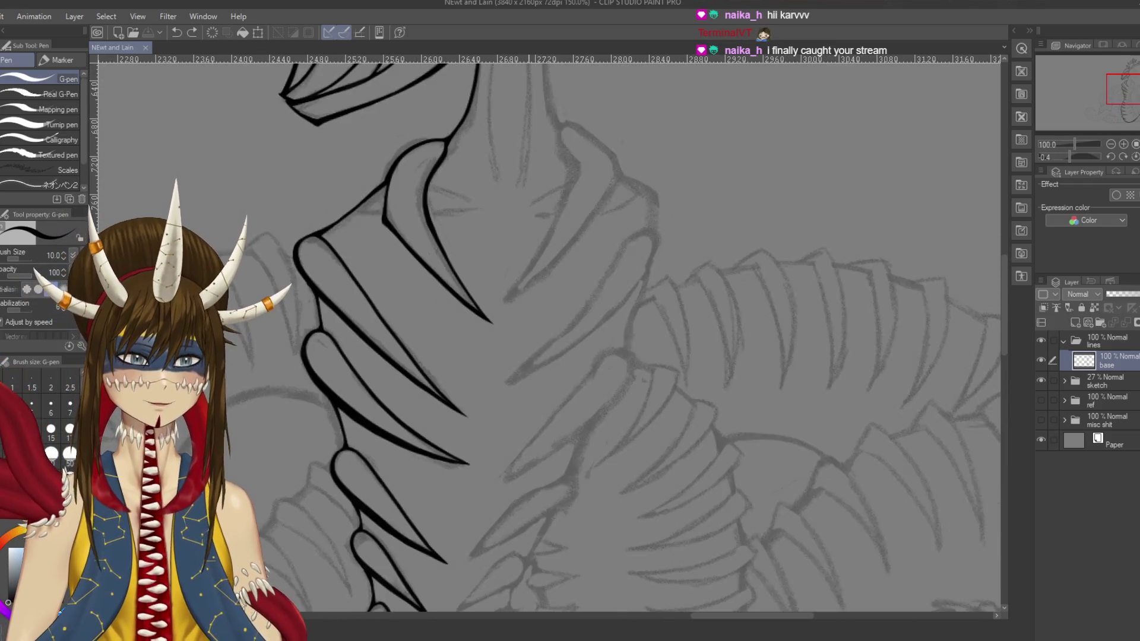
mouse_move(505, 276)
mouse_down()
mouse_move(480, 228)
mouse_move(489, 257)
mouse_move(501, 240)
mouse_move(576, 248)
mouse_move(523, 272)
mouse_move(482, 344)
mouse_move(509, 393)
mouse_move(617, 332)
mouse_up()
key(ctrl+z)
key(ctrl+z)
key(bracketleft)
key(ctrl+z)
key(ctrl+z)
key(ctrl+z)
key(ctrl+z)
key(ctrl+z)
key(ctrl+z)
key(ctrl+s)
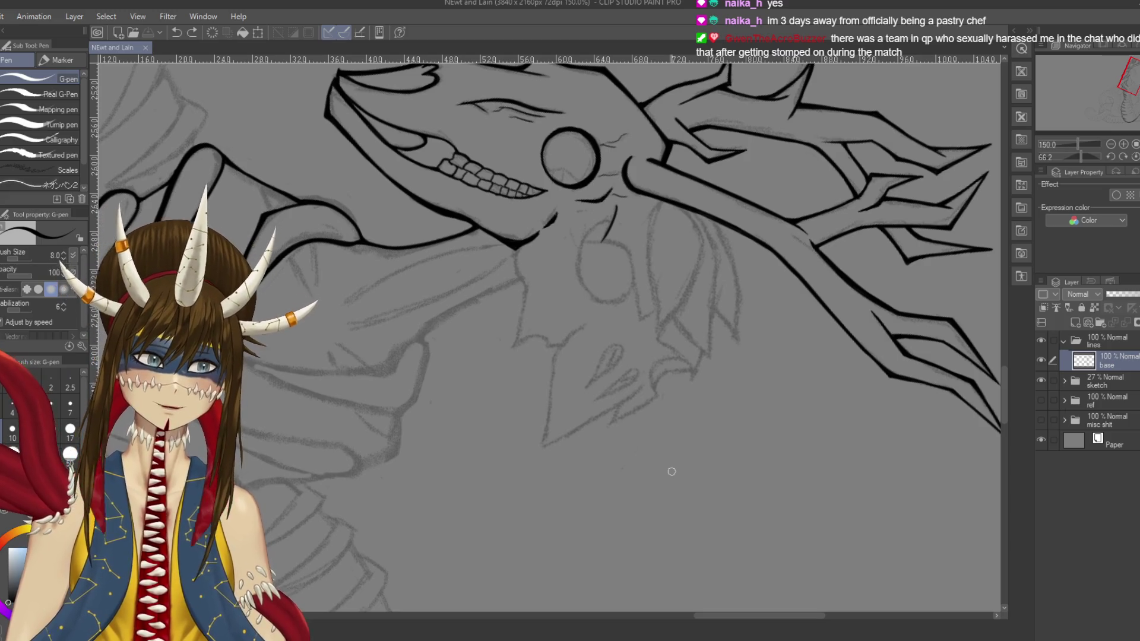
Step: Tilt the view along the jaw and remove the trial hook strokes below the eye
mouse_move(672, 471)
mouse_down()
mouse_move(567, 177)
mouse_move(579, 185)
mouse_up()
key(ctrl+z)
key(ctrl+z)
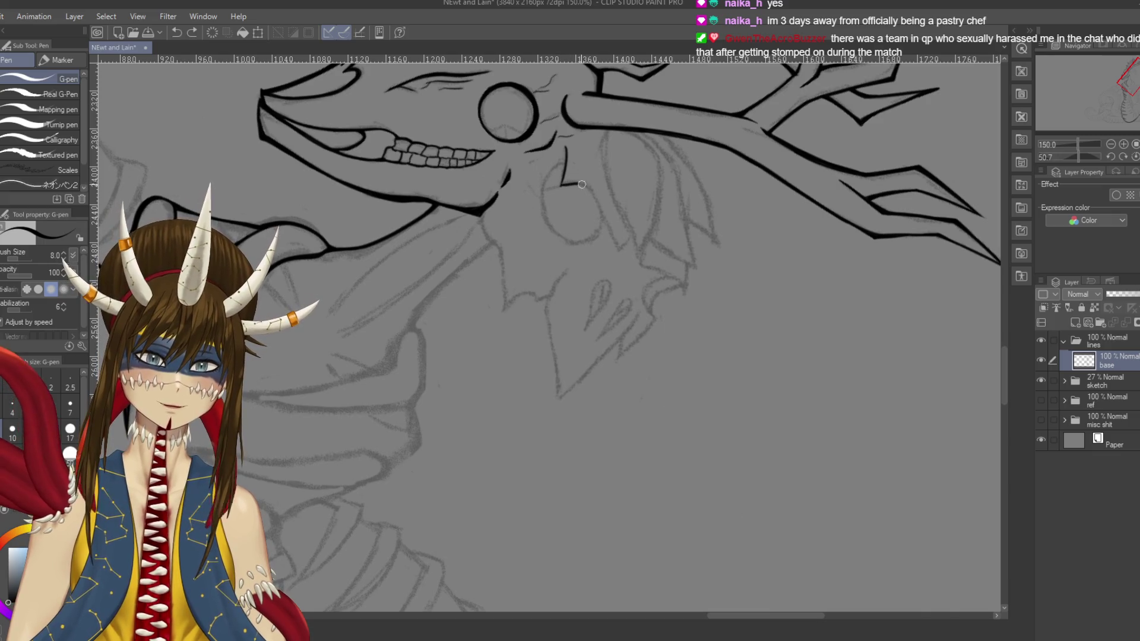
key(ctrl+z)
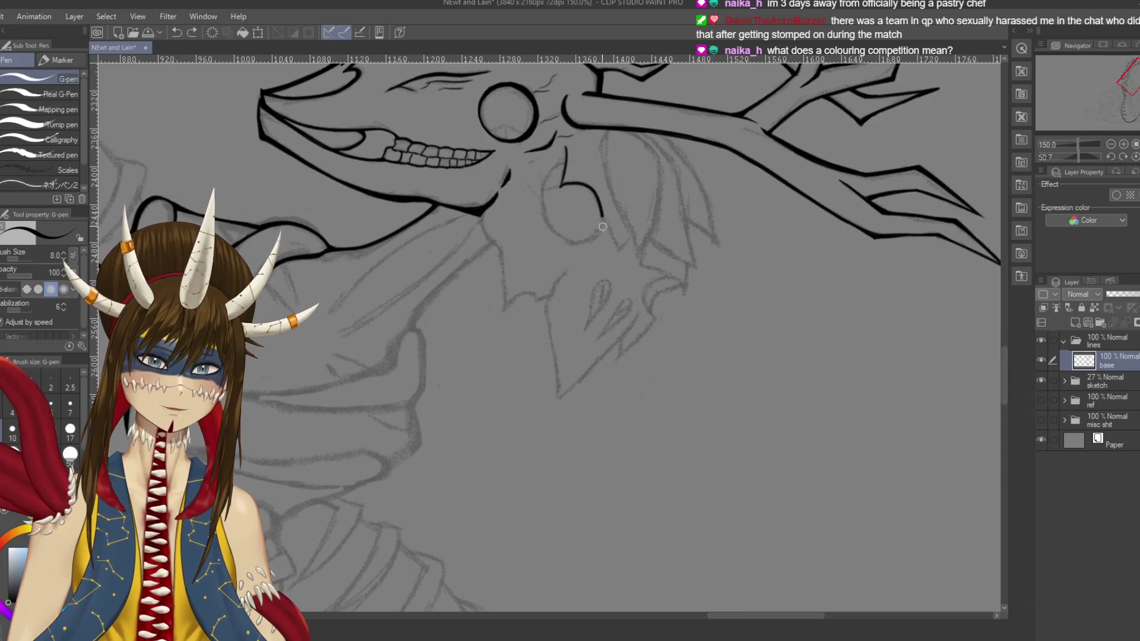
key(ctrl+z)
drag(549, 333, 510, 296)
scroll(586, 310, down, 3)
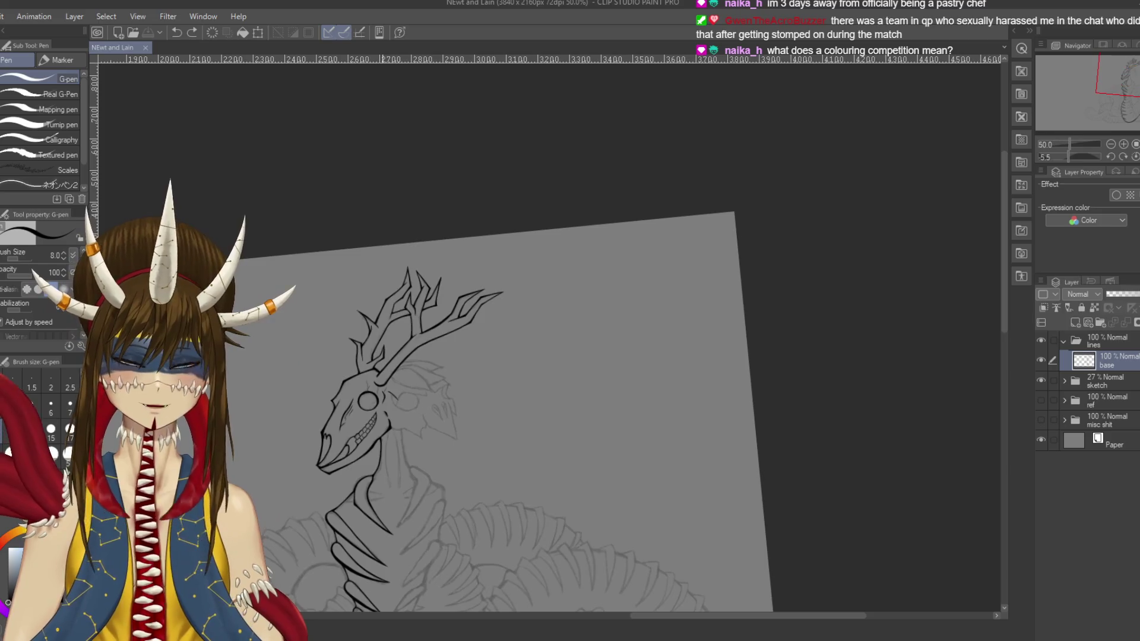
Step: Tilt the canvas and redraw the jaw line reaching further down toward the throat
drag(579, 260, 621, 255)
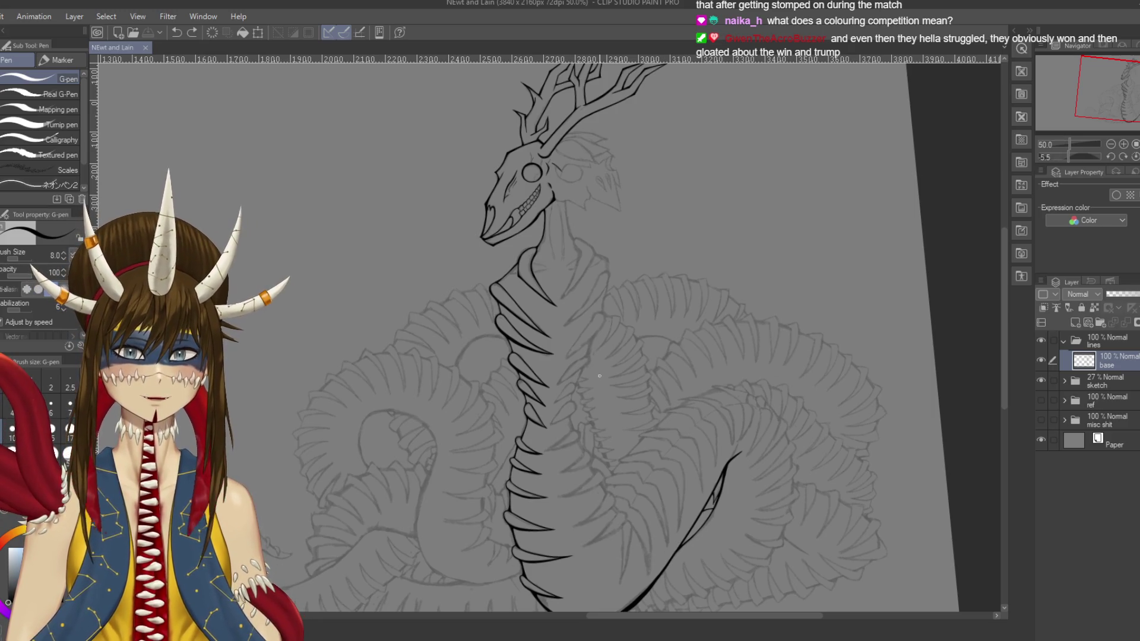
scroll(600, 376, up, 5)
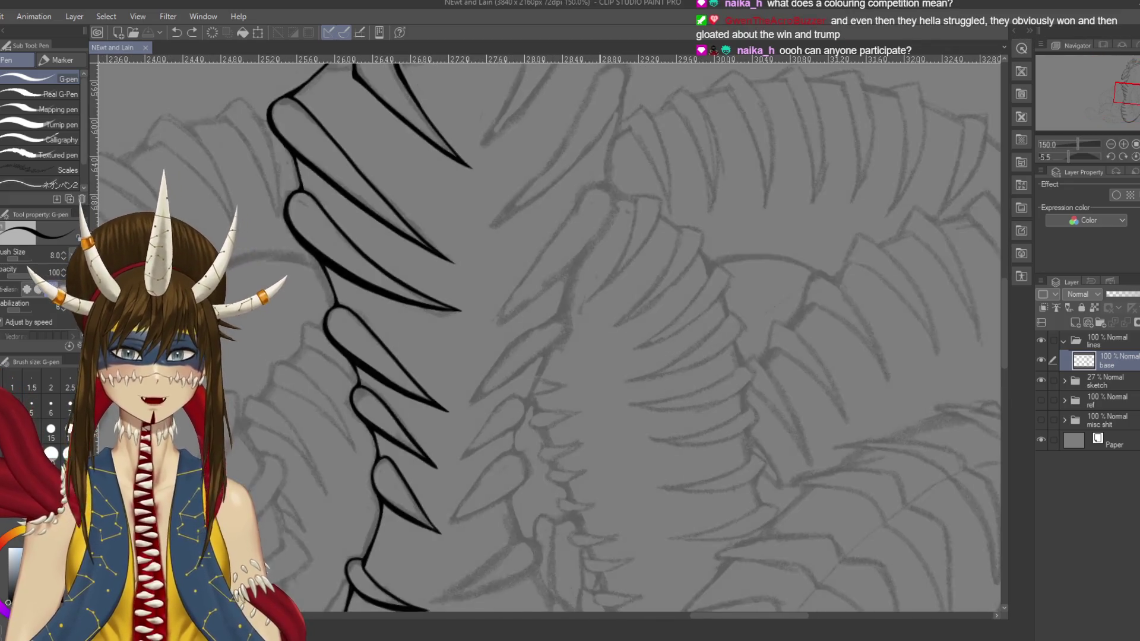
mouse_move(415, 356)
mouse_down()
mouse_move(463, 268)
mouse_move(441, 253)
mouse_move(493, 210)
mouse_move(506, 217)
mouse_up()
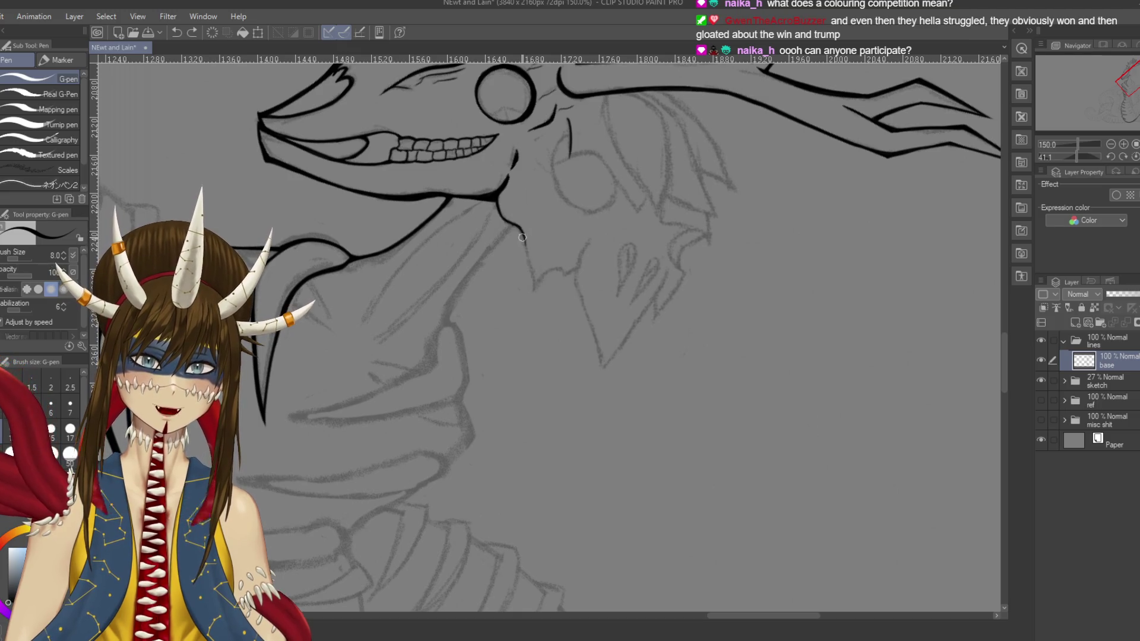
drag(534, 278, 532, 283)
key(ctrl+z)
drag(521, 235, 531, 283)
key(ctrl+z)
key(ctrl+z)
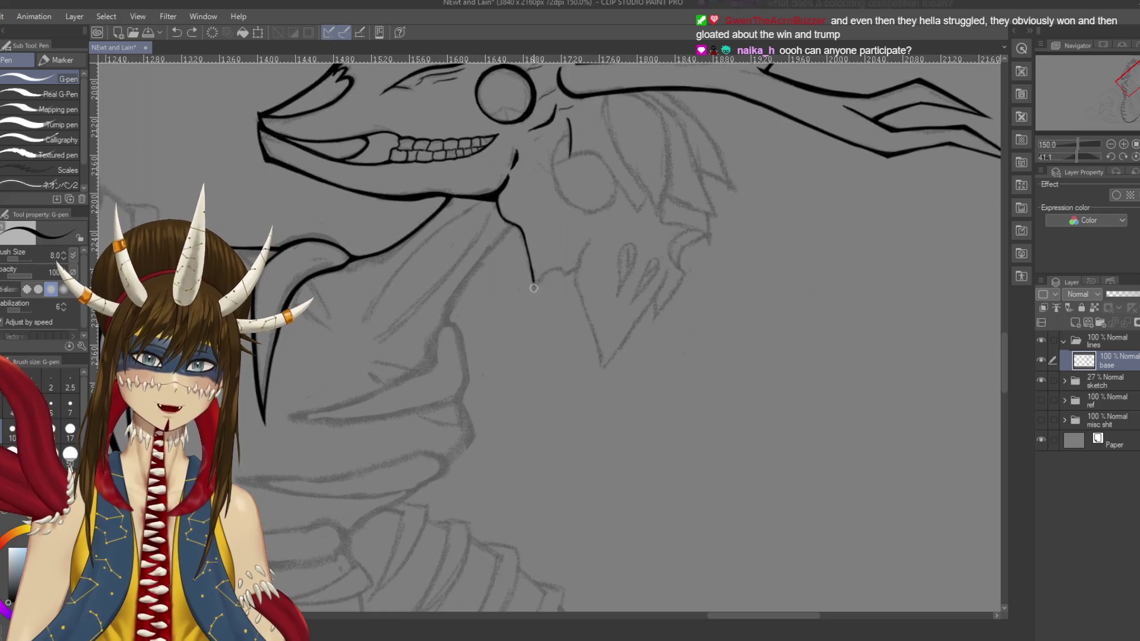
mouse_move(653, 357)
mouse_down()
mouse_move(594, 267)
mouse_move(534, 208)
mouse_up()
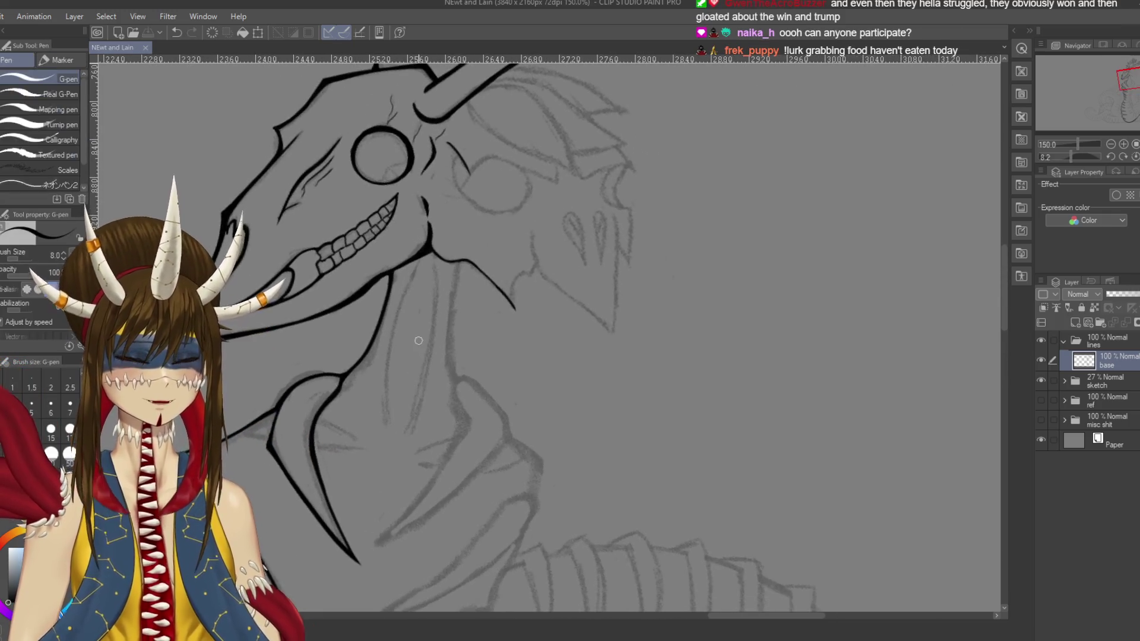
Step: Try a few test strokes around the throat, then undo them
scroll(546, 333, up, 1)
scroll(419, 338, up, 3)
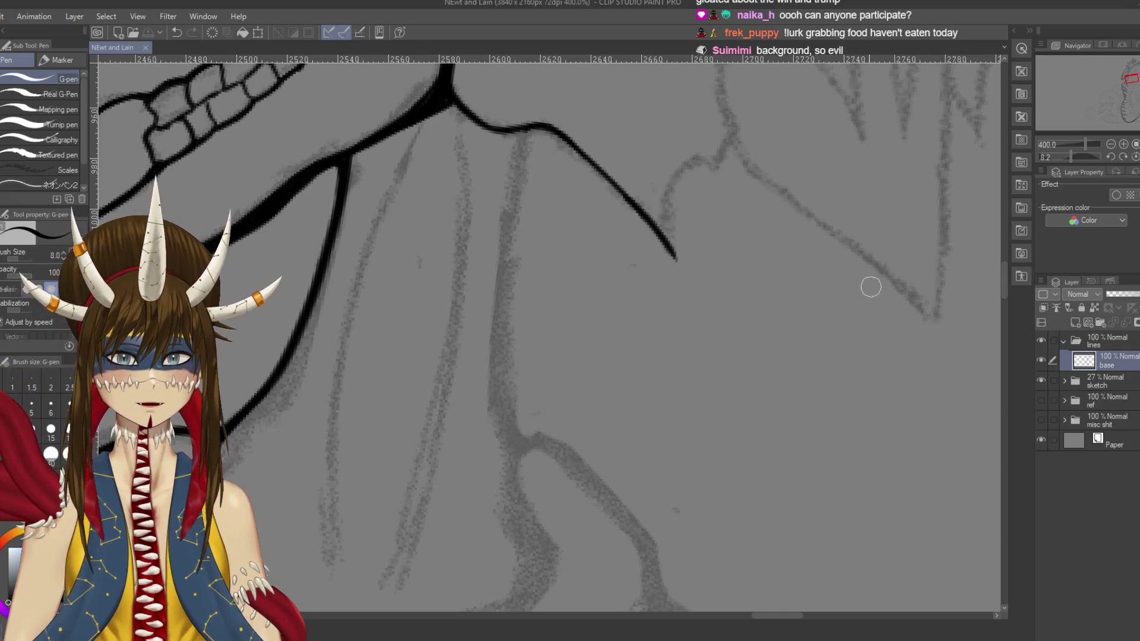
drag(870, 287, 746, 307)
mouse_move(877, 209)
mouse_down()
mouse_move(855, 284)
mouse_move(872, 285)
mouse_up()
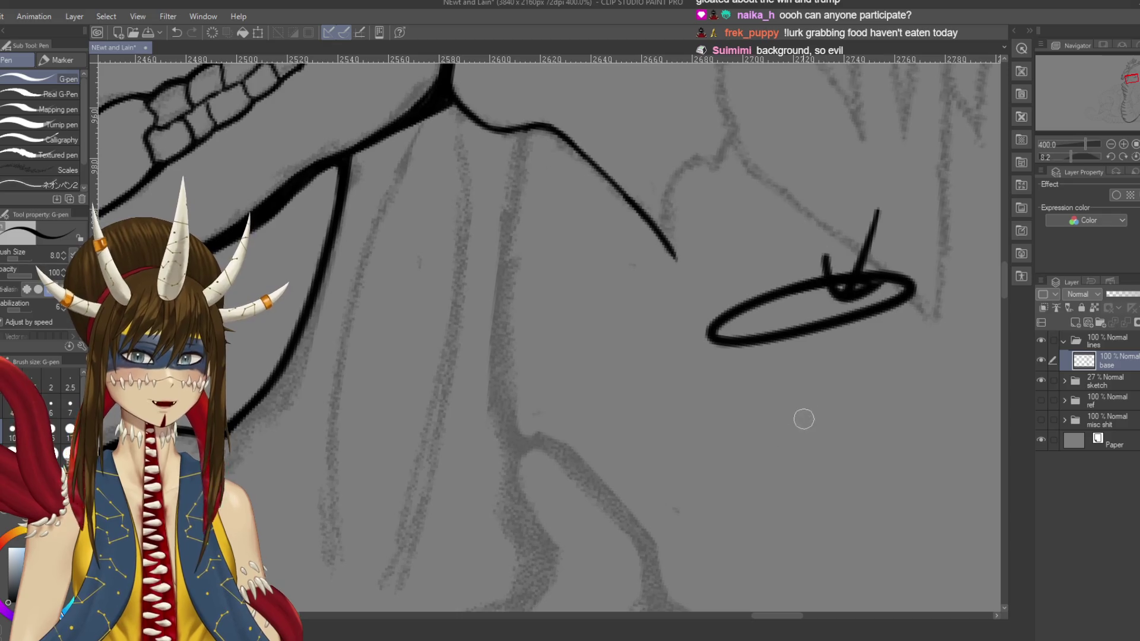
mouse_move(883, 356)
mouse_down()
mouse_move(915, 359)
mouse_move(811, 419)
mouse_move(736, 514)
mouse_up()
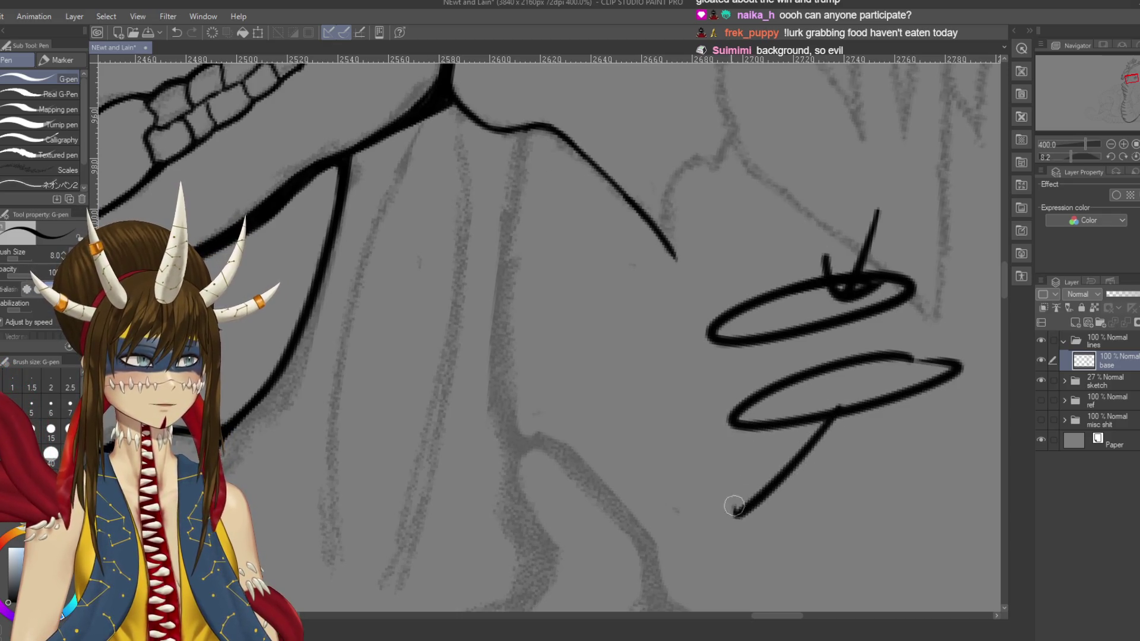
drag(817, 406, 849, 428)
key(ctrl+z)
key(ctrl+z)
key(ctrl+z)
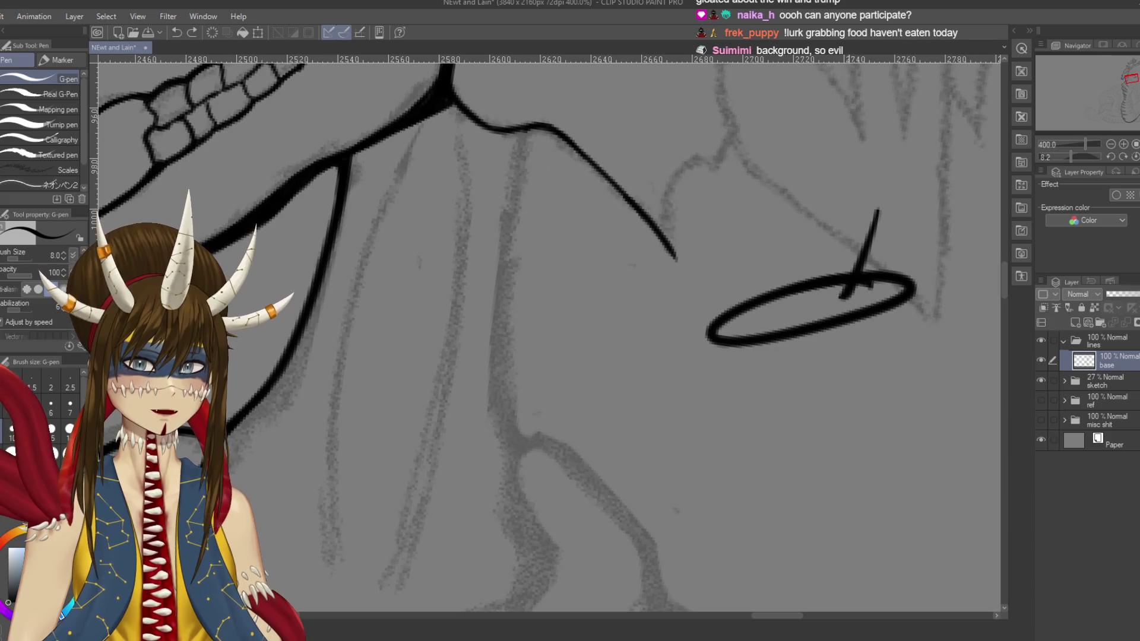
Step: Ink the jaw underline curving down-right with a short notch stroke, and save
scroll(636, 240, up, 2)
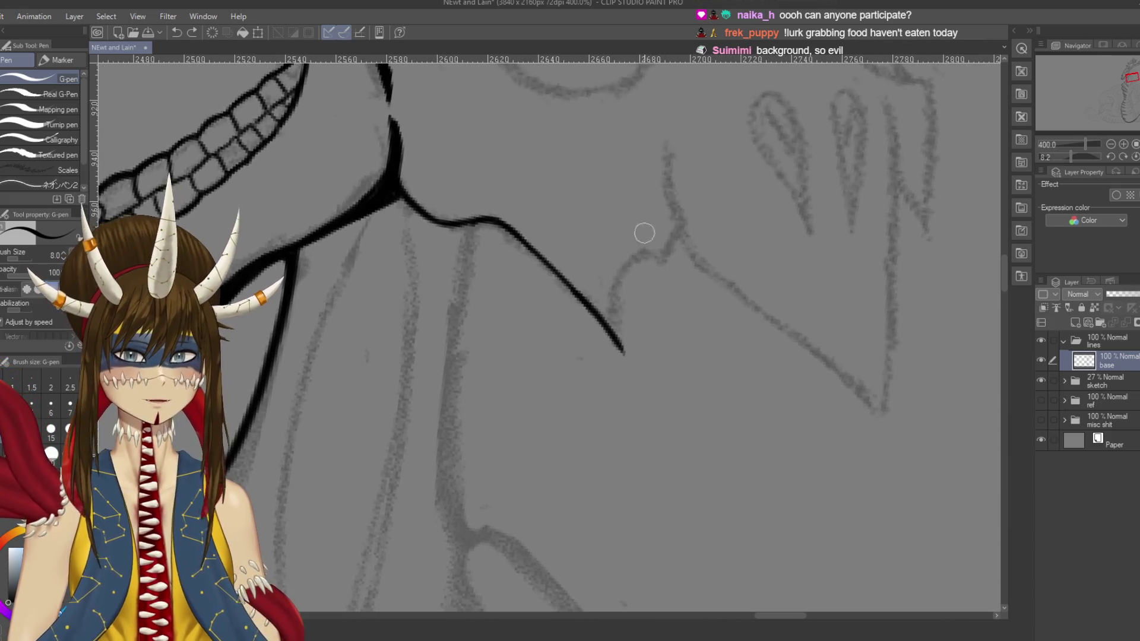
mouse_move(667, 159)
mouse_down()
mouse_move(668, 178)
mouse_move(858, 397)
mouse_up()
drag(674, 241, 659, 274)
key(ctrl+z)
mouse_move(672, 235)
mouse_down()
mouse_move(660, 273)
mouse_move(647, 254)
mouse_move(617, 282)
mouse_move(625, 354)
mouse_up()
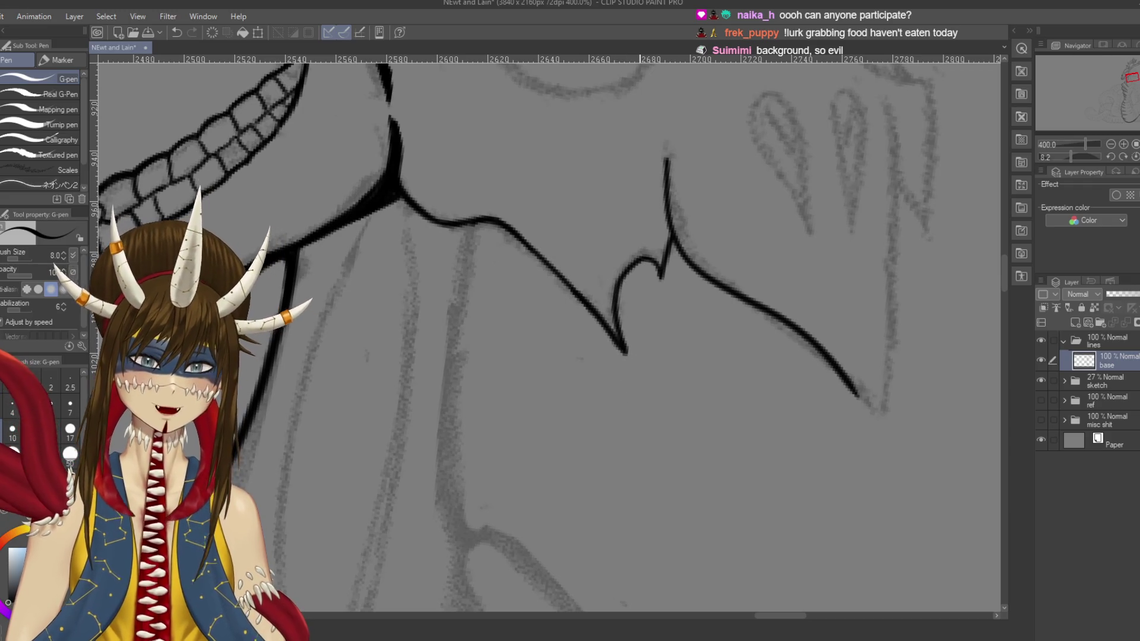
key(ctrl+s)
Step: Thicken the ink near the notch, save again, and zoom out to see the whole serpent
drag(310, 301, 274, 366)
drag(350, 259, 326, 276)
key(ctrl+s)
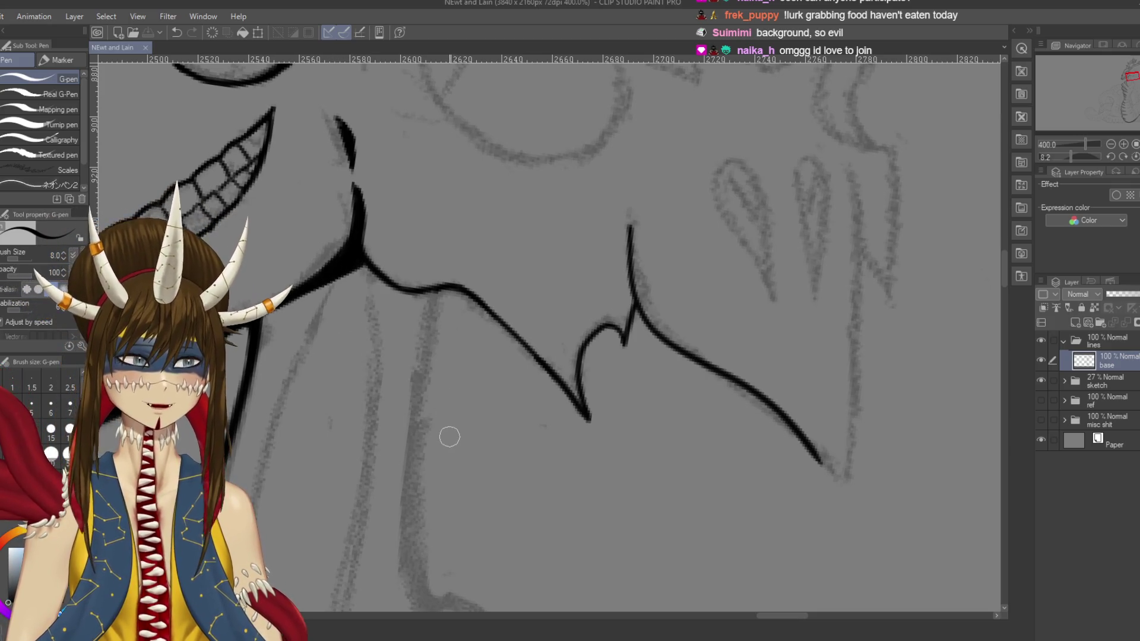
scroll(462, 425, down, 10)
mouse_move(461, 425)
mouse_down()
mouse_move(535, 356)
mouse_move(564, 368)
mouse_move(594, 297)
mouse_move(593, 267)
mouse_move(534, 237)
mouse_up()
scroll(696, 127, down, 2)
drag(653, 268, 695, 306)
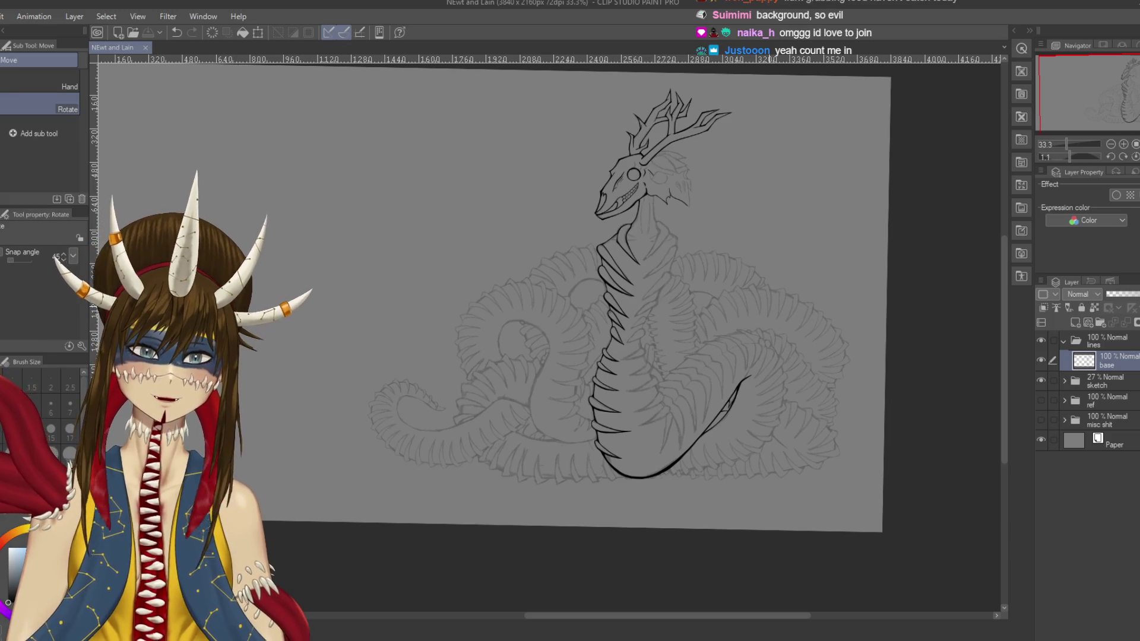
Step: Retrace and thicken the jaw stroke below the skull, undoing the first attempt
scroll(736, 332, up, 6)
mouse_move(416, 89)
mouse_down()
mouse_move(504, 267)
mouse_move(653, 504)
mouse_move(766, 606)
mouse_up()
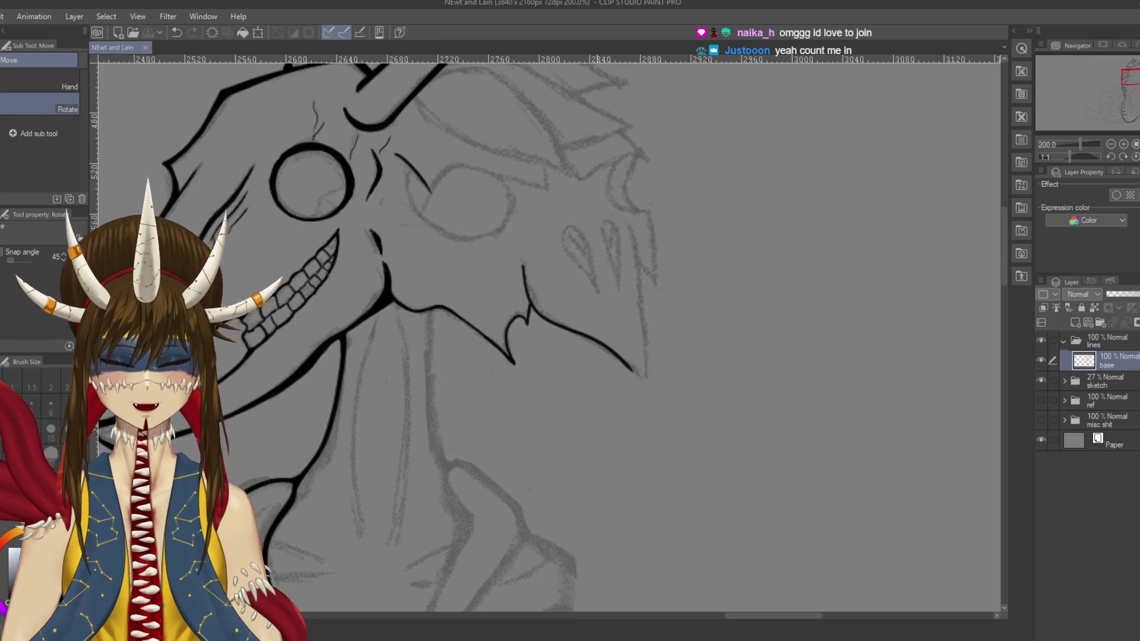
scroll(476, 326, up, 3)
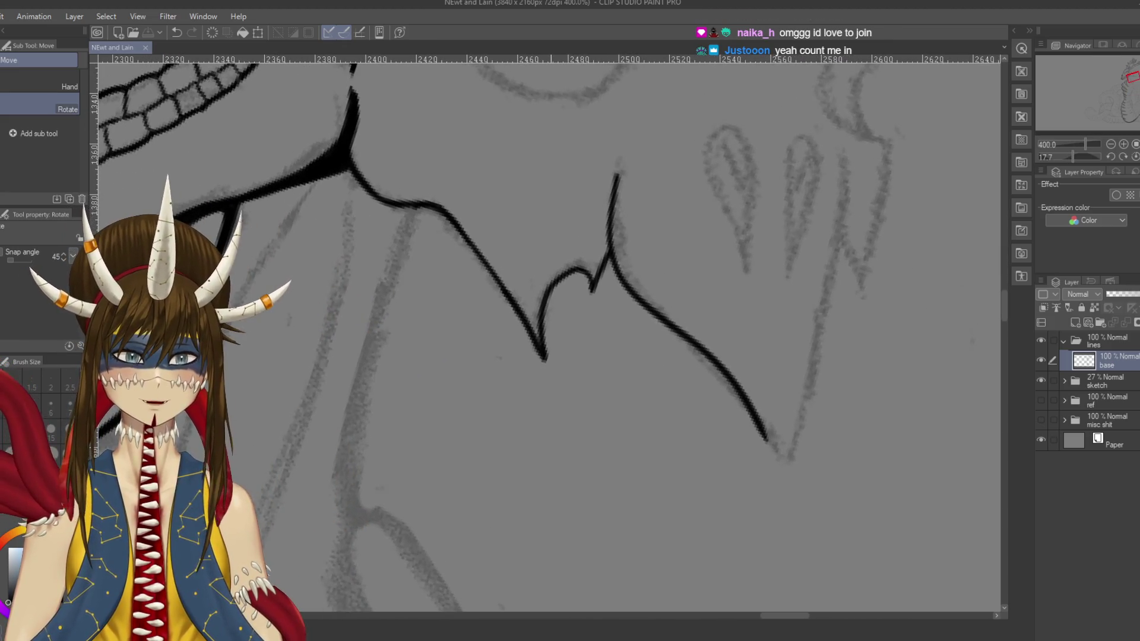
drag(535, 297, 581, 286)
key(p)
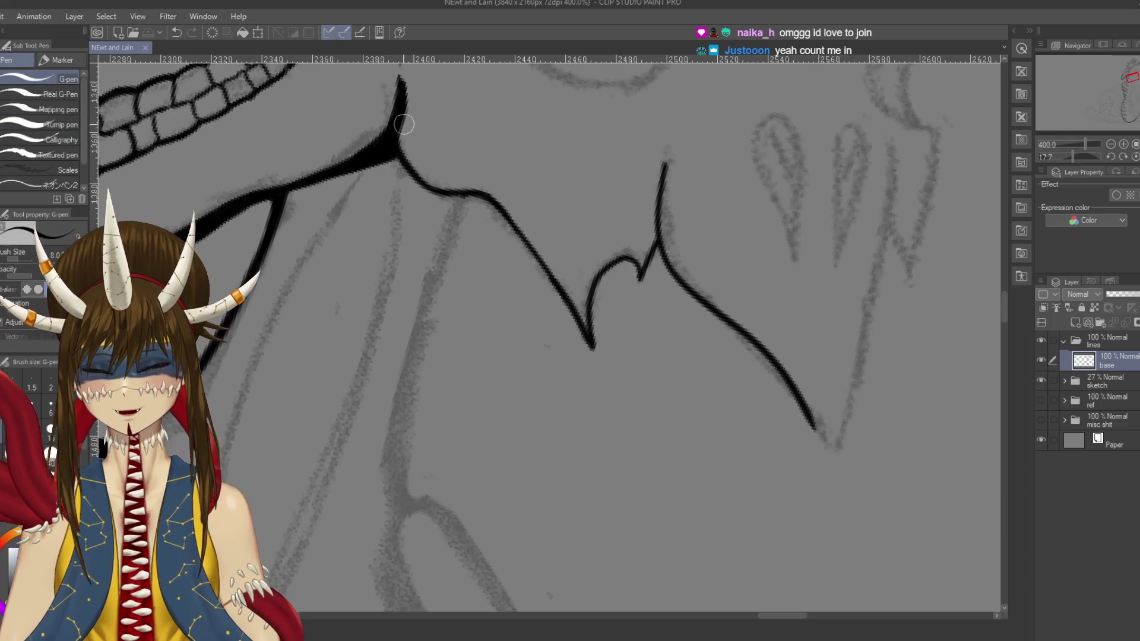
drag(402, 121, 416, 170)
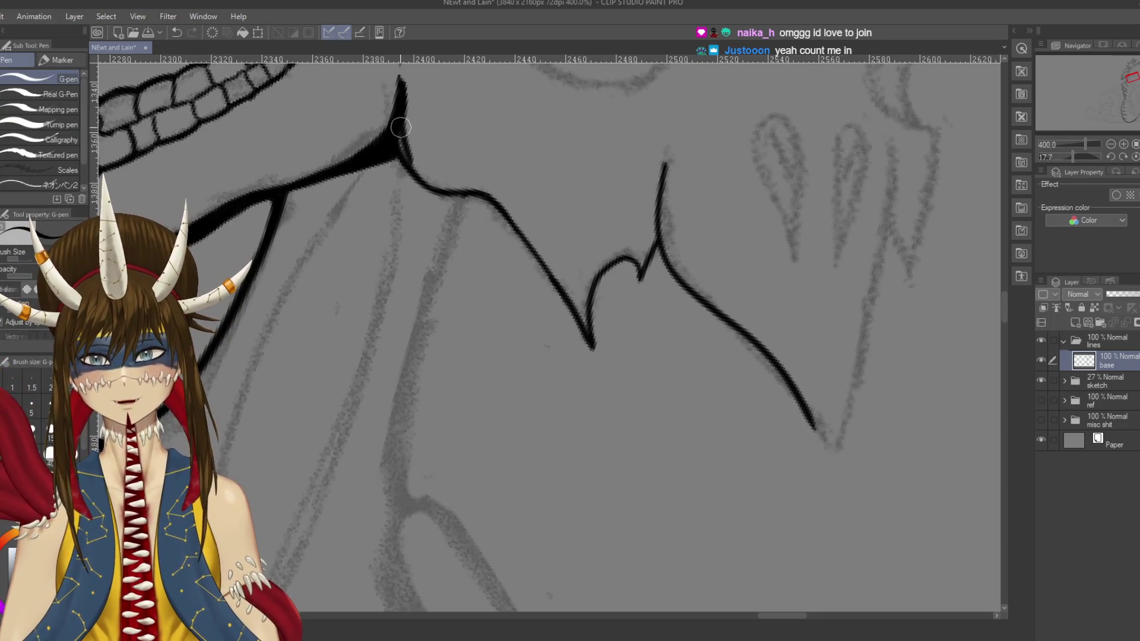
mouse_move(403, 122)
mouse_down()
mouse_move(389, 156)
mouse_move(484, 197)
mouse_move(529, 233)
mouse_up()
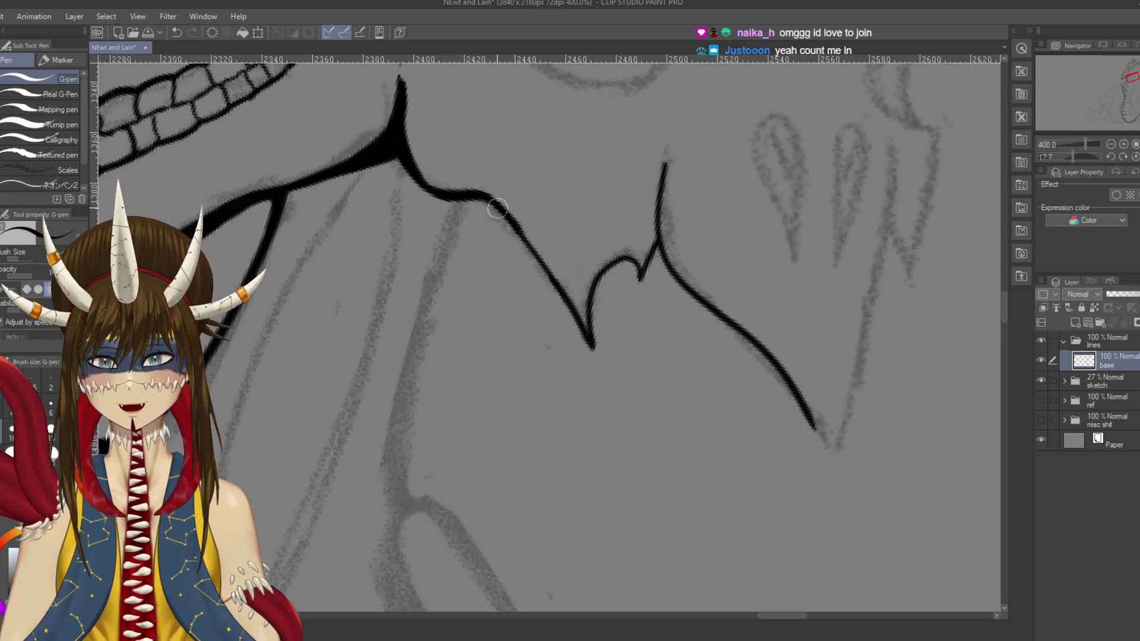
key(ctrl+z)
key(ctrl+z)
Step: Redraw the jaw line darker and longer with repeated thicker retraces
drag(501, 211, 587, 342)
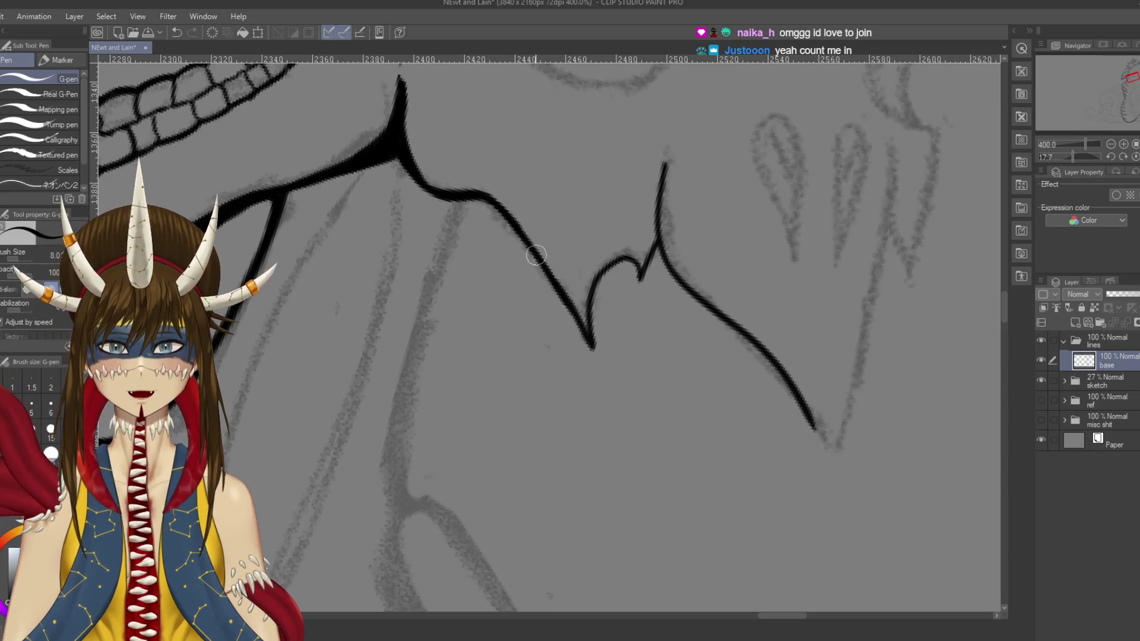
drag(511, 225, 603, 363)
mouse_move(469, 191)
mouse_down()
mouse_move(517, 235)
mouse_move(603, 364)
mouse_up()
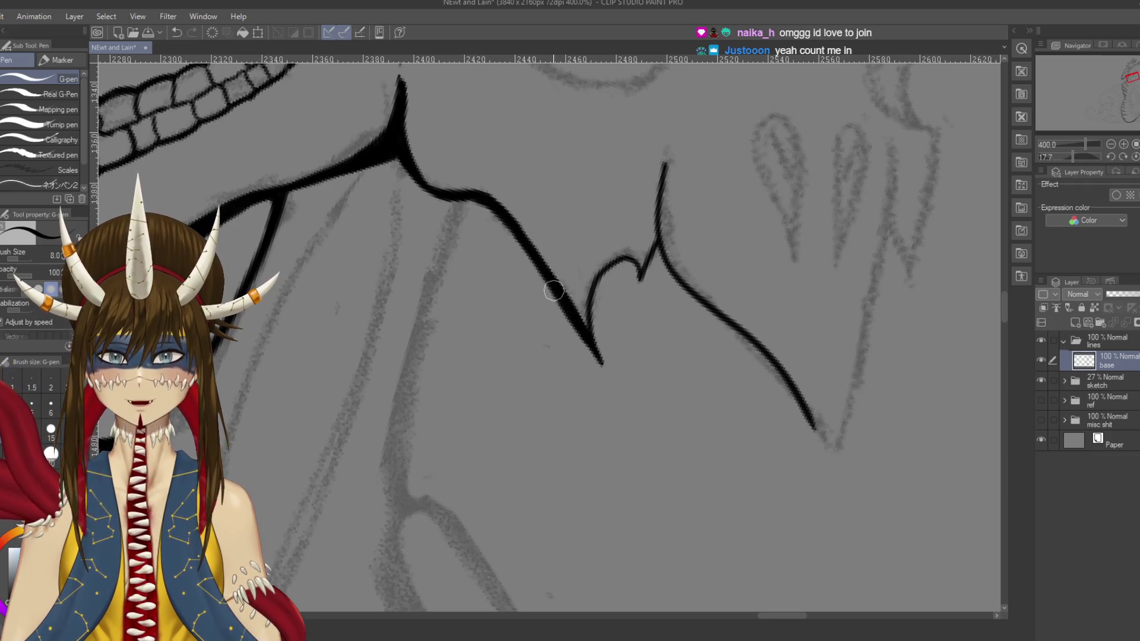
drag(568, 314, 611, 378)
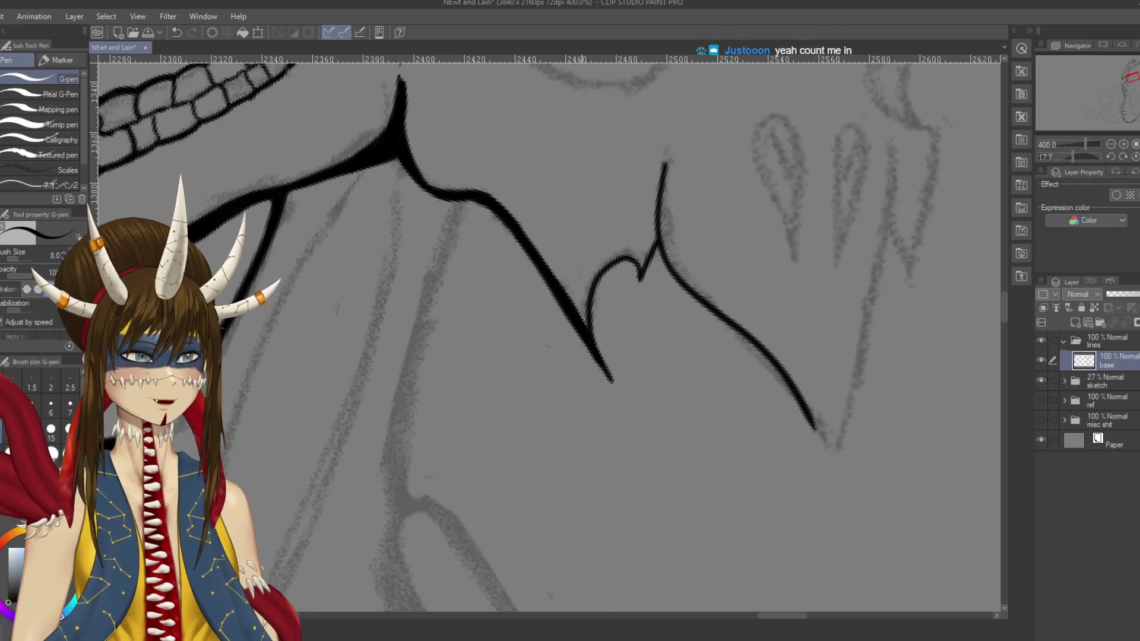
key(ctrl+z)
Step: Trim the line's bottom tip with the eraser at size 10, add a notch stroke, and save
key(e)
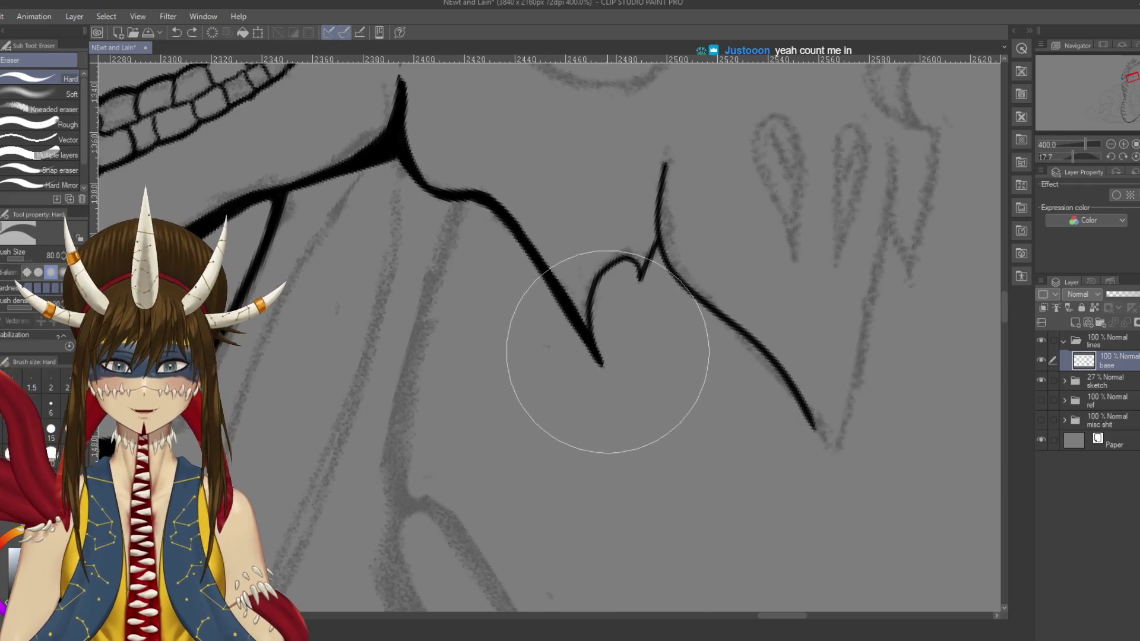
key(bracketleft)
key(bracketleft)
key(bracketleft)
drag(603, 323, 619, 398)
key(p)
key(ctrl+s)
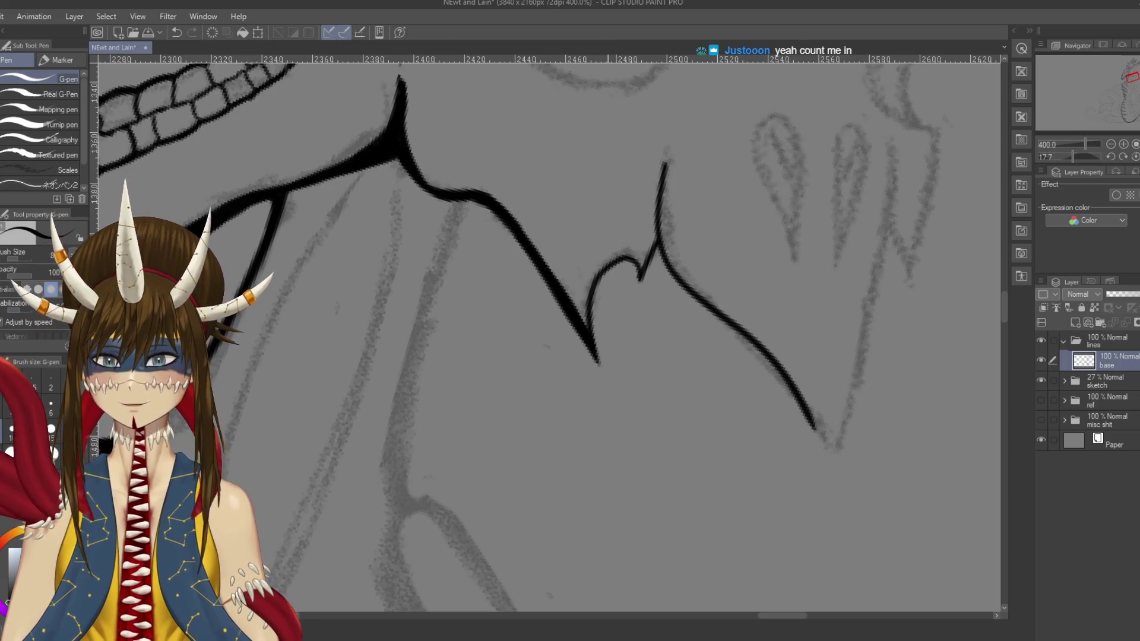
mouse_move(651, 242)
mouse_down()
mouse_move(636, 282)
mouse_move(602, 267)
mouse_up()
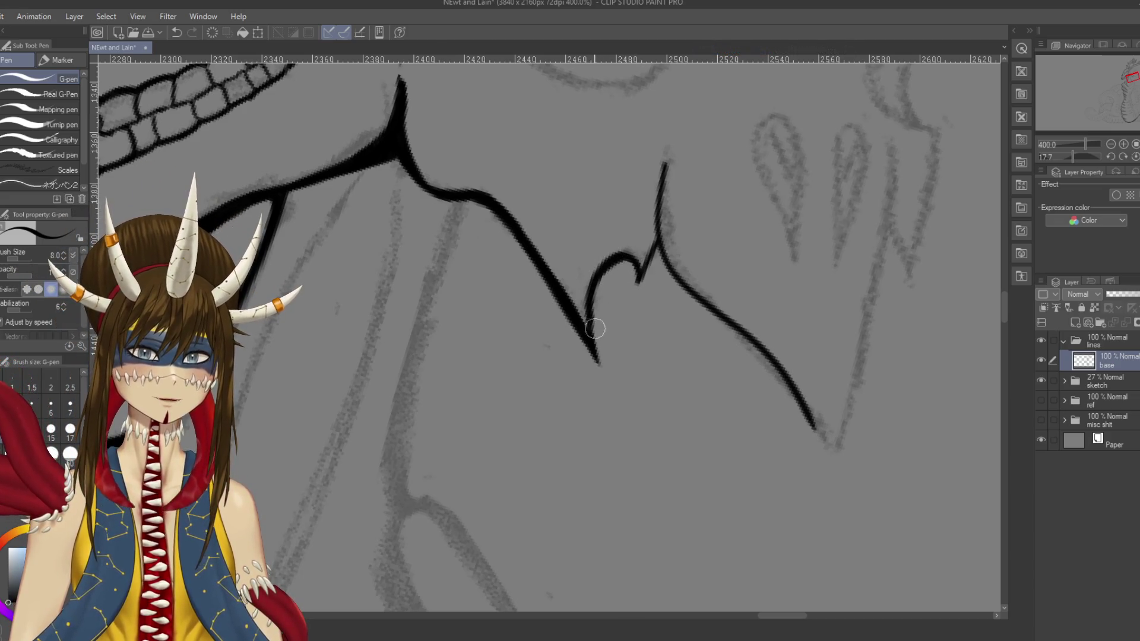
key(ctrl+s)
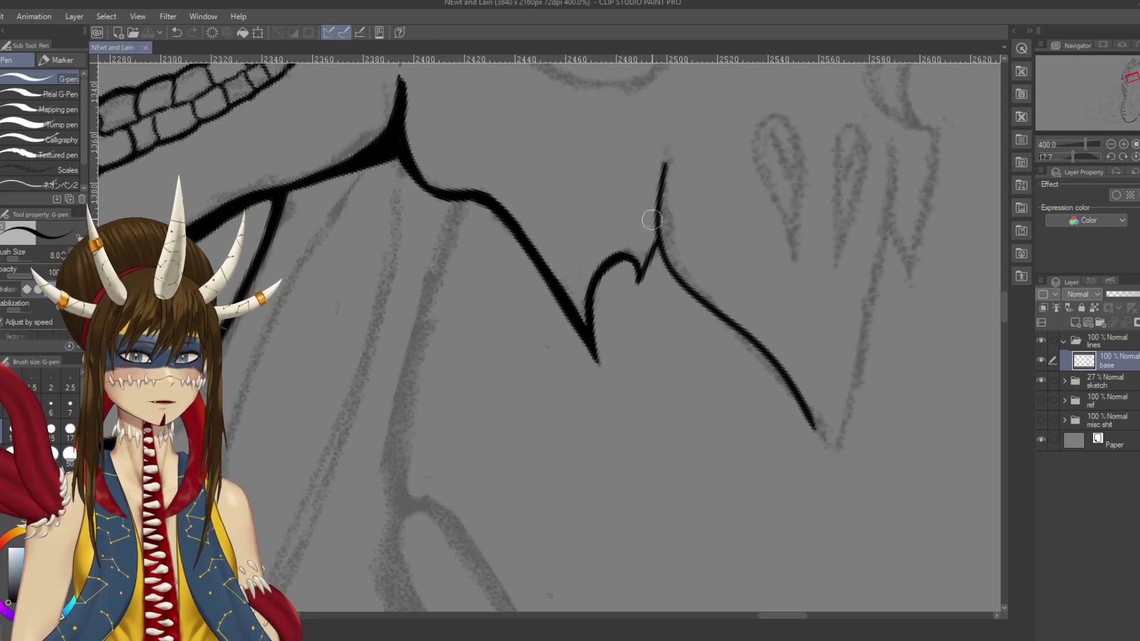
drag(594, 356, 531, 299)
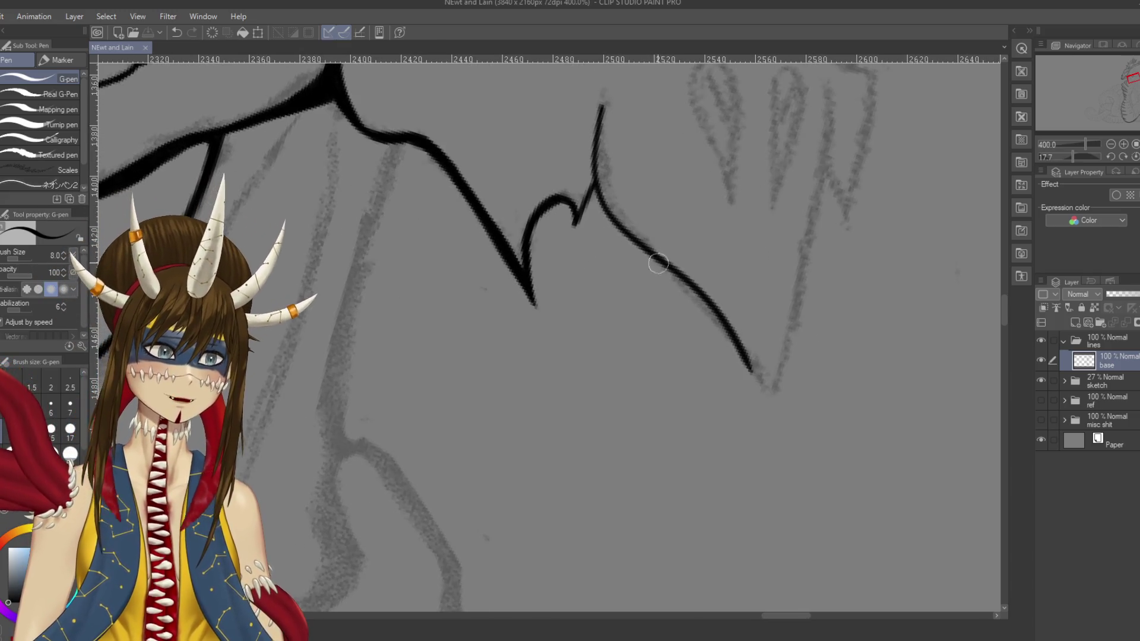
Step: Ink the long stroke down the right side into the V's end, retrying until it fits, and save
drag(642, 227, 679, 269)
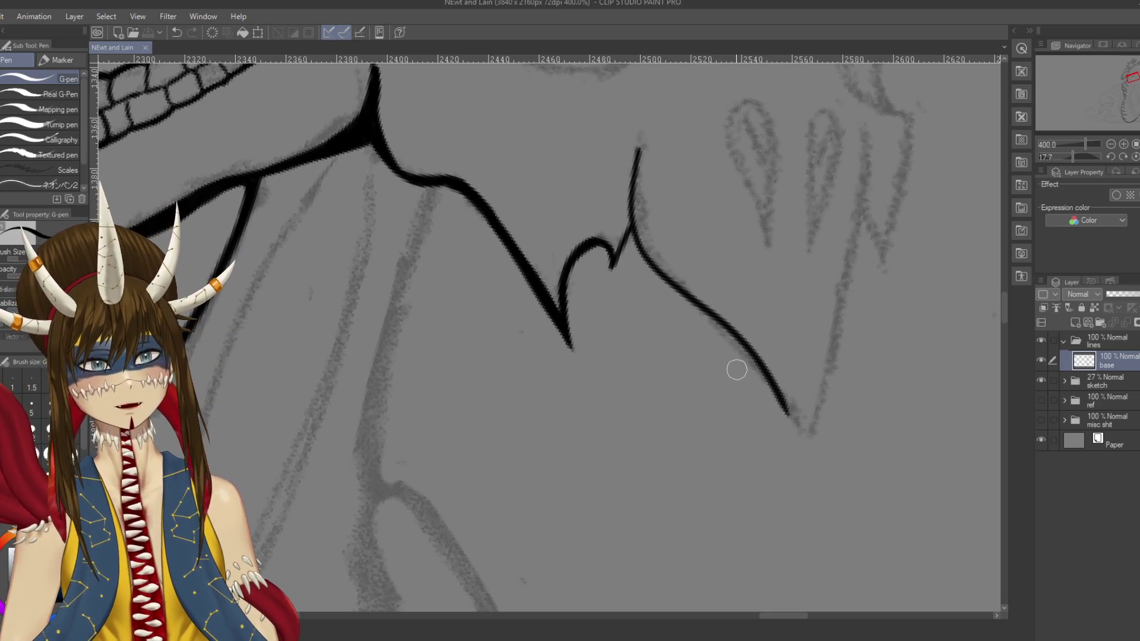
mouse_move(758, 408)
mouse_down()
mouse_move(727, 358)
mouse_move(778, 387)
mouse_up()
key(ctrl+z)
drag(824, 62, 760, 487)
key(ctrl+z)
drag(809, 209, 759, 522)
key(ctrl+z)
mouse_move(810, 202)
mouse_down()
mouse_move(799, 369)
mouse_move(766, 534)
mouse_move(756, 451)
mouse_up()
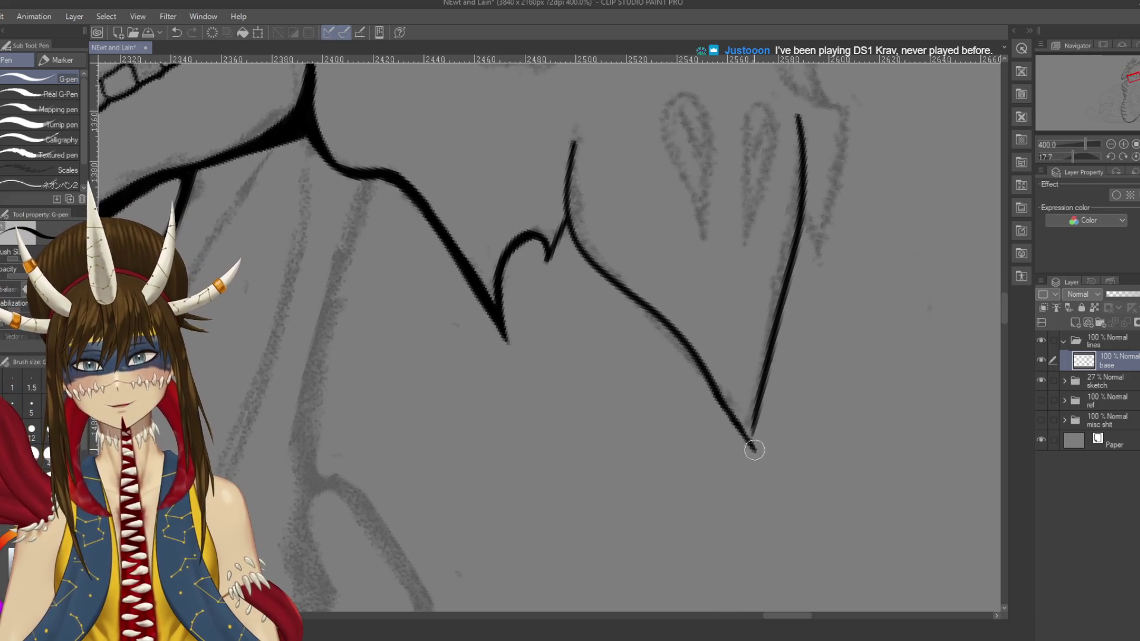
key(ctrl+z)
mouse_move(723, 412)
mouse_down()
mouse_move(752, 449)
mouse_move(763, 383)
mouse_move(808, 469)
mouse_up()
key(ctrl+s)
Step: Draw the stroke down from the notch and join it to the V line in a smooth curve
drag(618, 225, 602, 297)
key(ctrl+z)
mouse_move(619, 226)
mouse_down()
mouse_move(606, 306)
mouse_move(617, 338)
mouse_up()
key(ctrl+z)
mouse_move(601, 282)
mouse_down()
mouse_move(612, 323)
mouse_move(653, 374)
mouse_up()
key(ctrl+z)
key(ctrl+z)
drag(605, 324, 634, 356)
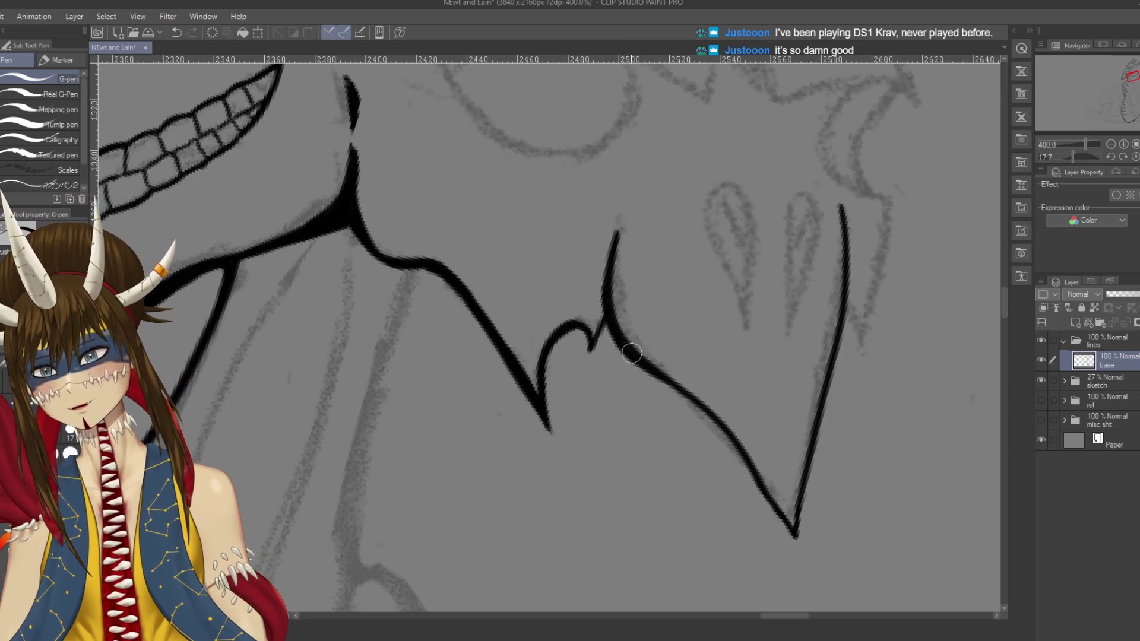
key(ctrl+z)
mouse_move(605, 297)
mouse_down()
mouse_move(663, 386)
mouse_move(742, 450)
mouse_move(683, 319)
mouse_move(764, 456)
mouse_up()
Step: Retrace the V's right line upward past its bottom and save
key(ctrl+z)
key(ctrl+z)
mouse_move(712, 359)
mouse_down()
mouse_move(763, 460)
mouse_move(769, 362)
mouse_up()
key(ctrl+z)
mouse_move(762, 448)
mouse_down()
mouse_move(783, 367)
mouse_move(768, 432)
mouse_up()
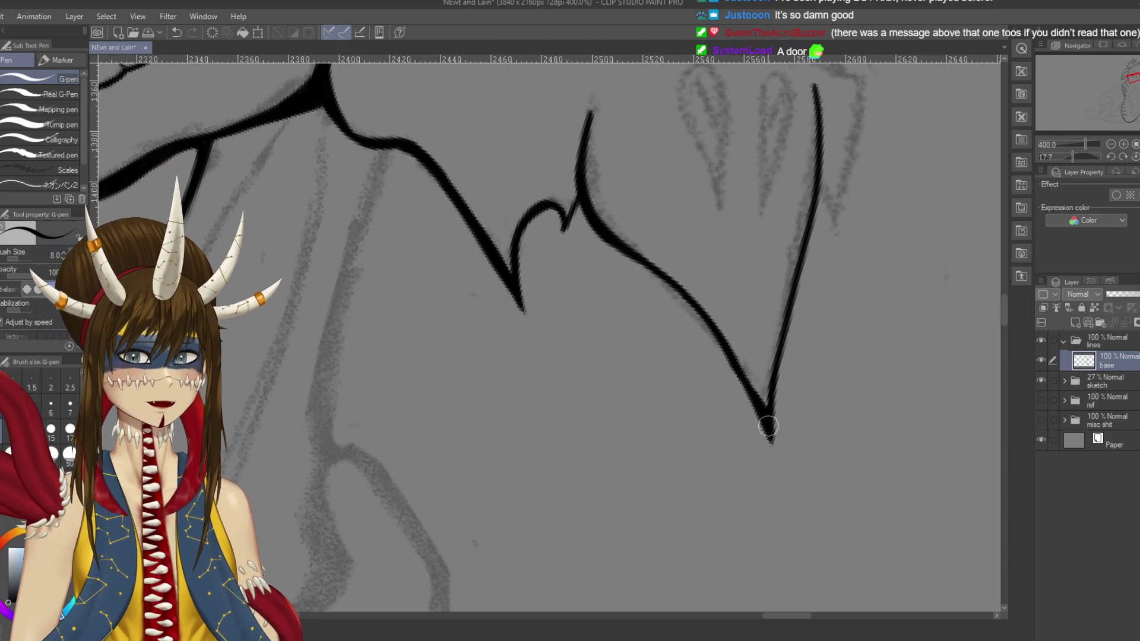
key(ctrl+s)
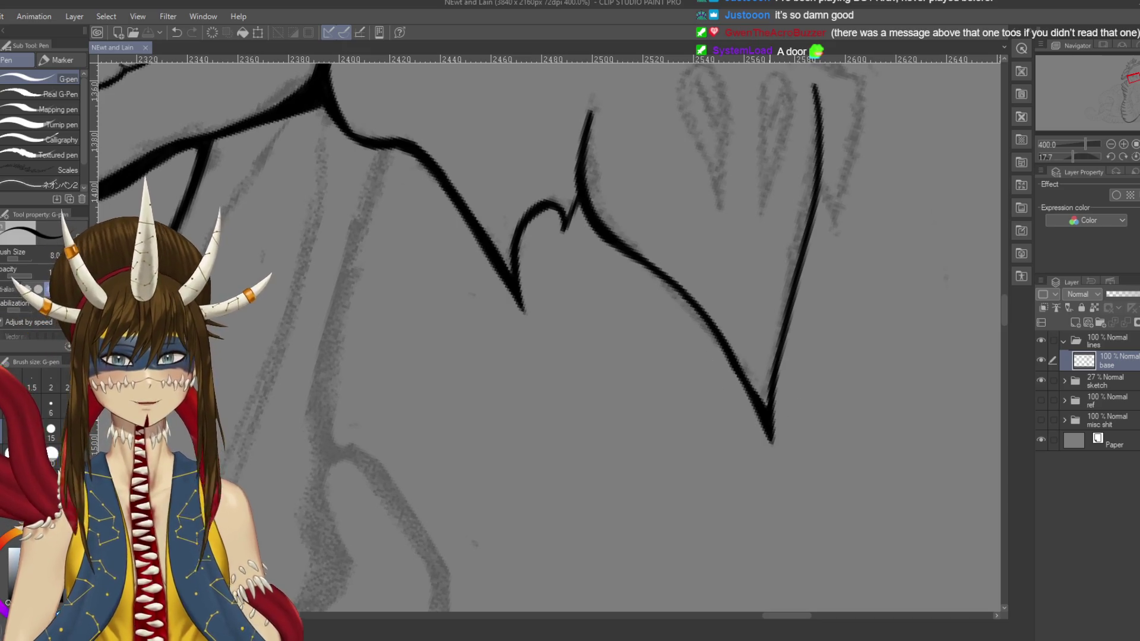
Step: Redraw the short stroke at the notch, settling on a thinner version
scroll(545, 333, down, 2)
scroll(545, 333, up, 5)
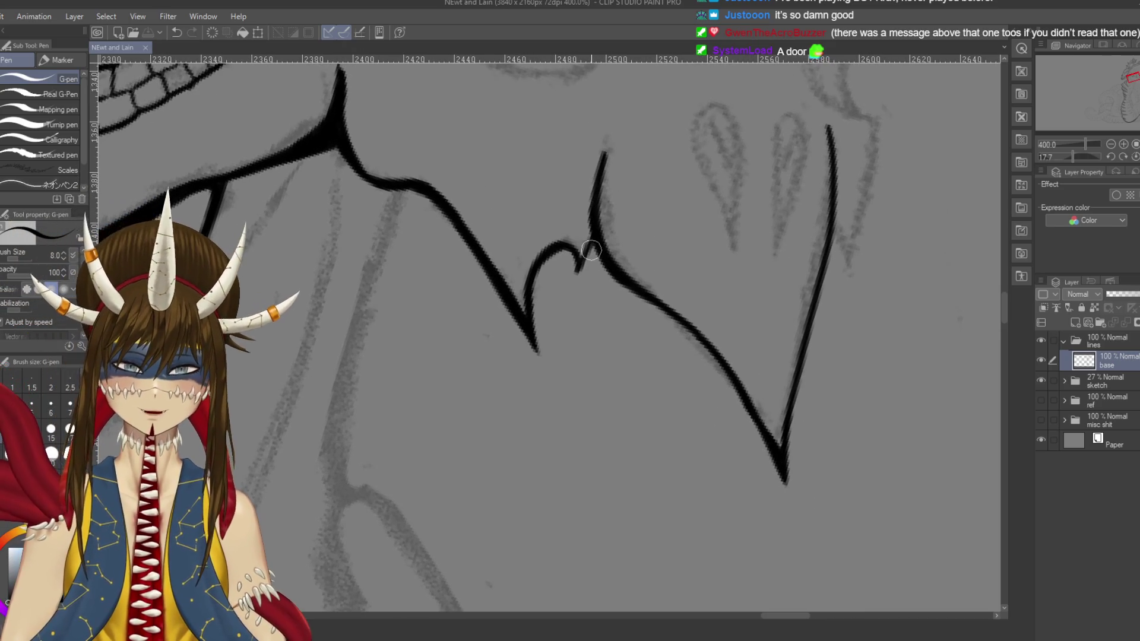
drag(595, 241, 571, 284)
key(ctrl+z)
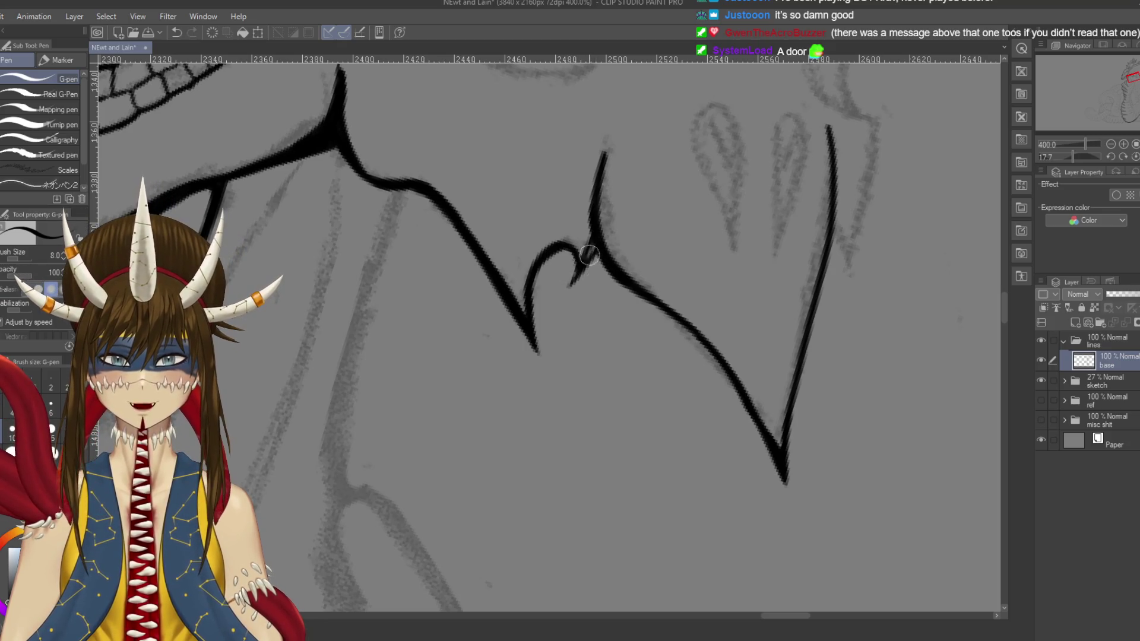
drag(596, 242, 576, 273)
key(ctrl+s)
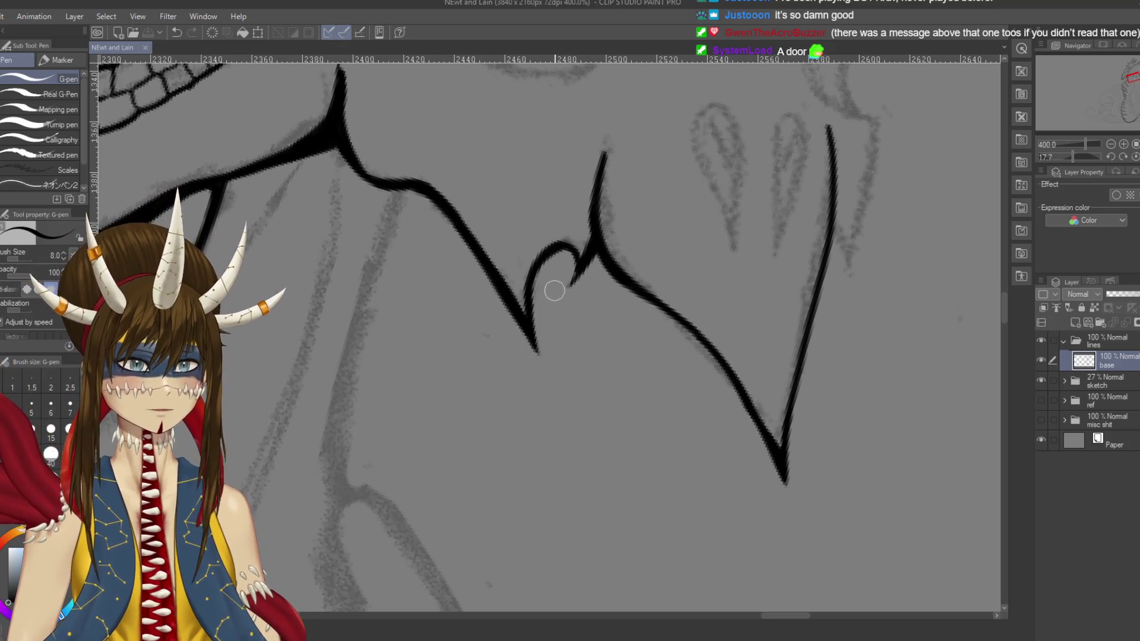
key(ctrl+z)
drag(571, 248, 570, 286)
Step: Thicken the ink line near the shoulder curve and save
key(e)
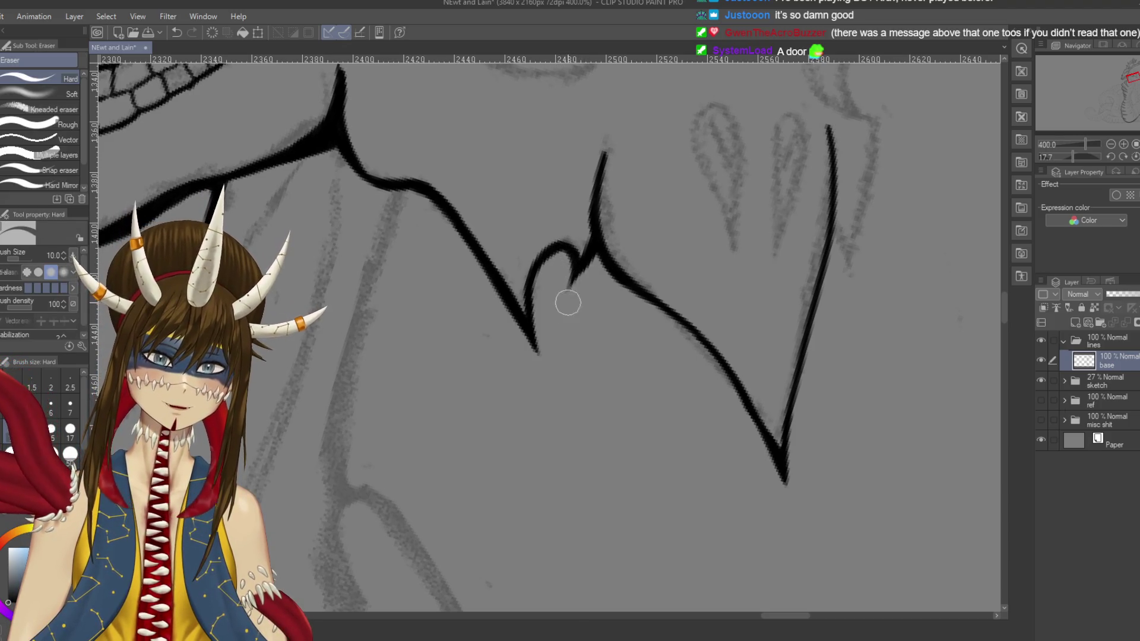
scroll(581, 408, down, 4)
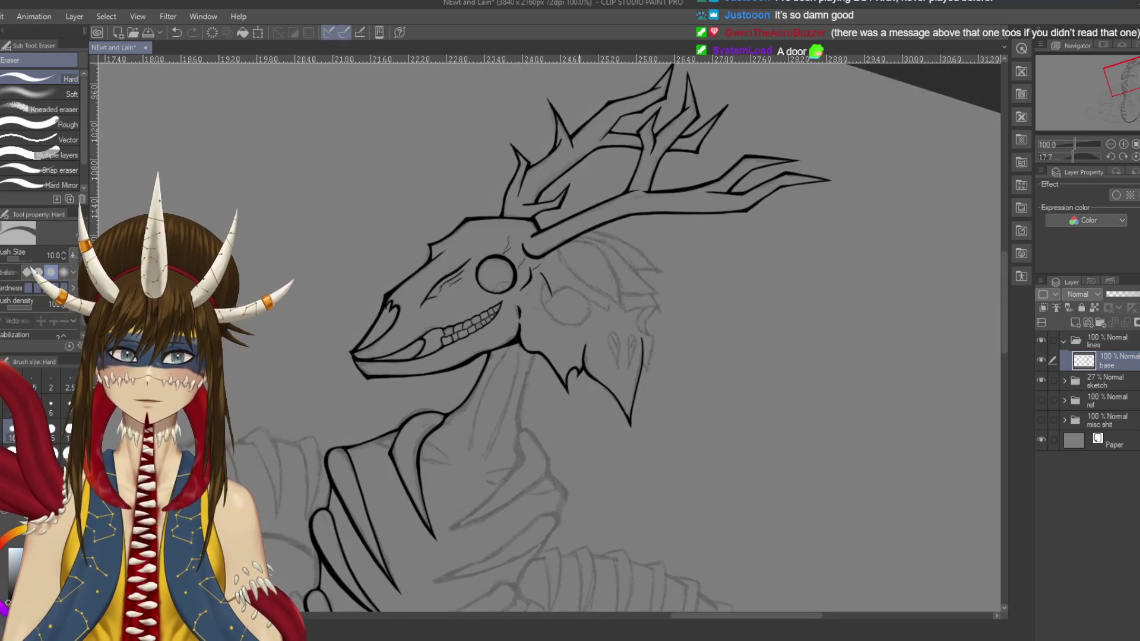
scroll(579, 406, up, 4)
key(p)
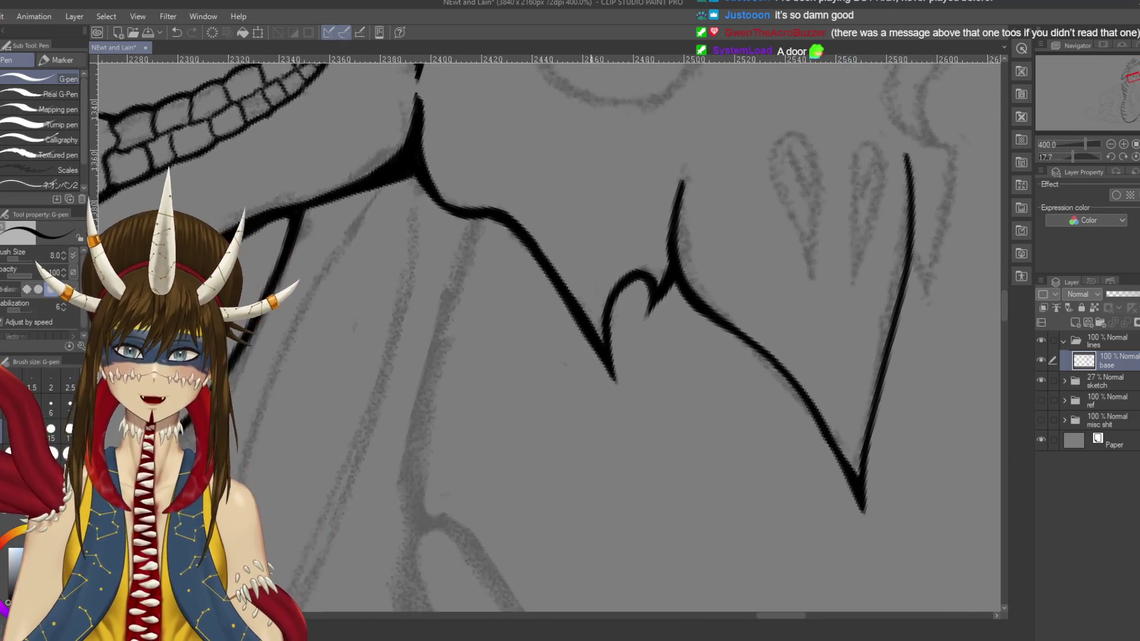
mouse_move(420, 186)
mouse_down()
mouse_move(468, 224)
mouse_move(516, 235)
mouse_move(540, 262)
mouse_up()
key(e)
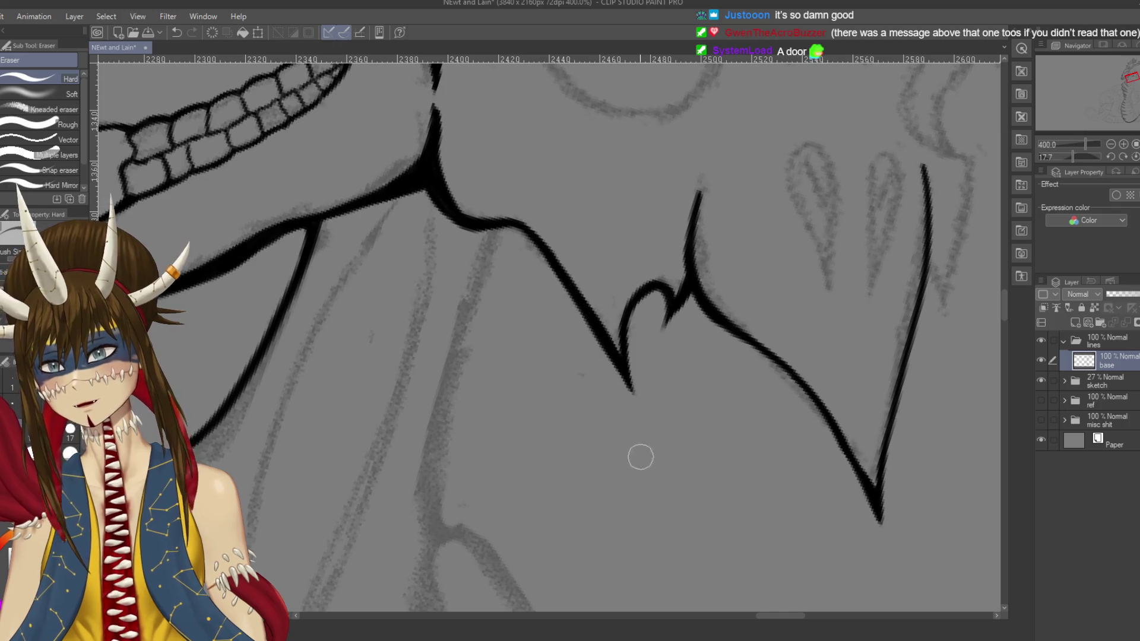
key(p)
key(ctrl+s)
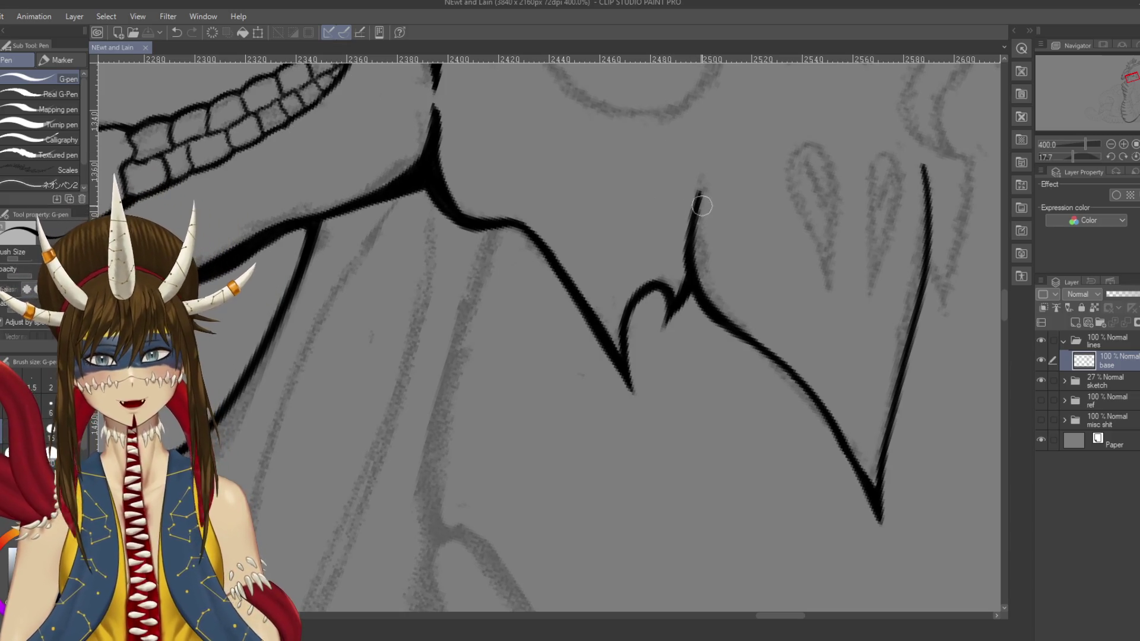
Step: Redraw the jaw line stroke thicker along the sketch
mouse_move(699, 200)
mouse_down()
mouse_move(705, 172)
mouse_move(699, 279)
mouse_up()
key(ctrl+z)
key(ctrl+z)
mouse_move(705, 171)
mouse_down()
mouse_move(701, 273)
mouse_move(734, 324)
mouse_up()
mouse_move(701, 278)
mouse_down()
mouse_move(743, 331)
mouse_move(715, 309)
mouse_up()
Step: Thicken the diagonal line into the V, trim its bottom tip with the eraser, and save
mouse_move(804, 394)
mouse_down()
mouse_move(769, 314)
mouse_move(804, 359)
mouse_up()
drag(761, 297, 834, 419)
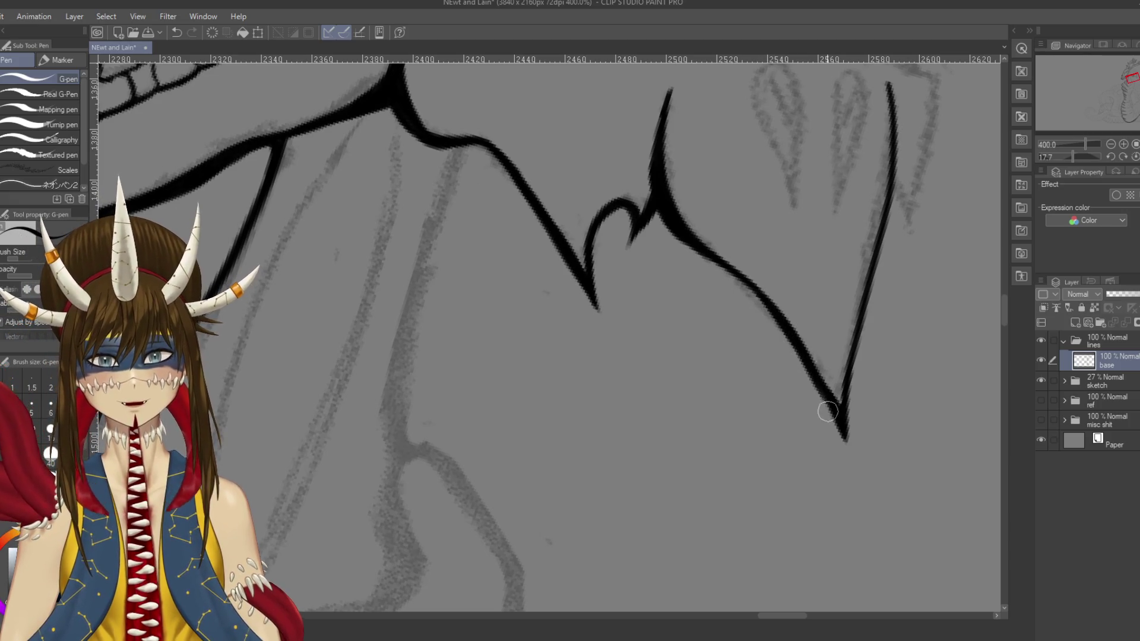
drag(781, 327, 848, 462)
mouse_move(828, 402)
mouse_down()
mouse_move(855, 468)
mouse_move(857, 425)
mouse_up()
key(e)
drag(849, 487, 855, 424)
key(p)
key(ctrl+s)
Step: Thicken the upper right-hand line of the V with repeated retraces
scroll(544, 333, right, 2)
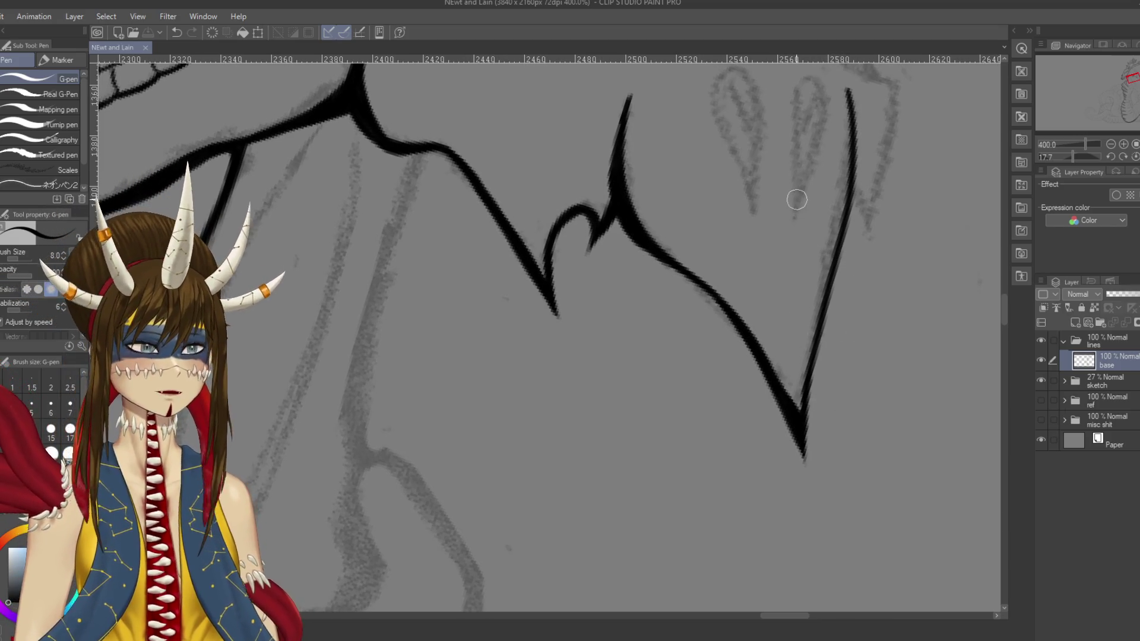
scroll(809, 145, right, 2)
scroll(808, 148, up, 2)
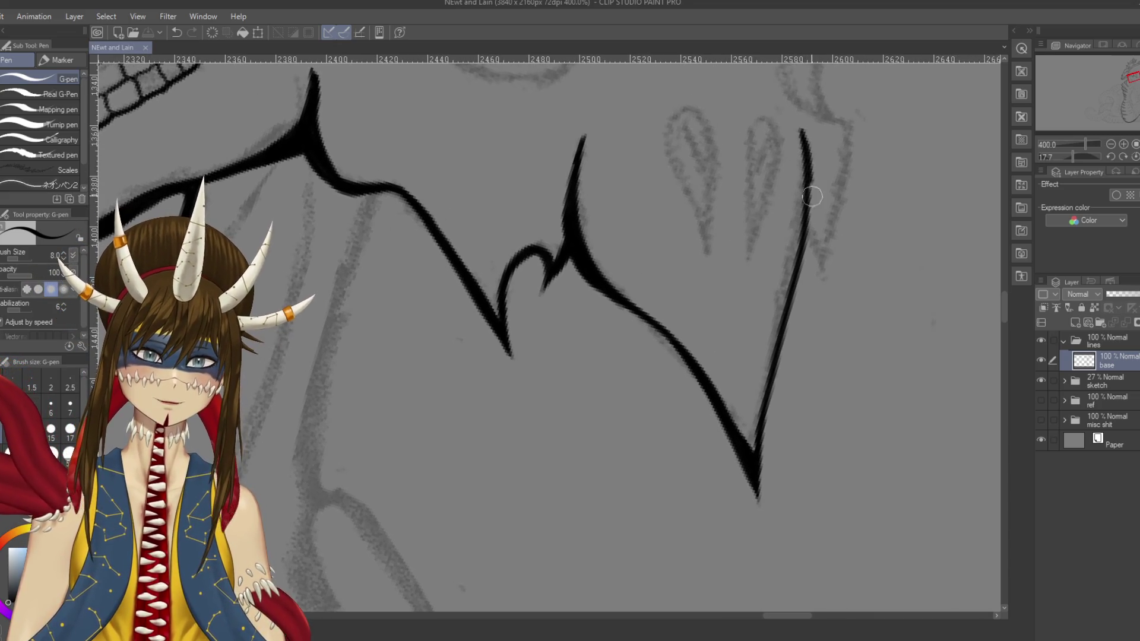
mouse_move(801, 133)
mouse_down()
mouse_move(803, 237)
mouse_move(776, 343)
mouse_up()
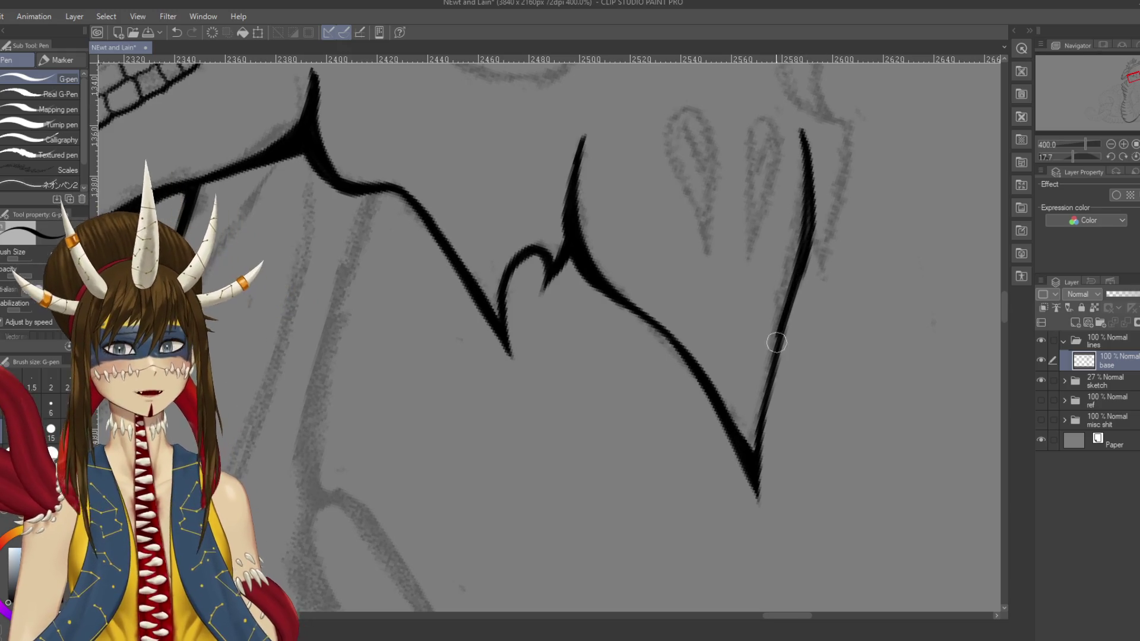
key(ctrl+z)
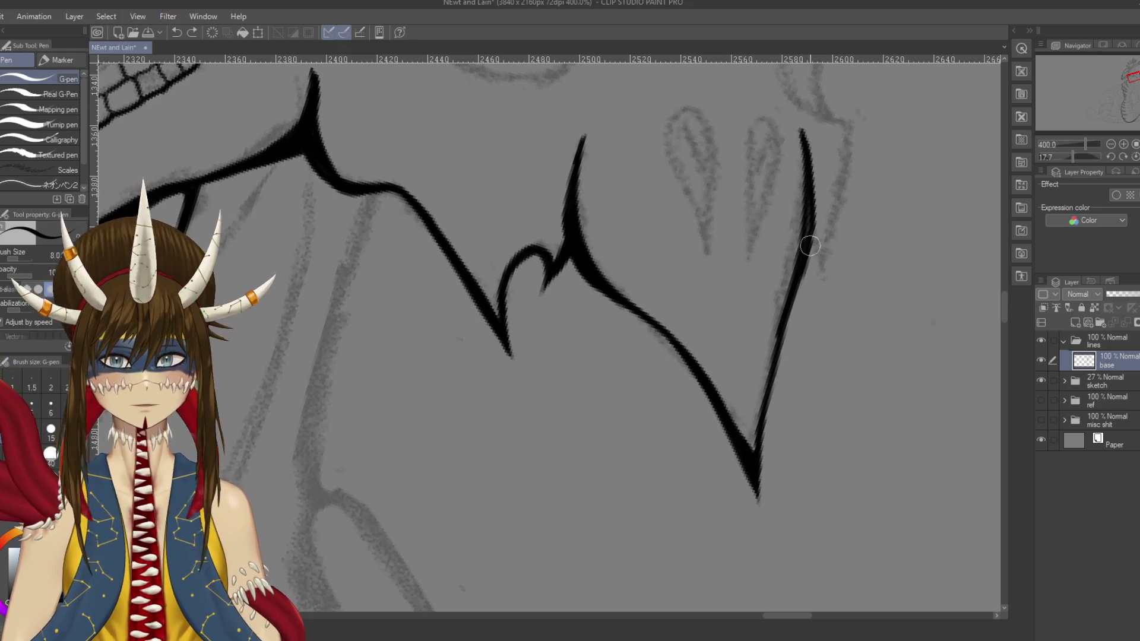
drag(809, 224, 797, 277)
mouse_move(808, 184)
mouse_down()
mouse_move(829, 161)
mouse_move(805, 303)
mouse_up()
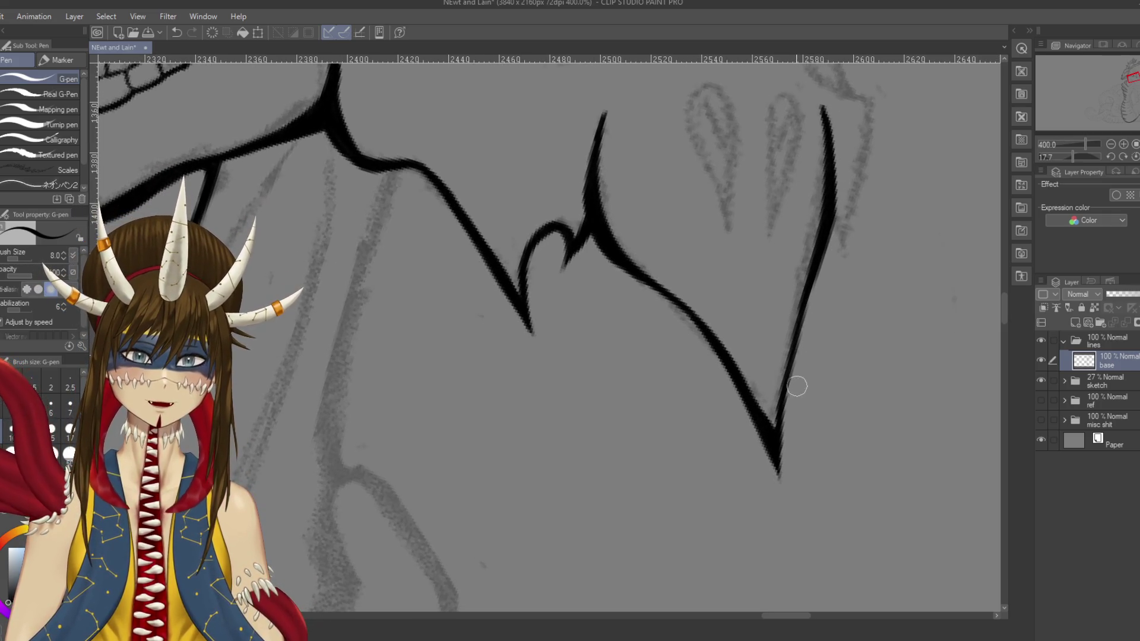
Step: Redraw the lower right line down to the V tip and save
drag(789, 360, 779, 450)
key(ctrl+z)
drag(791, 362, 777, 475)
key(ctrl+z)
drag(790, 365, 777, 487)
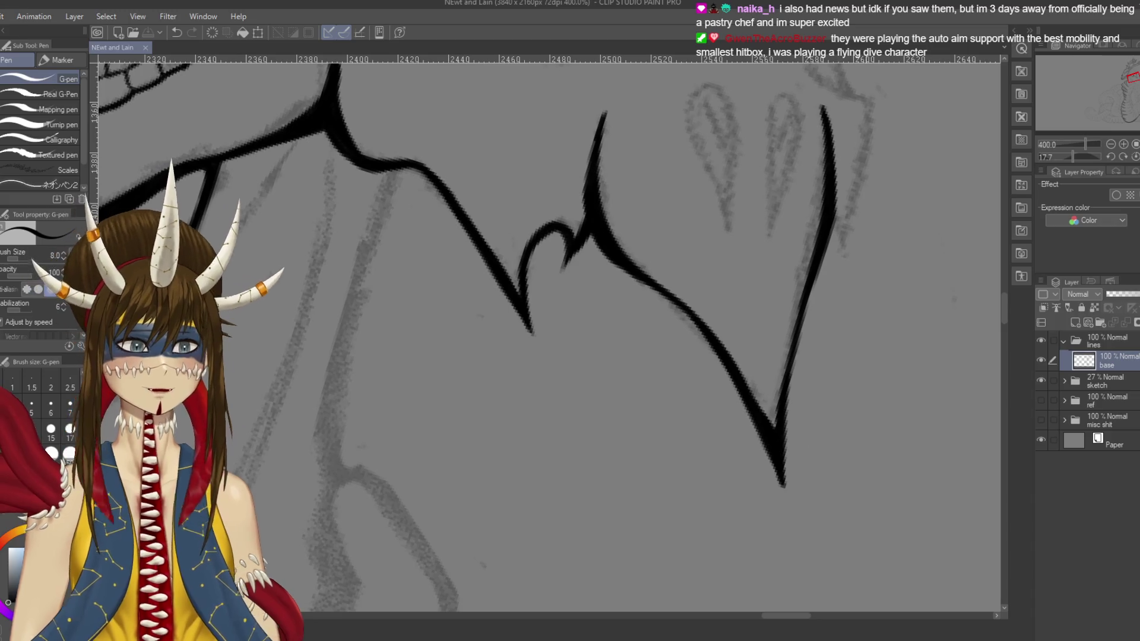
scroll(534, 333, up, 1)
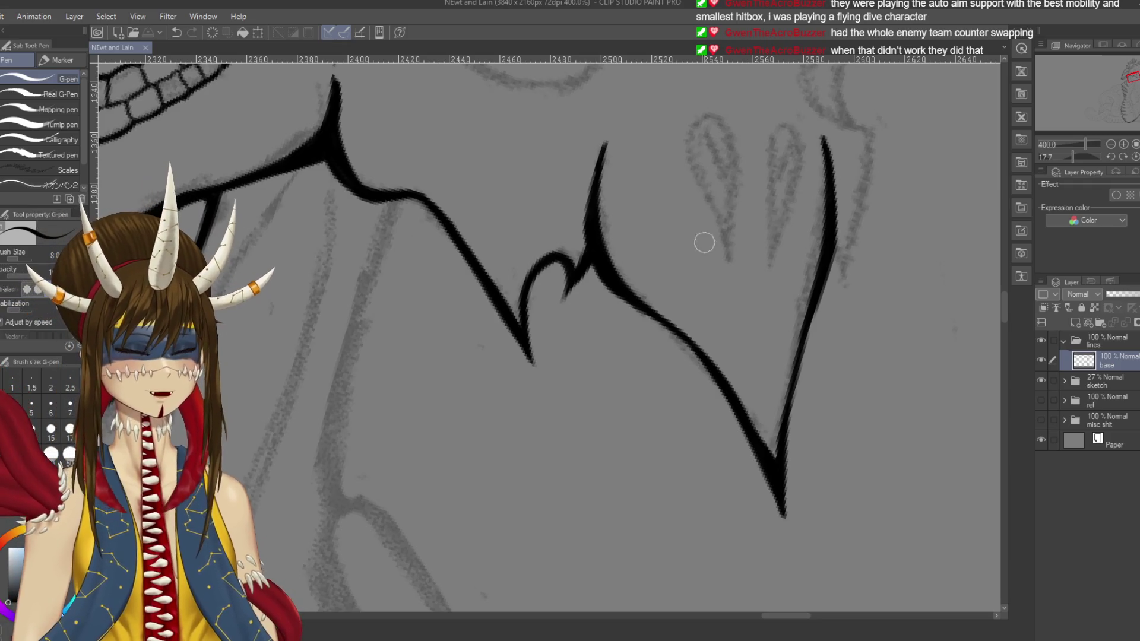
drag(544, 333, 515, 323)
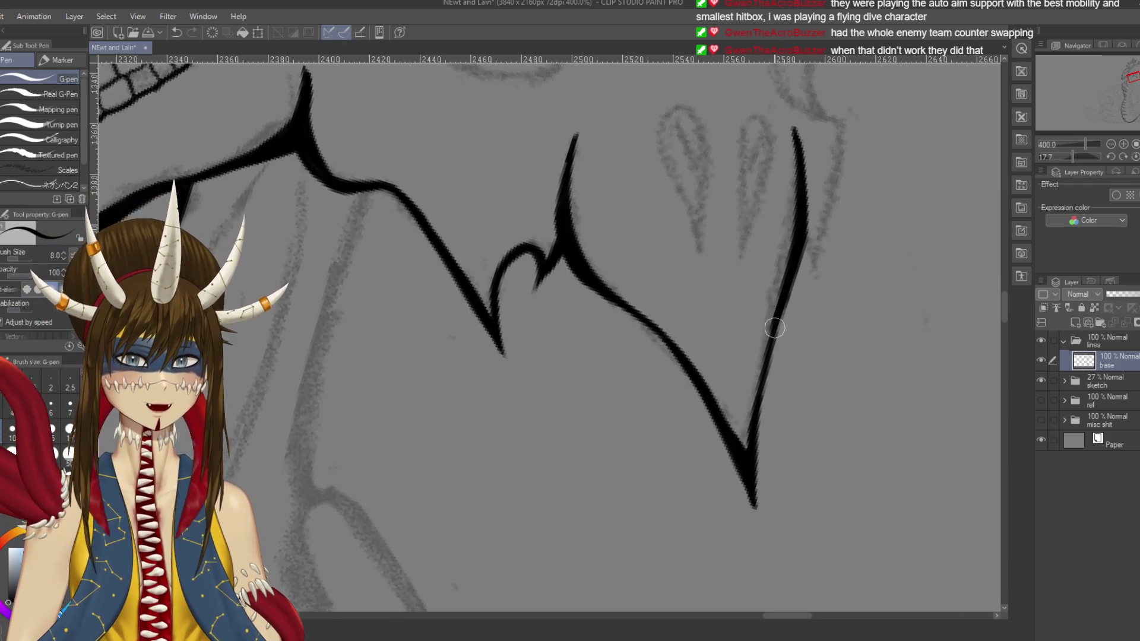
key(ctrl+s)
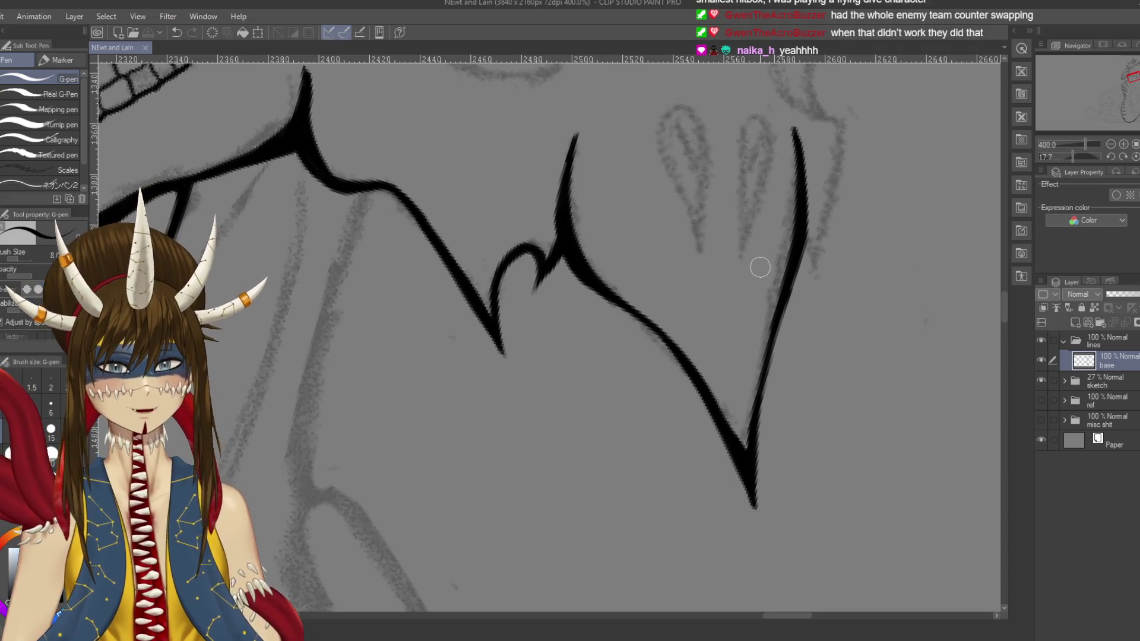
Step: Draw the curled hook down the back of the skull, redoing the first attempt
scroll(779, 271, up, 3)
scroll(779, 271, right, 2)
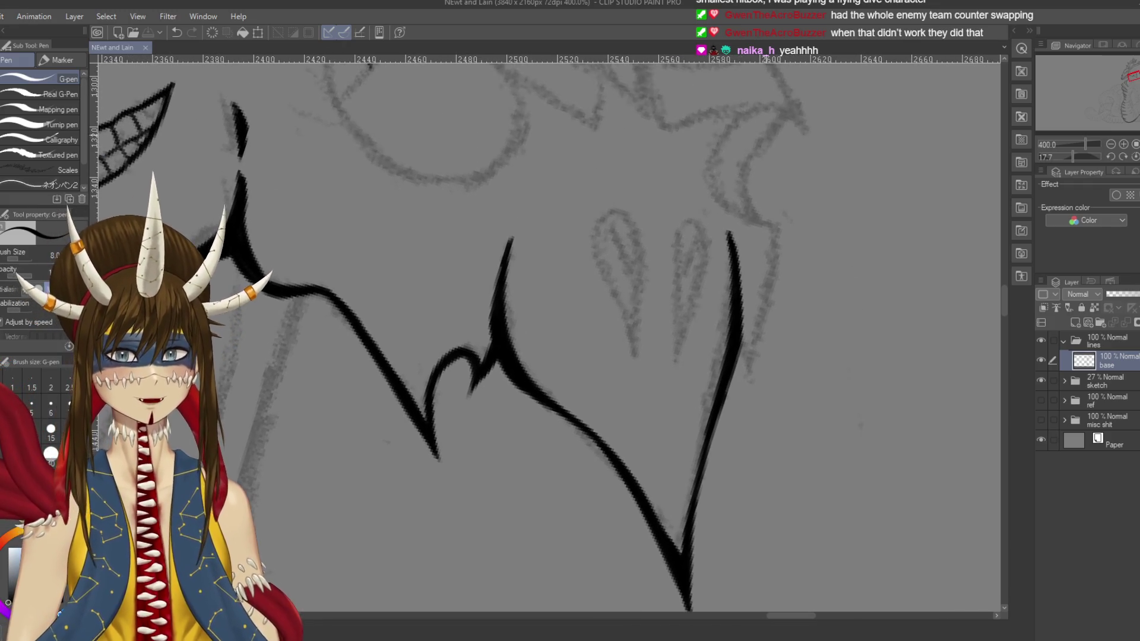
key(ctrl+z)
mouse_move(784, 109)
mouse_down()
mouse_move(748, 119)
mouse_move(802, 127)
mouse_move(720, 146)
mouse_move(729, 221)
mouse_move(793, 245)
mouse_up()
key(ctrl+z)
mouse_move(804, 132)
mouse_down()
mouse_move(763, 102)
mouse_move(710, 161)
mouse_move(747, 218)
mouse_move(778, 233)
mouse_move(747, 373)
mouse_up()
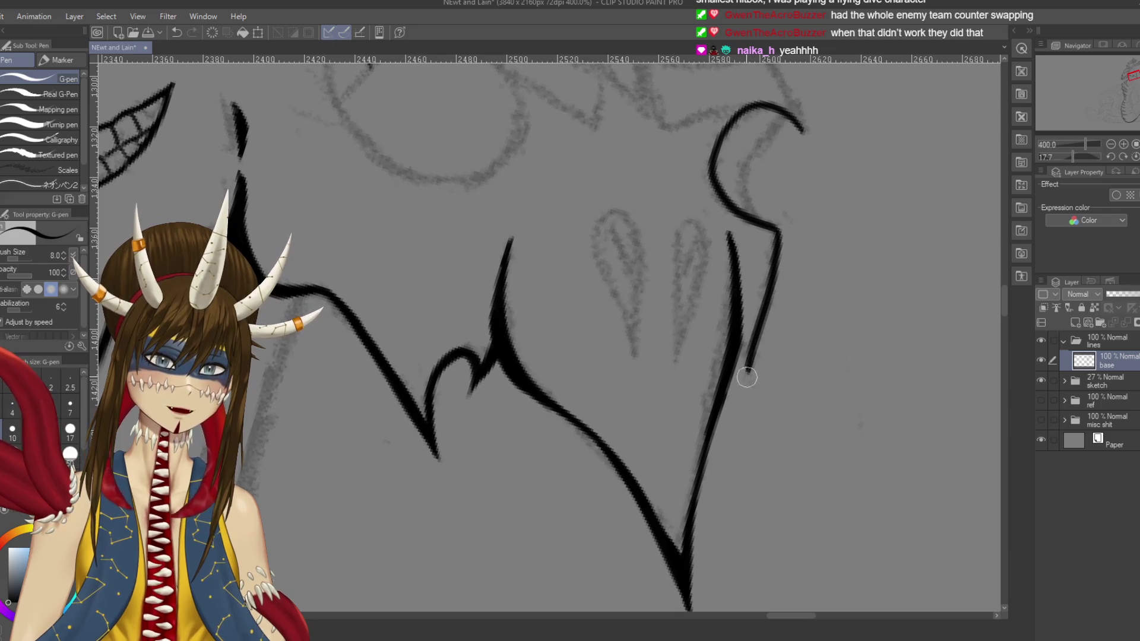
Step: Redraw the right-side line toward the V, join both lines into a tapered point, and save
key(ctrl+z)
drag(775, 225, 746, 383)
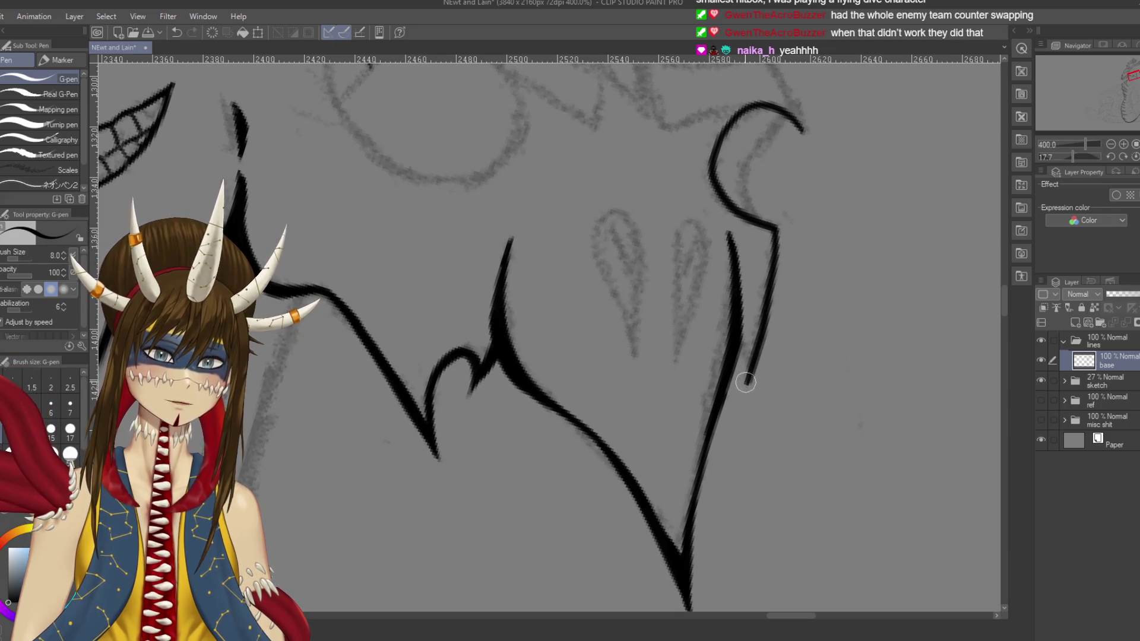
mouse_move(737, 330)
mouse_down()
mouse_move(746, 397)
mouse_move(803, 341)
mouse_up()
key(ctrl+s)
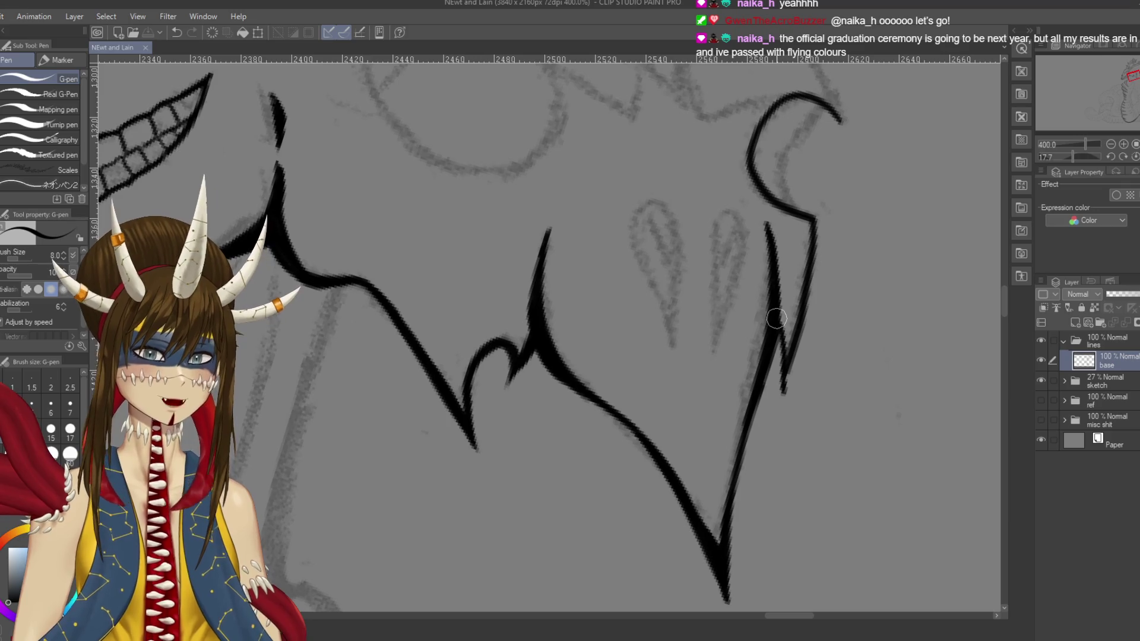
Step: Thicken the right line below the hook and add a second line from the hook's end downward
drag(772, 346, 782, 389)
drag(775, 320, 782, 394)
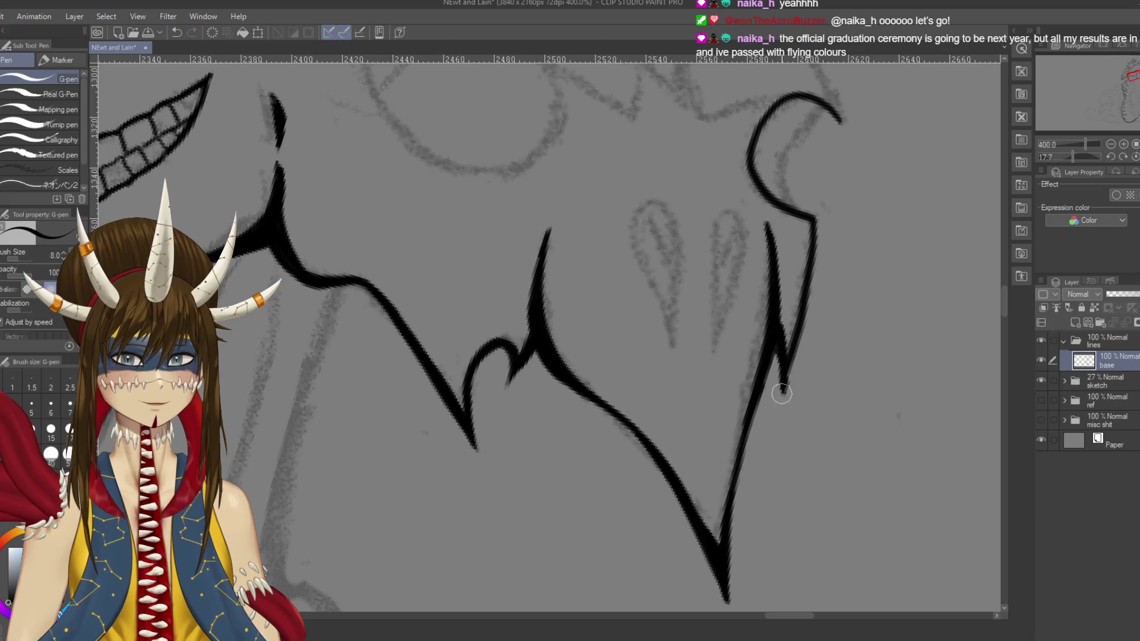
drag(775, 343, 783, 394)
drag(814, 224, 807, 325)
key(ctrl+z)
mouse_move(814, 220)
mouse_down()
mouse_move(808, 309)
mouse_move(789, 363)
mouse_up()
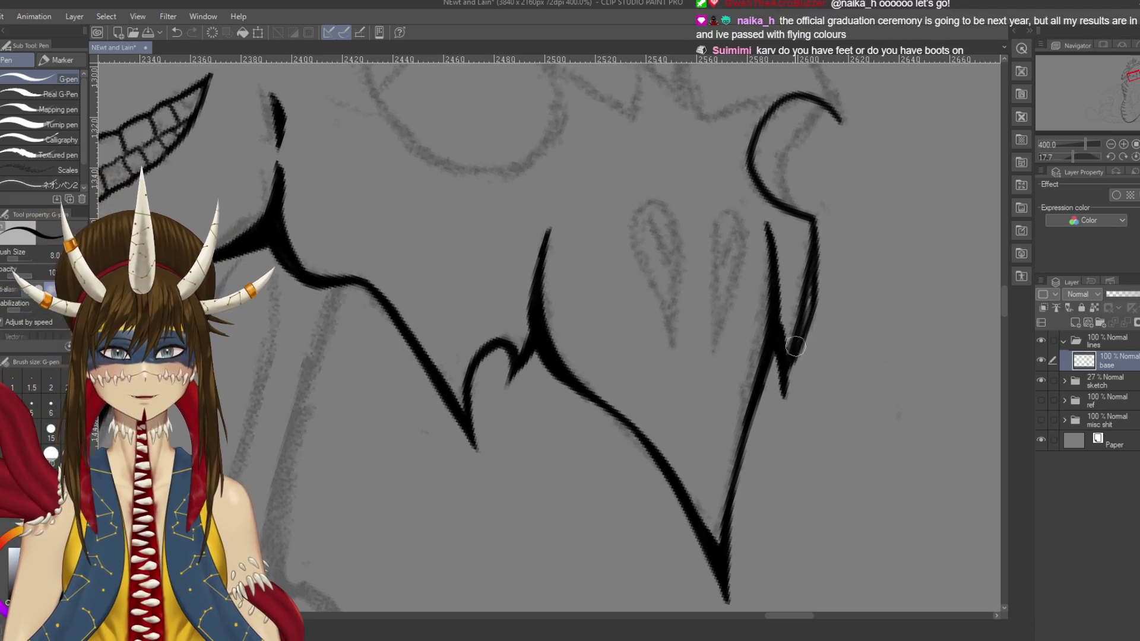
key(ctrl+z)
drag(815, 219, 805, 321)
key(ctrl+z)
drag(816, 224, 785, 393)
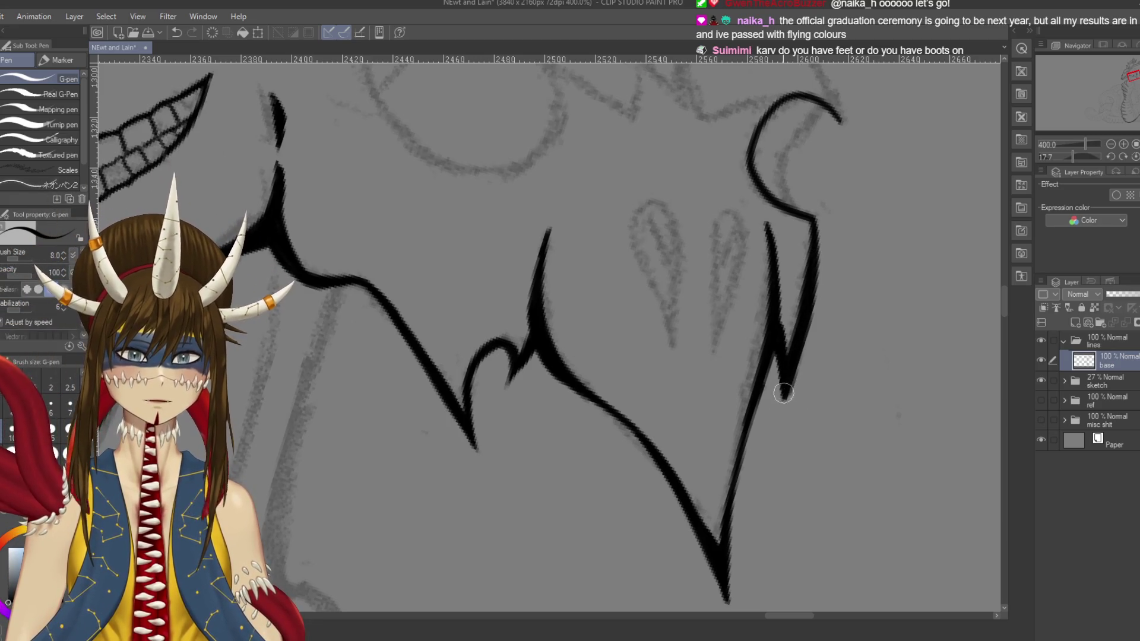
drag(793, 483, 820, 391)
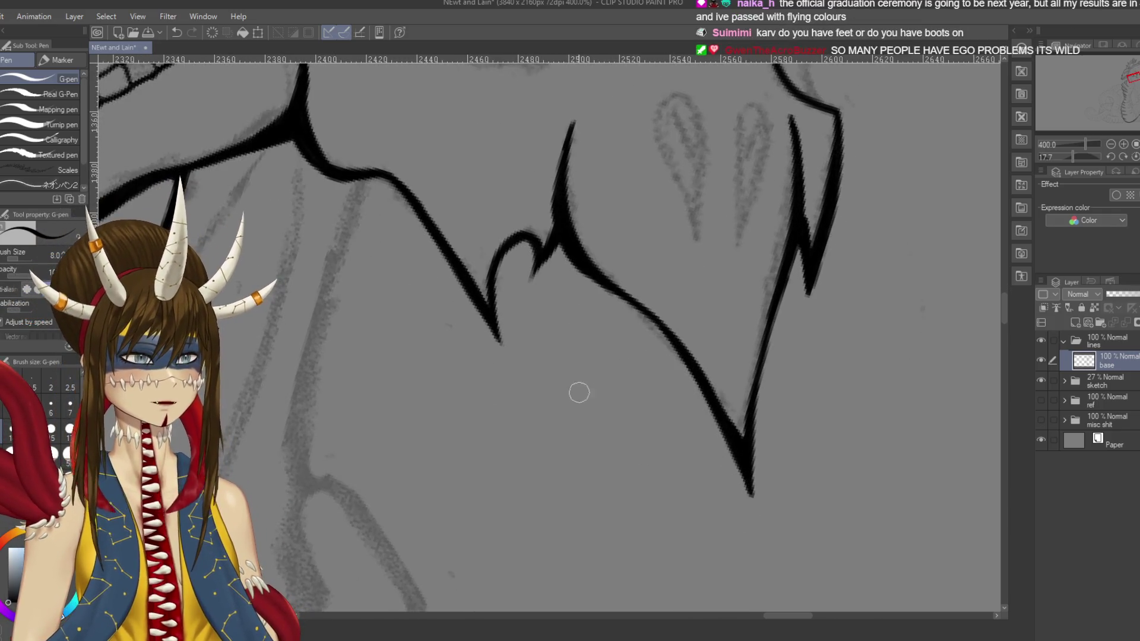
Step: Thicken and extend the tip of the hook behind the skull, discarding failed strokes, and save
drag(579, 385, 542, 474)
mouse_move(809, 110)
mouse_down()
mouse_move(728, 253)
mouse_move(760, 334)
mouse_up()
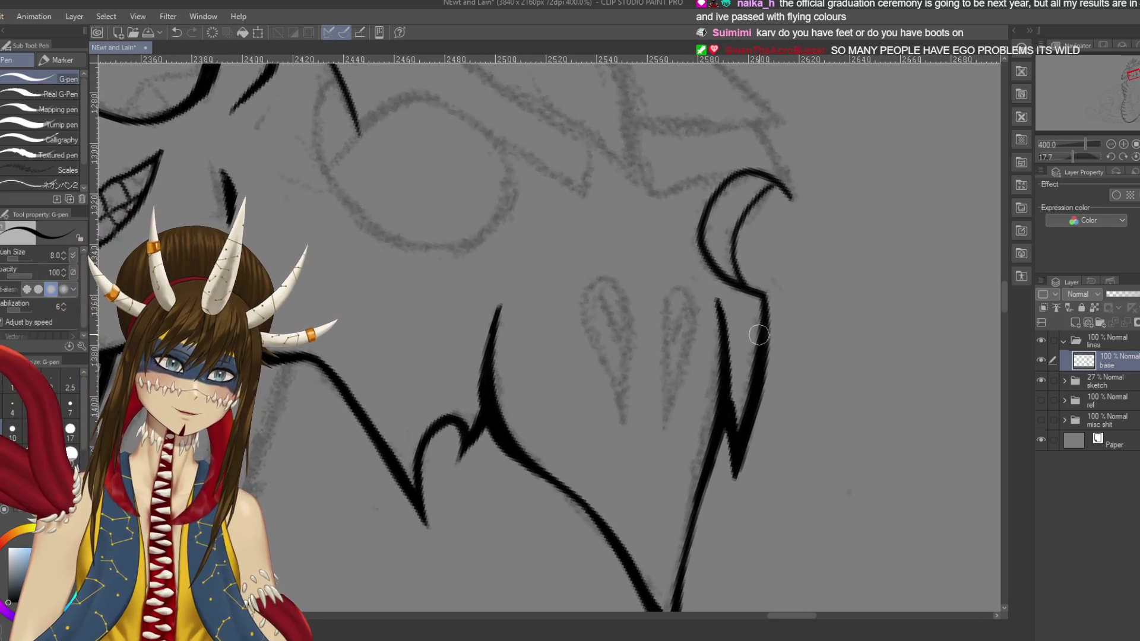
key(ctrl+s)
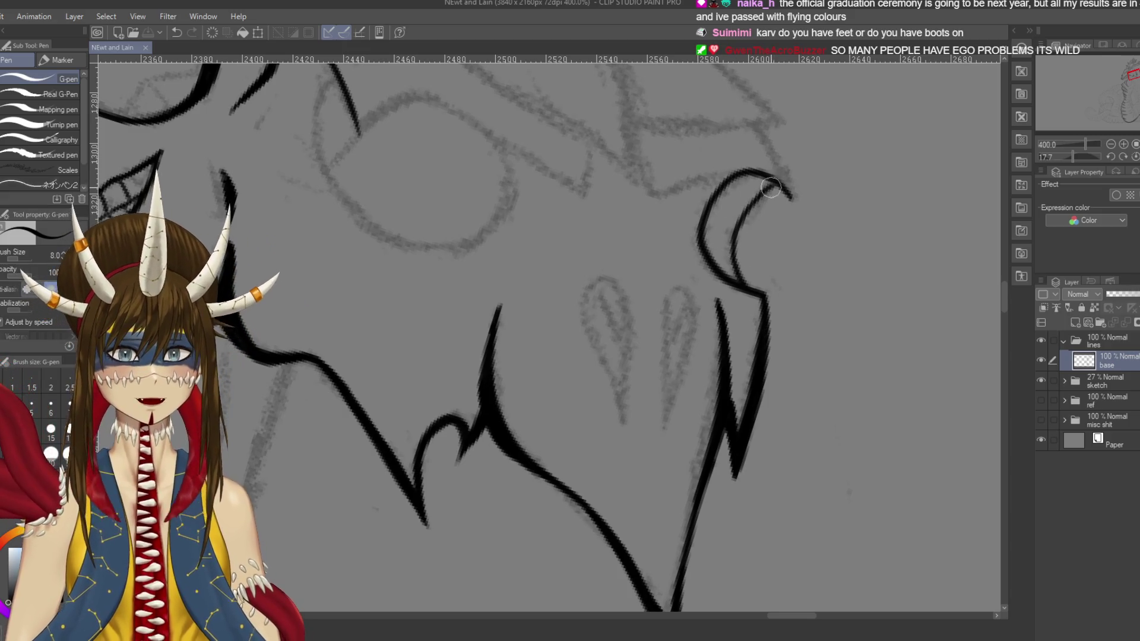
drag(772, 187, 718, 239)
key(ctrl+z)
key(ctrl+z)
key(ctrl+z)
mouse_move(762, 200)
mouse_down()
mouse_move(726, 250)
mouse_move(737, 280)
mouse_move(764, 294)
mouse_up()
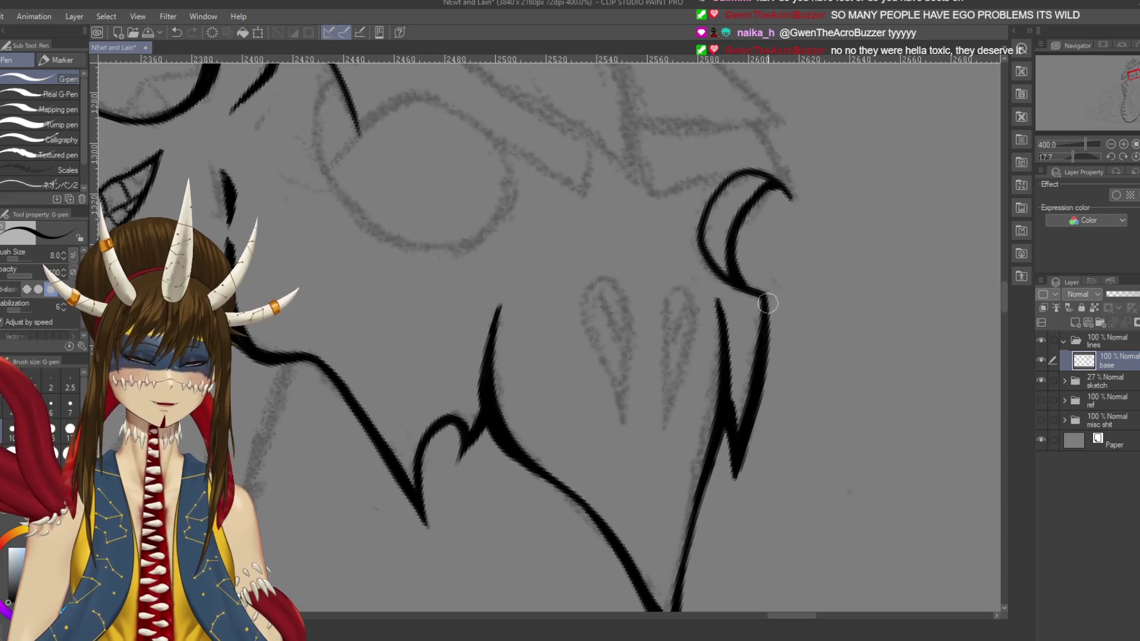
key(ctrl+z)
key(ctrl+z)
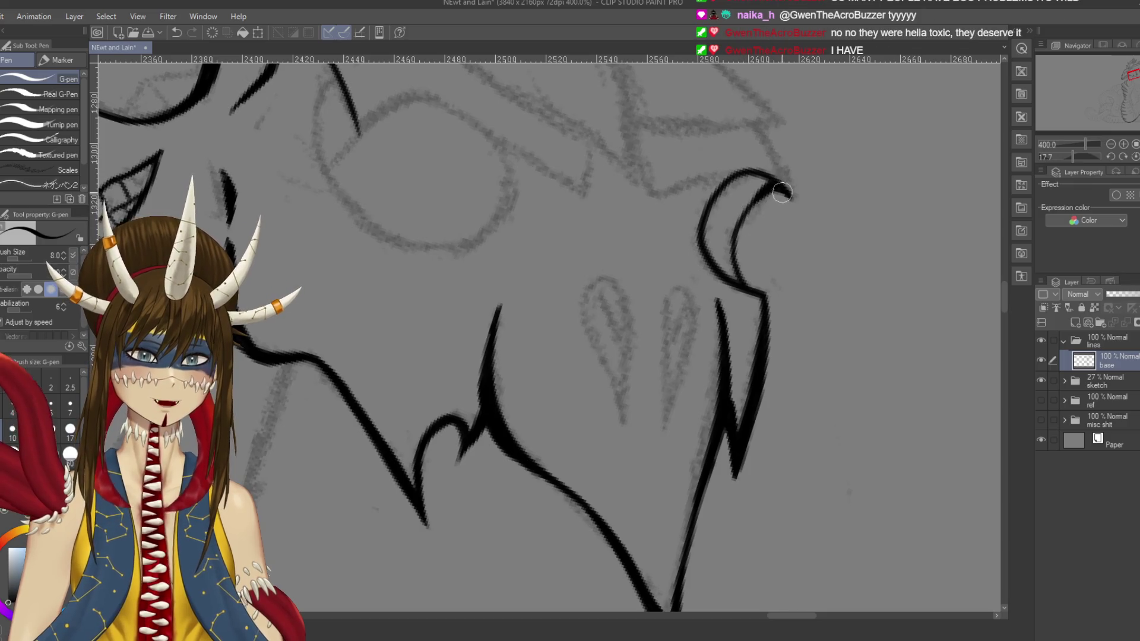
drag(780, 191, 792, 196)
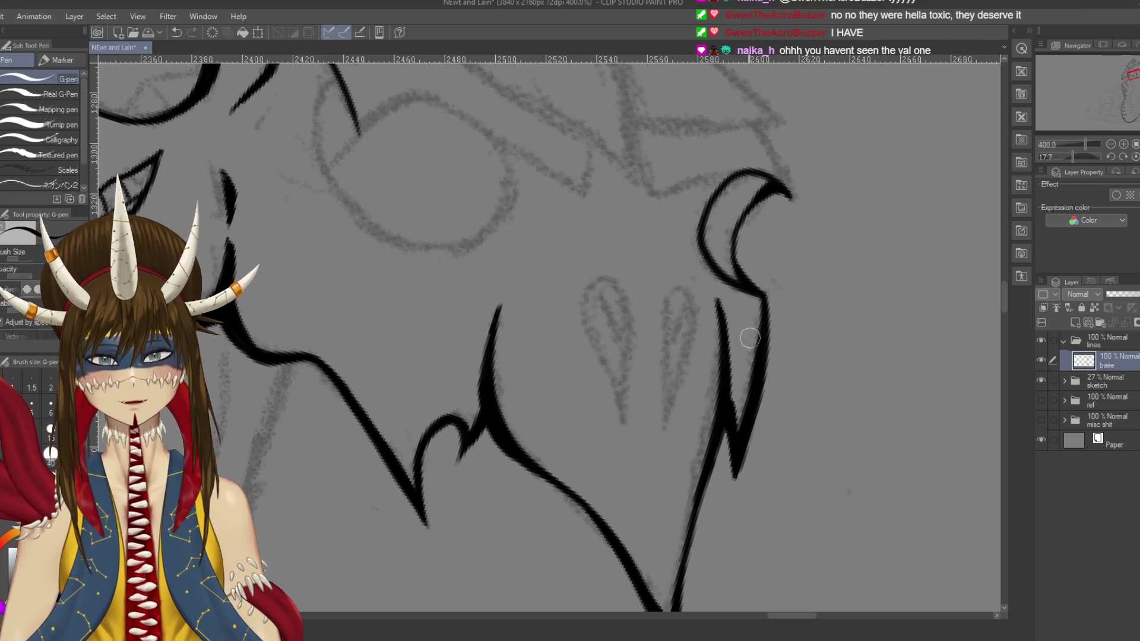
key(ctrl+s)
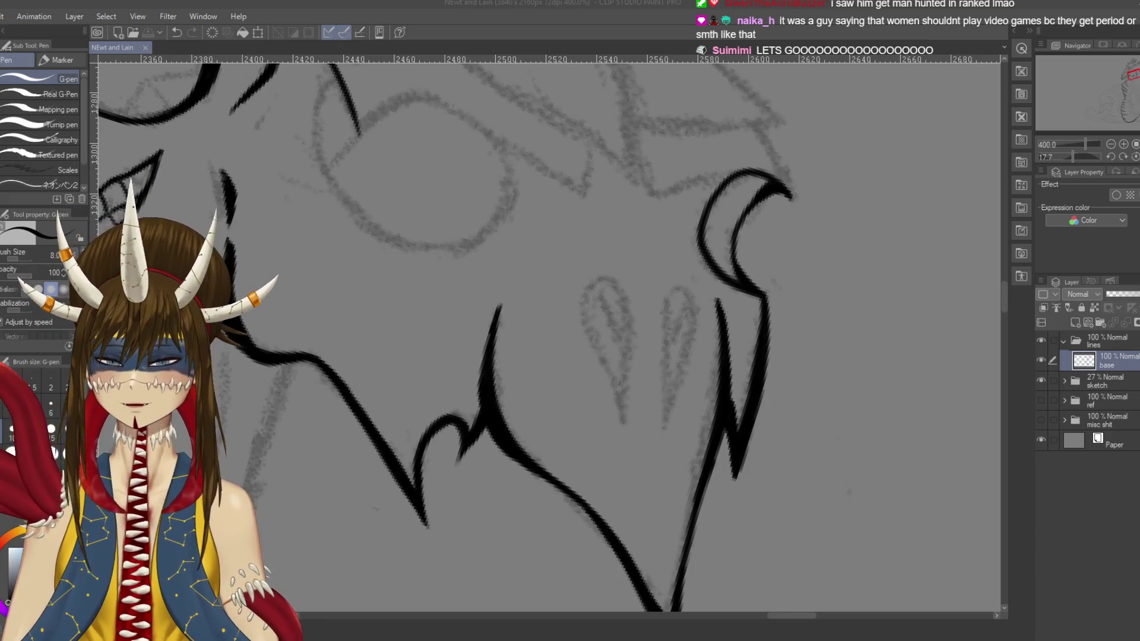
Step: Reshape the hook's top and ink its left outer edge solid black down to the frill join
scroll(756, 242, up, 1)
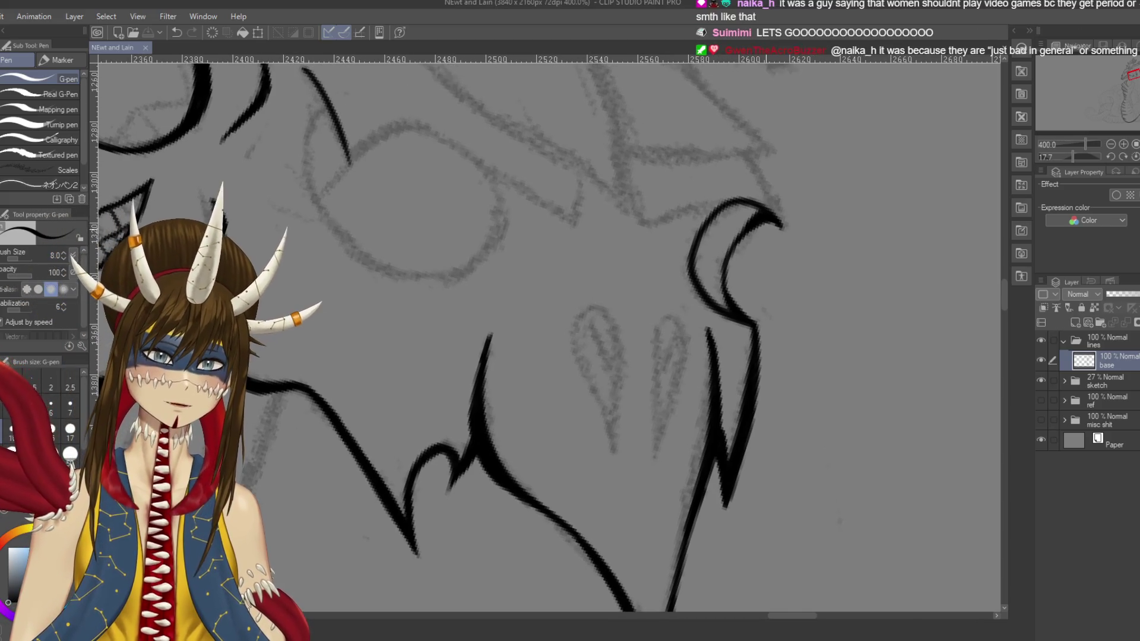
mouse_move(774, 221)
mouse_down()
mouse_move(739, 199)
mouse_move(702, 238)
mouse_up()
drag(729, 202, 680, 258)
mouse_move(704, 220)
mouse_down()
mouse_move(682, 262)
mouse_move(702, 302)
mouse_up()
drag(683, 241, 715, 312)
drag(684, 255, 699, 297)
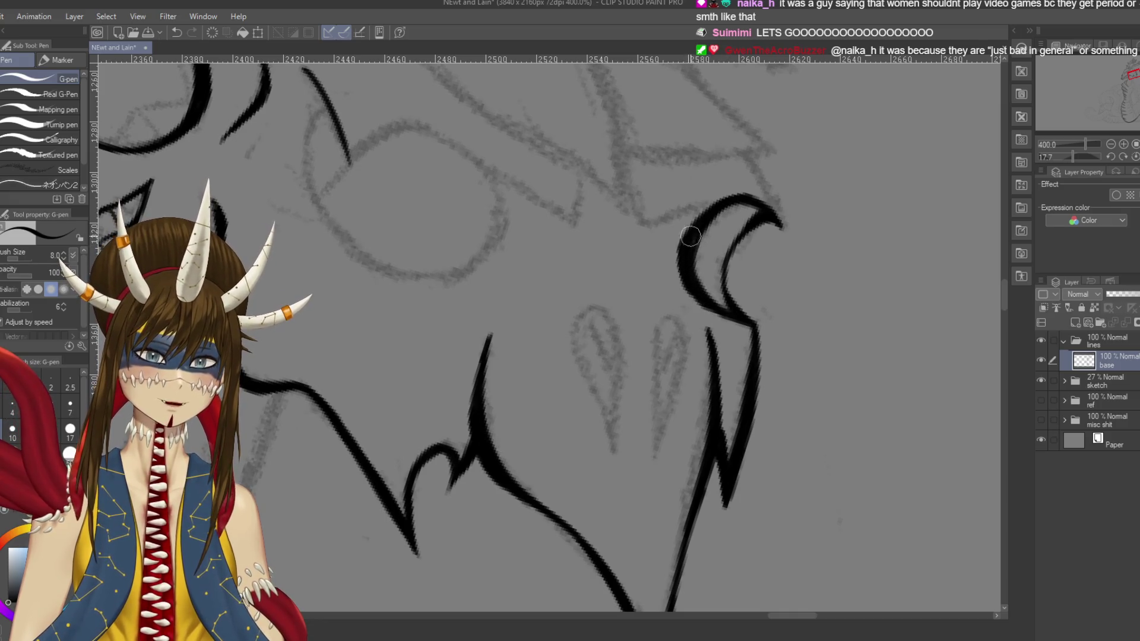
key(ctrl+s)
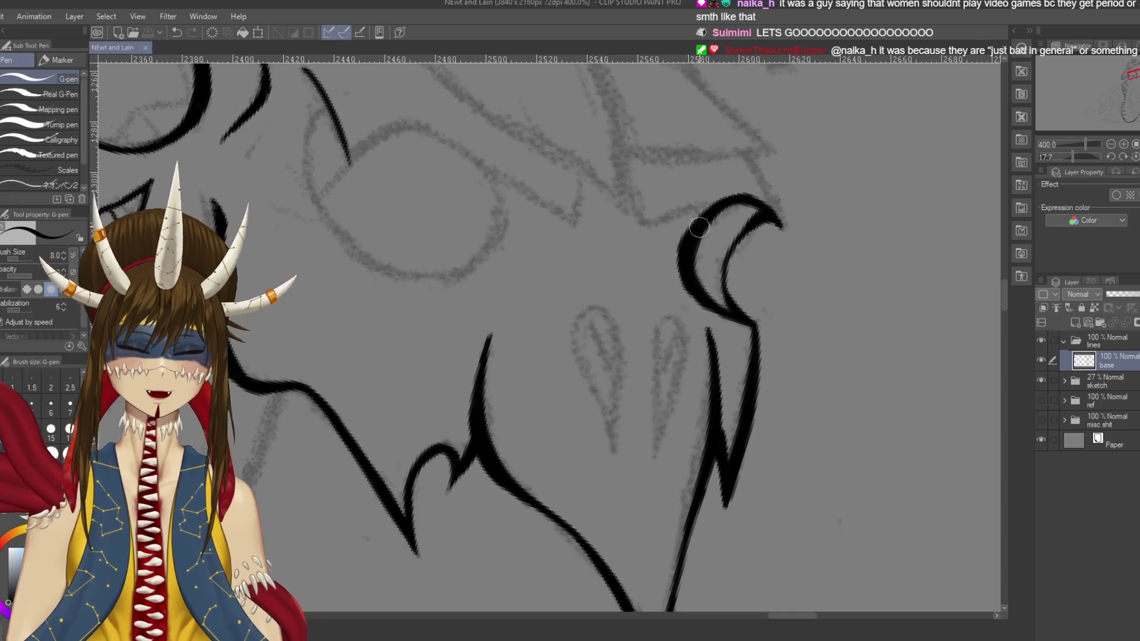
drag(686, 250, 680, 252)
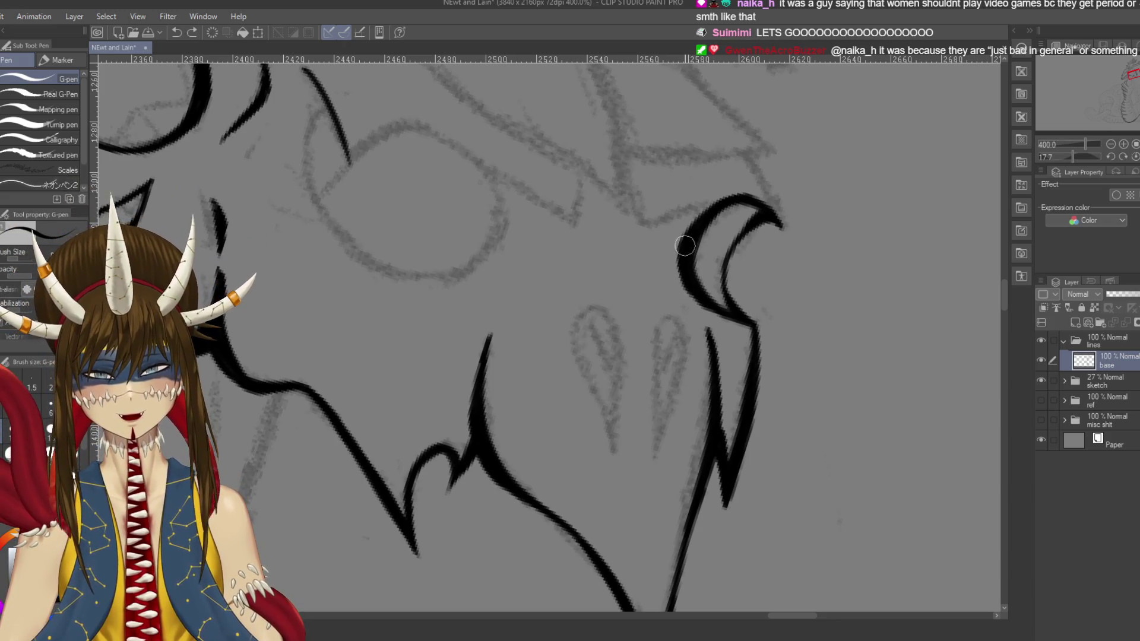
mouse_move(680, 261)
mouse_down()
mouse_move(719, 315)
mouse_move(692, 285)
mouse_move(686, 250)
mouse_move(700, 205)
mouse_move(731, 190)
mouse_move(749, 199)
mouse_move(719, 196)
mouse_up()
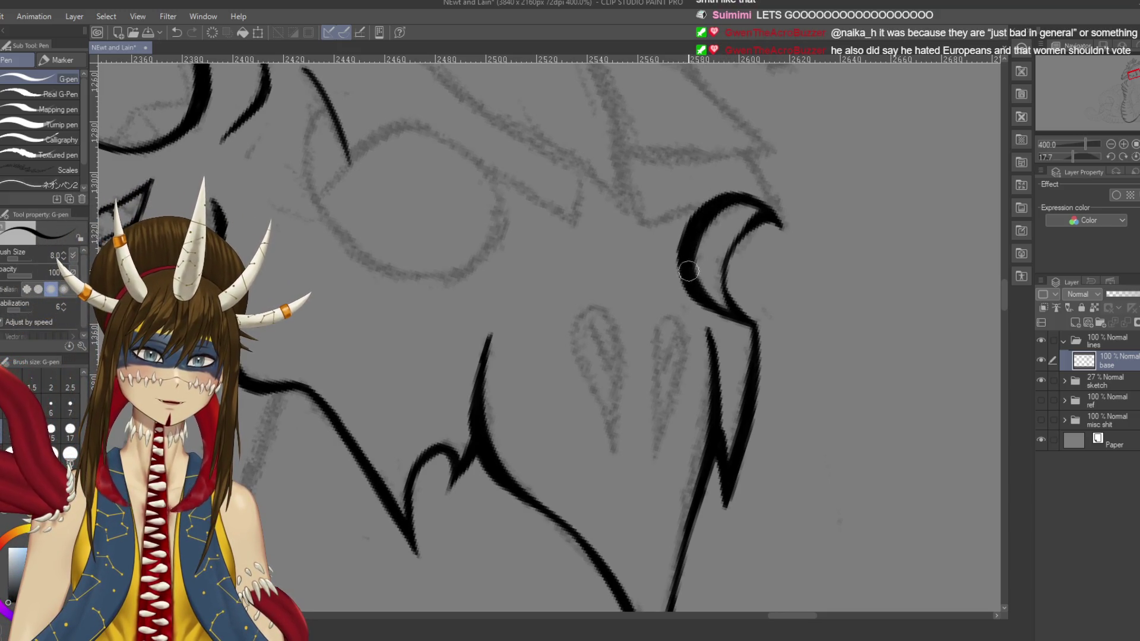
scroll(713, 318, down, 5)
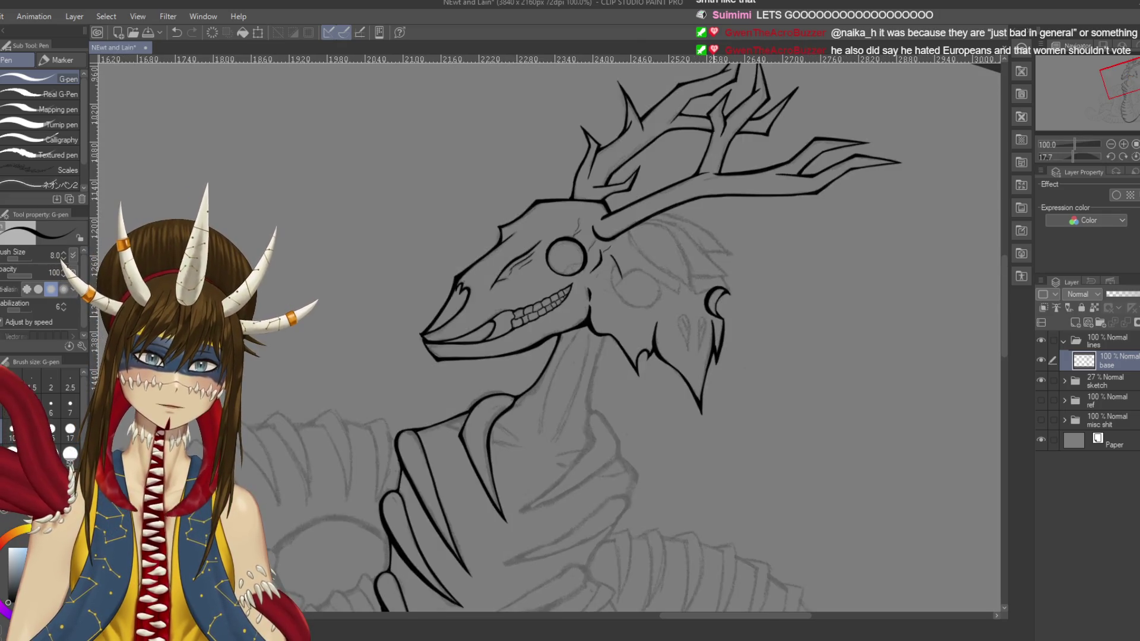
Step: Remove the stray end of the last hook stroke and save the drawing
scroll(723, 326, up, 6)
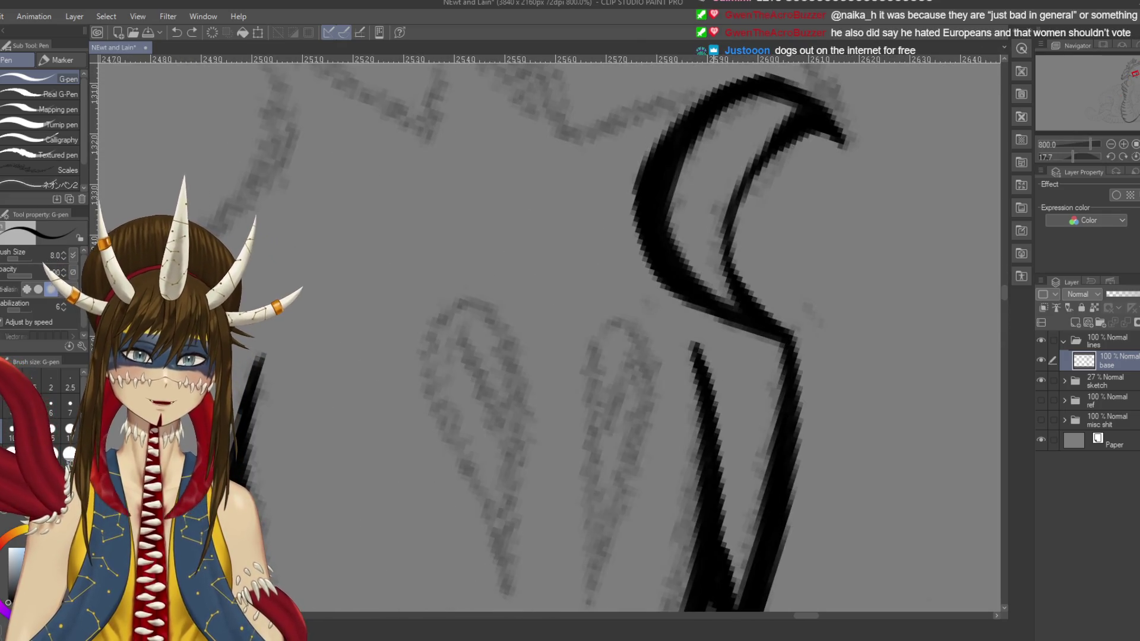
scroll(713, 325, down, 3)
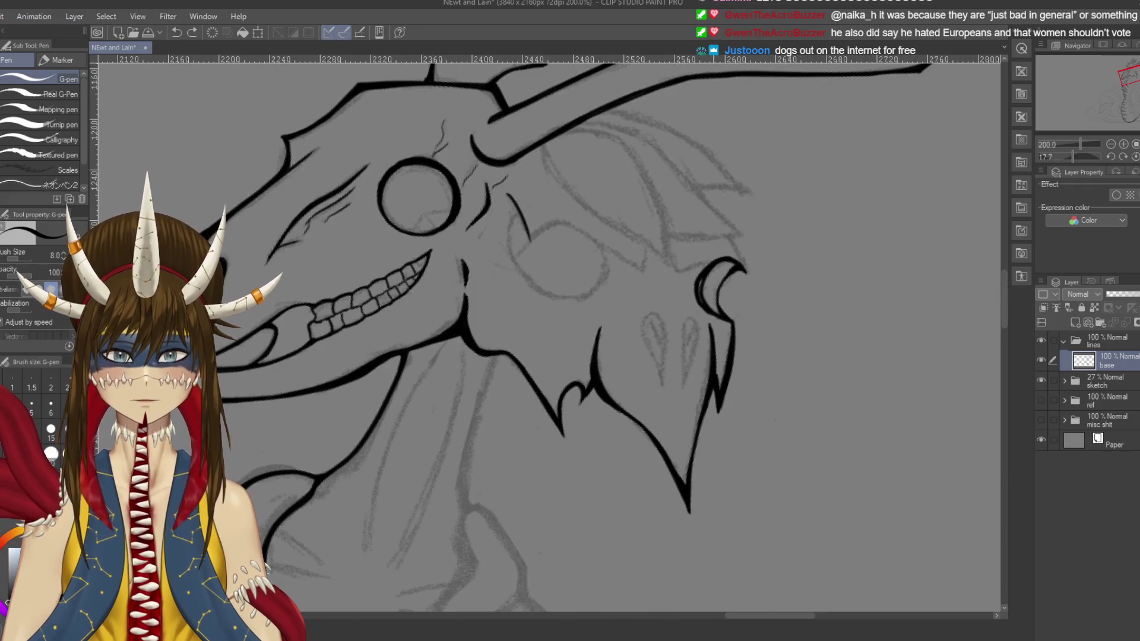
key(ctrl+z)
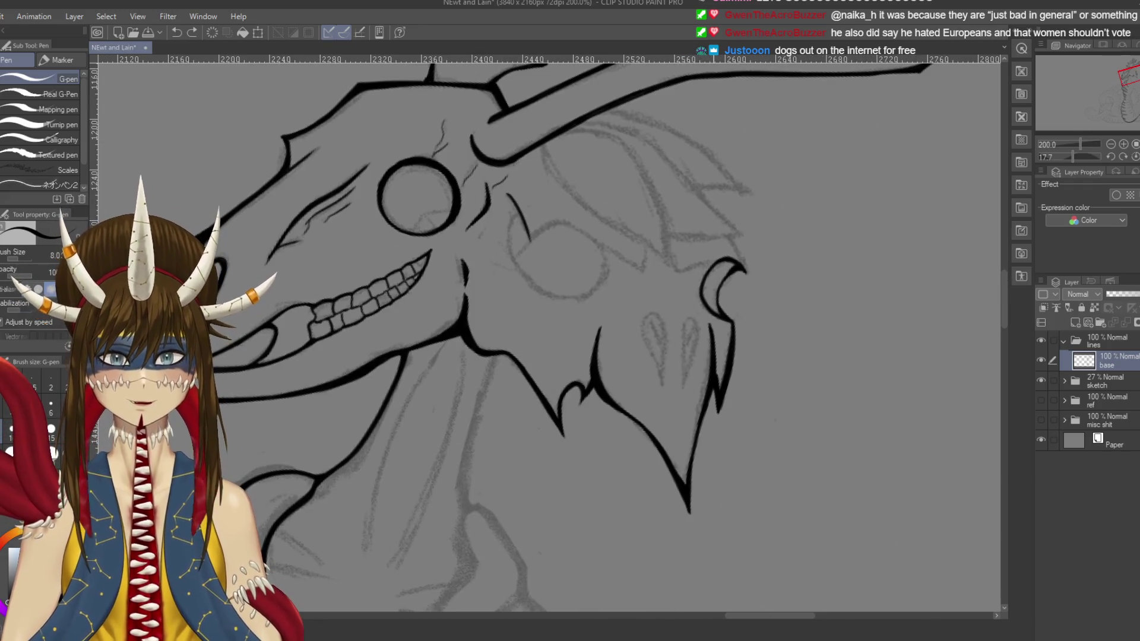
key(ctrl+s)
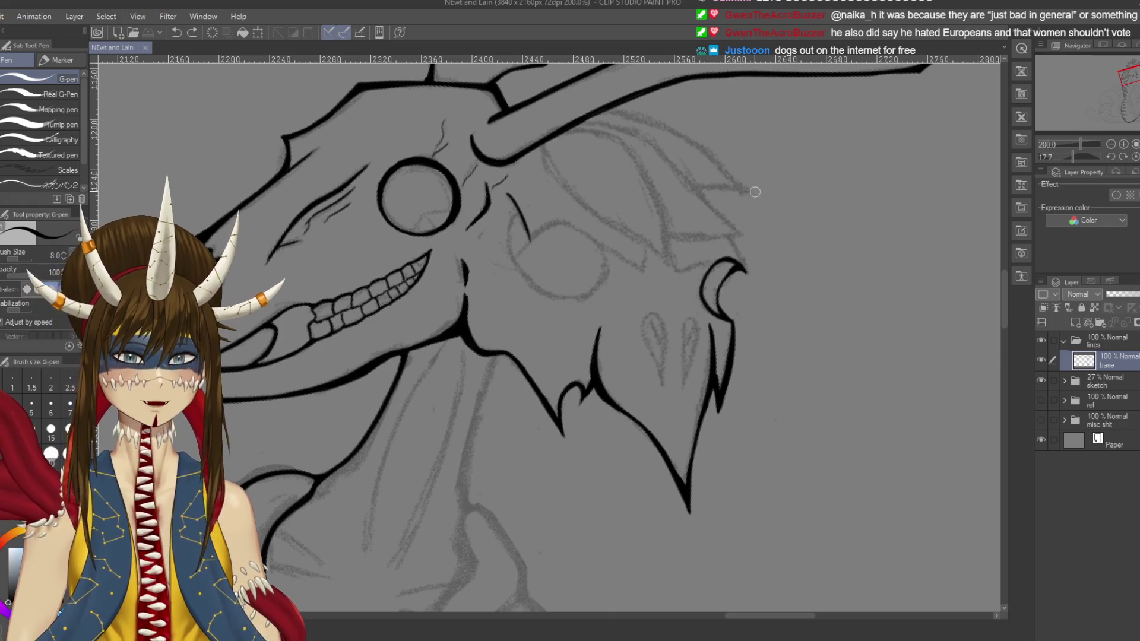
Step: Redraw the hook curve's inner edge thicker with the G-pen and save again
drag(733, 265, 756, 239)
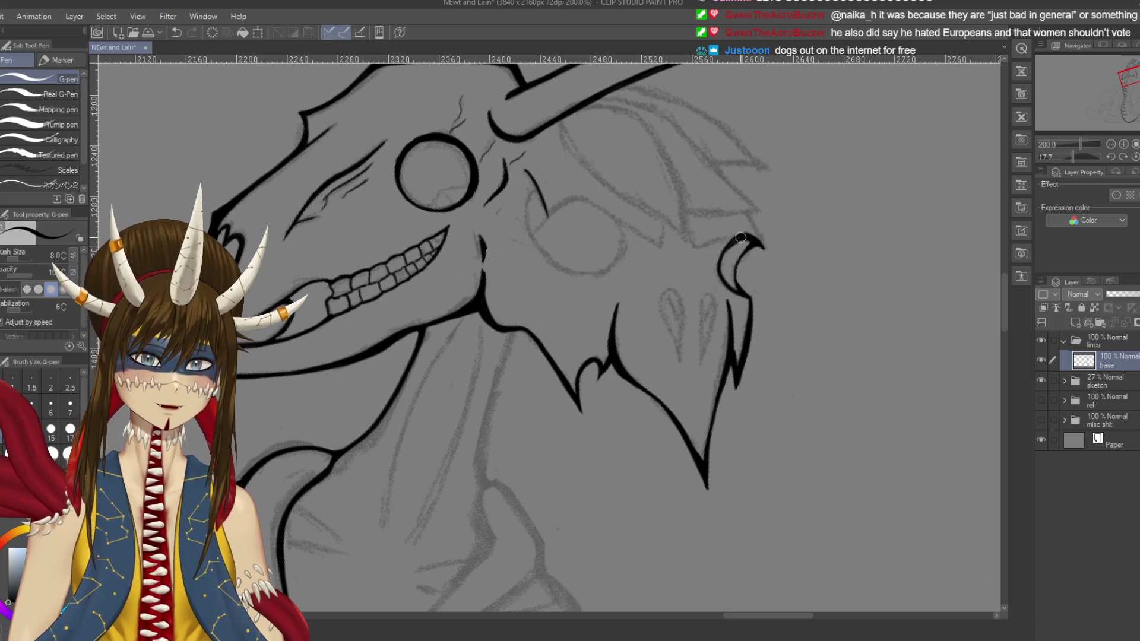
mouse_move(746, 237)
mouse_down()
mouse_move(723, 269)
mouse_move(704, 219)
mouse_up()
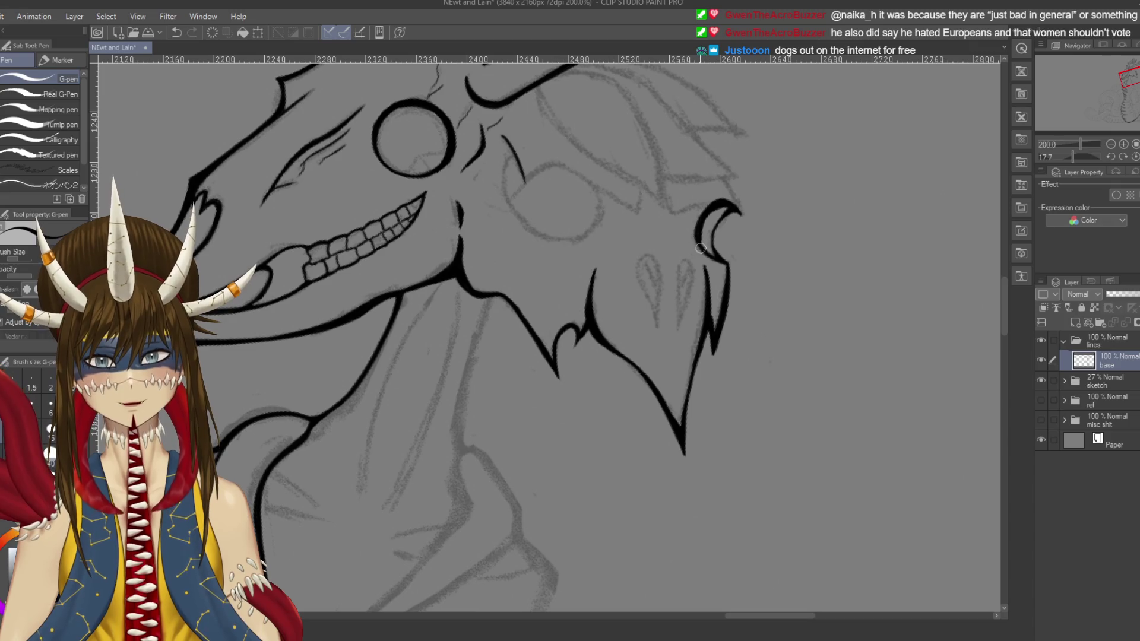
scroll(534, 333, down, 2)
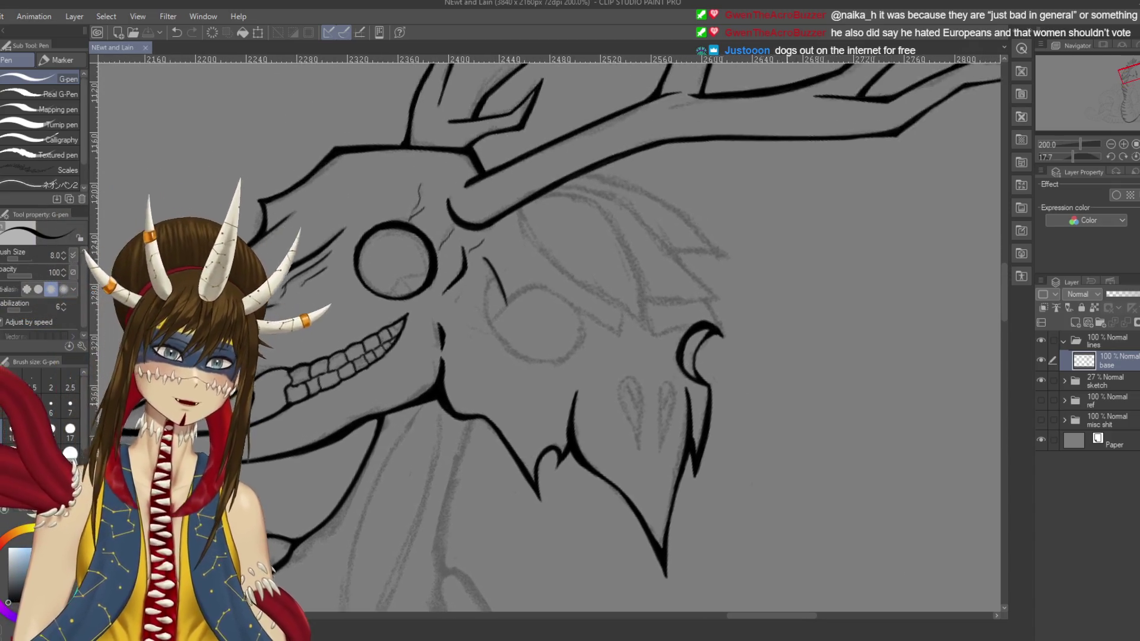
scroll(504, 148, up, 2)
key(ctrl+s)
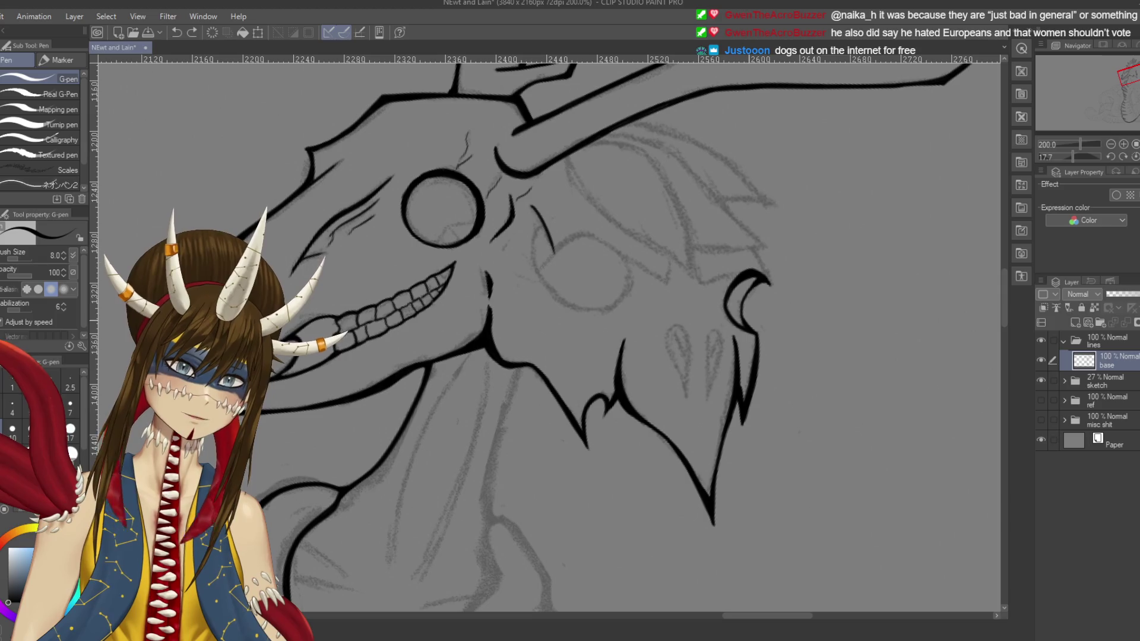
scroll(545, 332, down, 1)
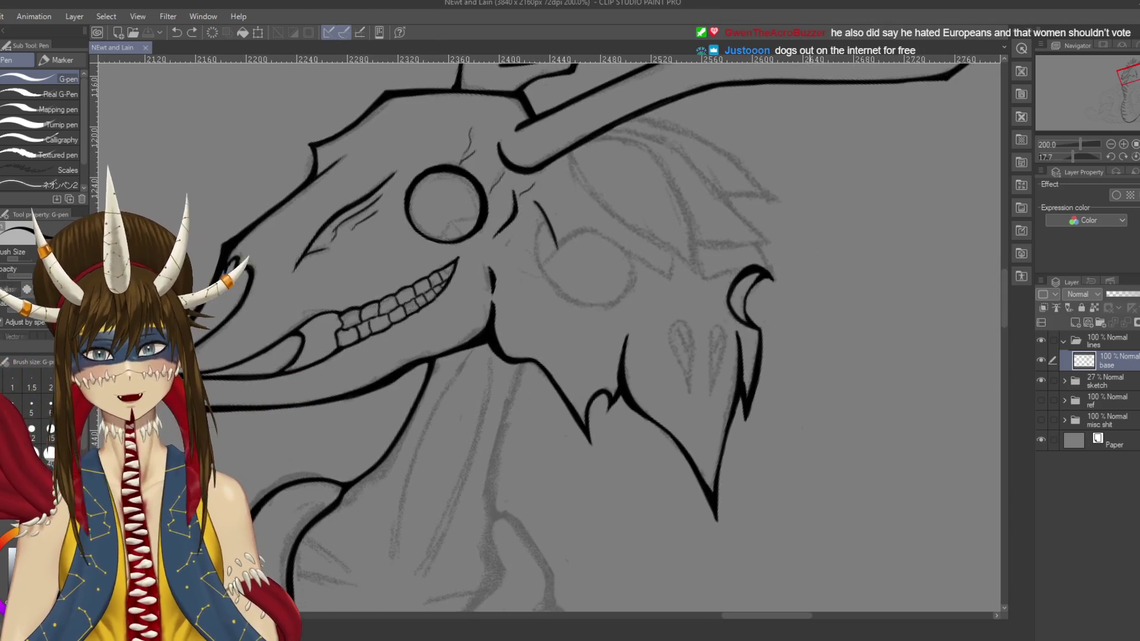
Step: Try a short ink stroke near the rear eye, discard it, and save
mouse_move(720, 227)
mouse_down()
mouse_move(721, 241)
mouse_move(763, 237)
mouse_move(729, 243)
mouse_move(772, 237)
mouse_move(730, 244)
mouse_move(630, 221)
mouse_up()
key(ctrl+z)
key(ctrl+z)
scroll(706, 245, up, 1)
key(ctrl+s)
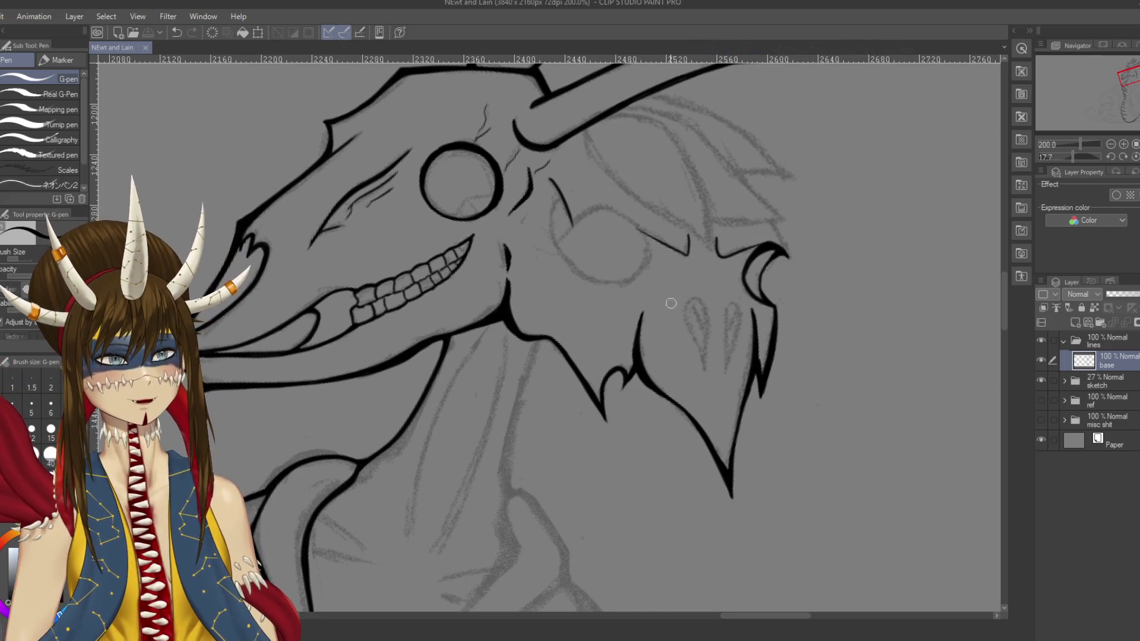
Step: Rotate the canvas steeply and ink the rear eye socket's circle outline
drag(636, 293, 671, 292)
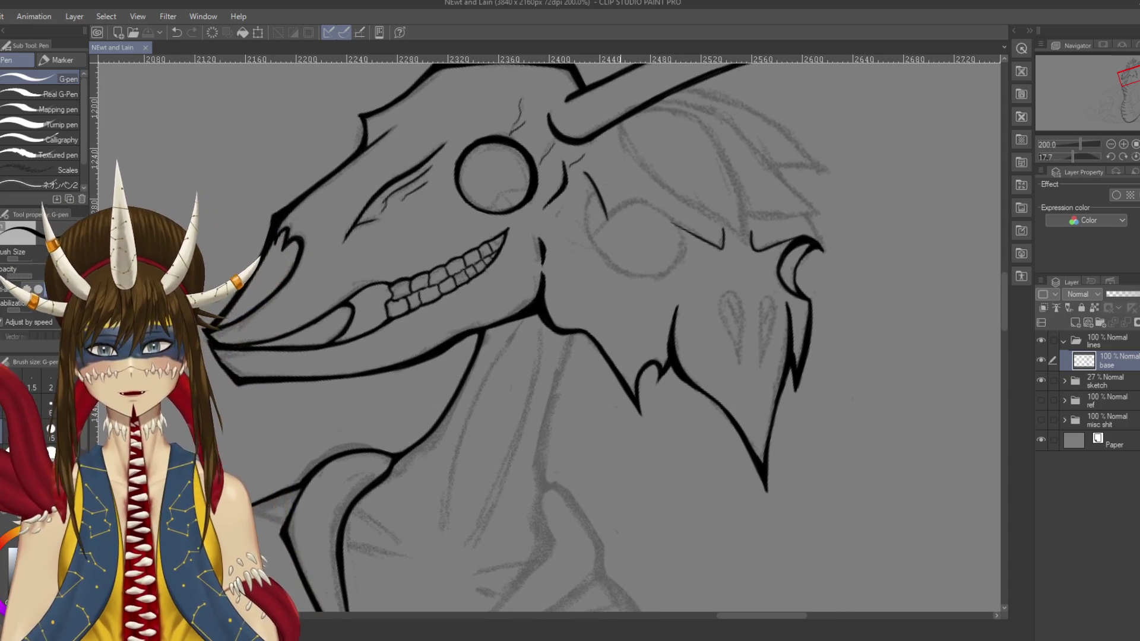
drag(608, 220, 634, 201)
key(shift+space)
mouse_move(605, 248)
mouse_down()
mouse_move(535, 233)
mouse_move(470, 268)
mouse_move(430, 243)
mouse_move(438, 198)
mouse_up()
key(ctrl+z)
mouse_move(436, 257)
mouse_down()
mouse_move(431, 219)
mouse_move(467, 194)
mouse_move(499, 229)
mouse_move(430, 287)
mouse_move(433, 219)
mouse_move(475, 191)
mouse_move(499, 249)
mouse_move(481, 270)
mouse_move(419, 276)
mouse_up()
key(ctrl+z)
mouse_move(466, 241)
mouse_down()
mouse_move(534, 178)
mouse_move(594, 148)
mouse_up()
Step: Ink a thicker brow line beside the rear eye, discarding trial socket-edge strokes, and save
key(p)
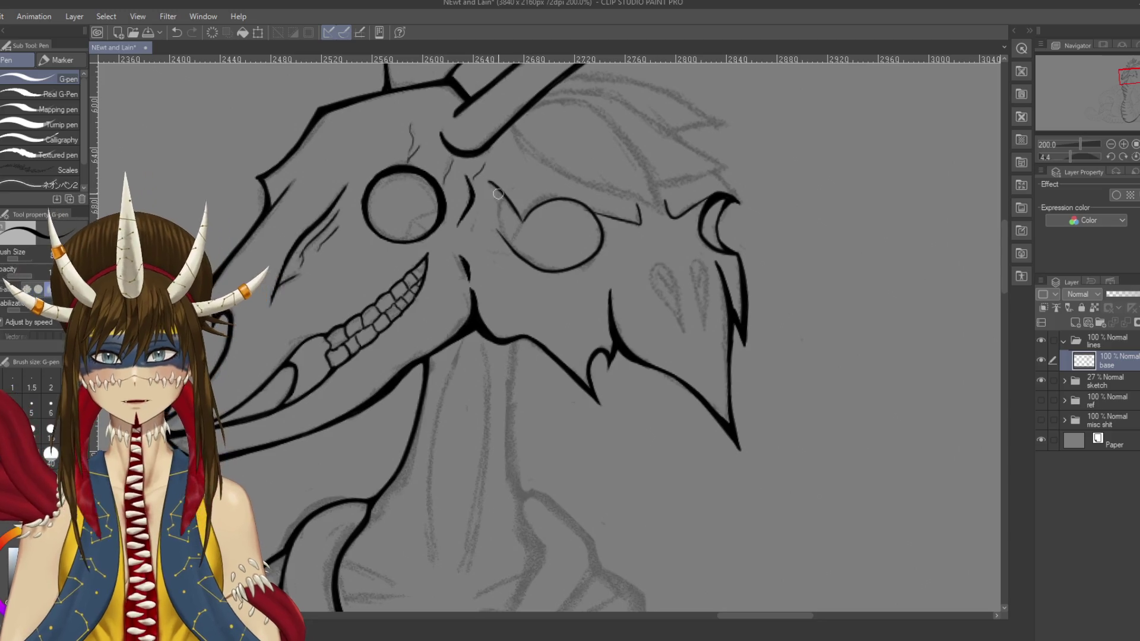
drag(487, 179, 521, 218)
key(ctrl+z)
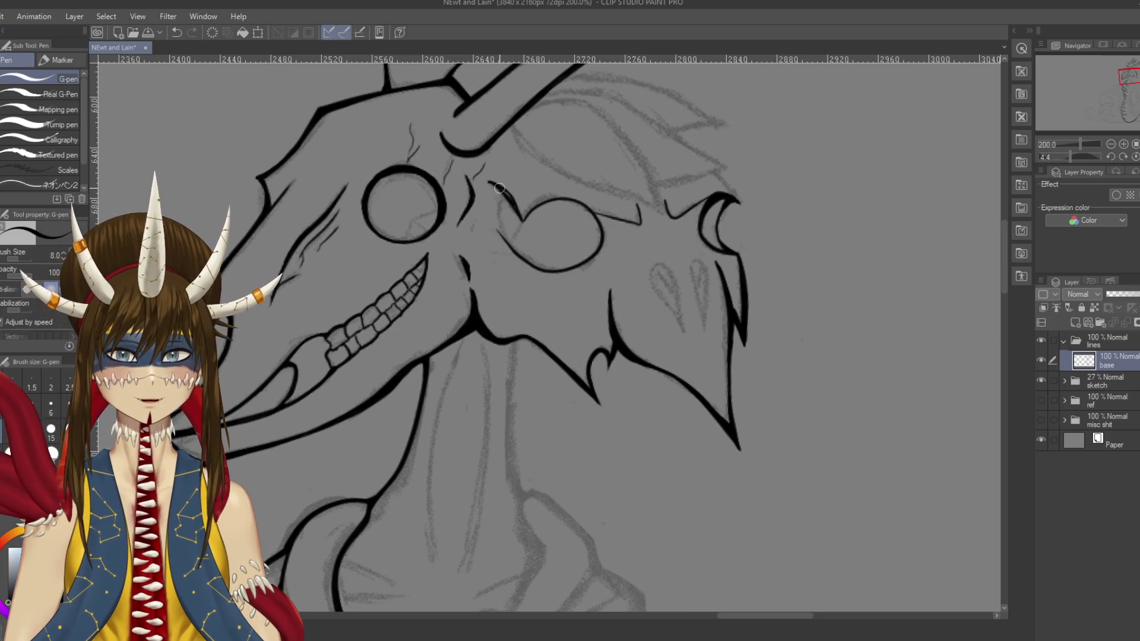
drag(502, 191, 522, 219)
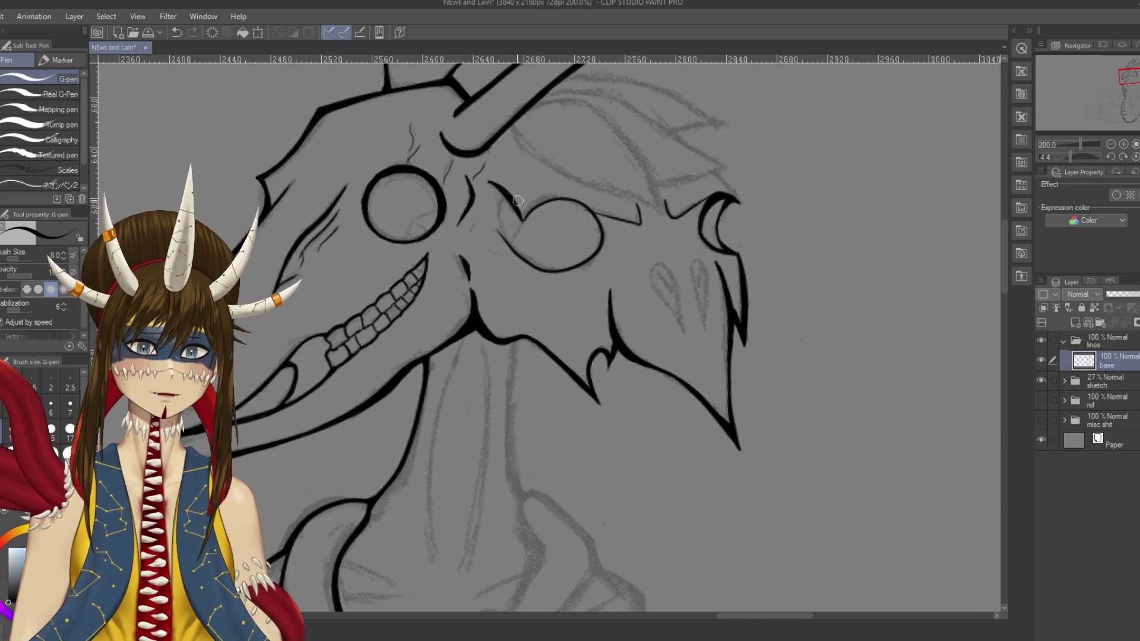
mouse_move(524, 221)
mouse_down()
mouse_move(538, 205)
mouse_move(578, 198)
mouse_move(593, 211)
mouse_move(570, 196)
mouse_move(588, 208)
mouse_move(601, 253)
mouse_move(642, 181)
mouse_up()
key(ctrl+z)
key(ctrl+z)
key(ctrl+z)
key(ctrl+z)
key(ctrl+z)
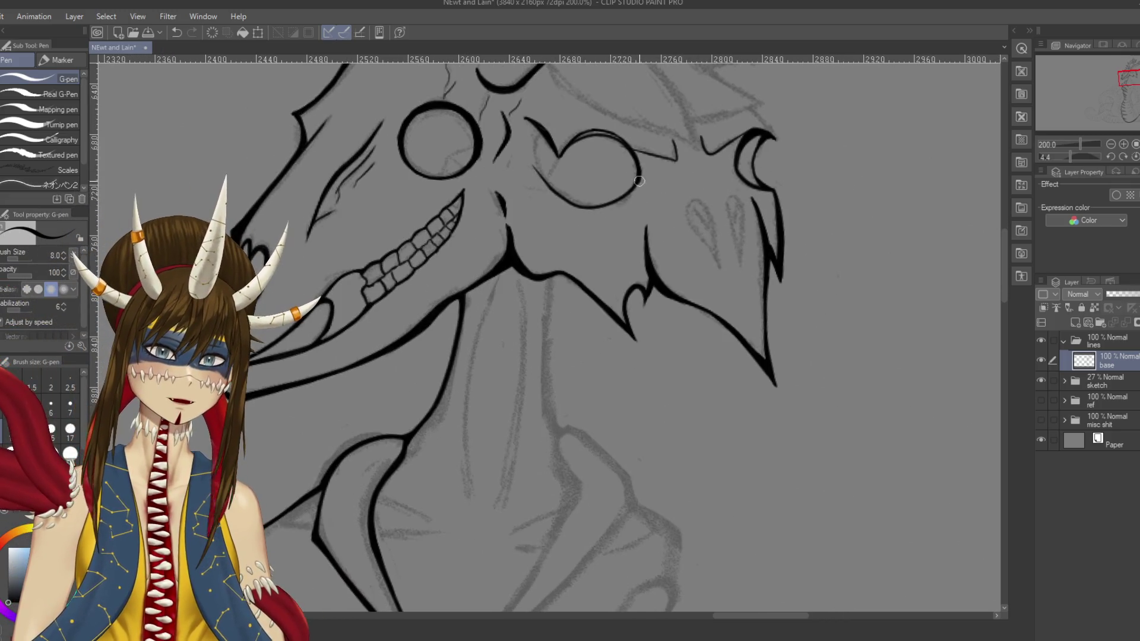
drag(623, 197, 575, 212)
key(ctrl+z)
key(ctrl+z)
key(ctrl+z)
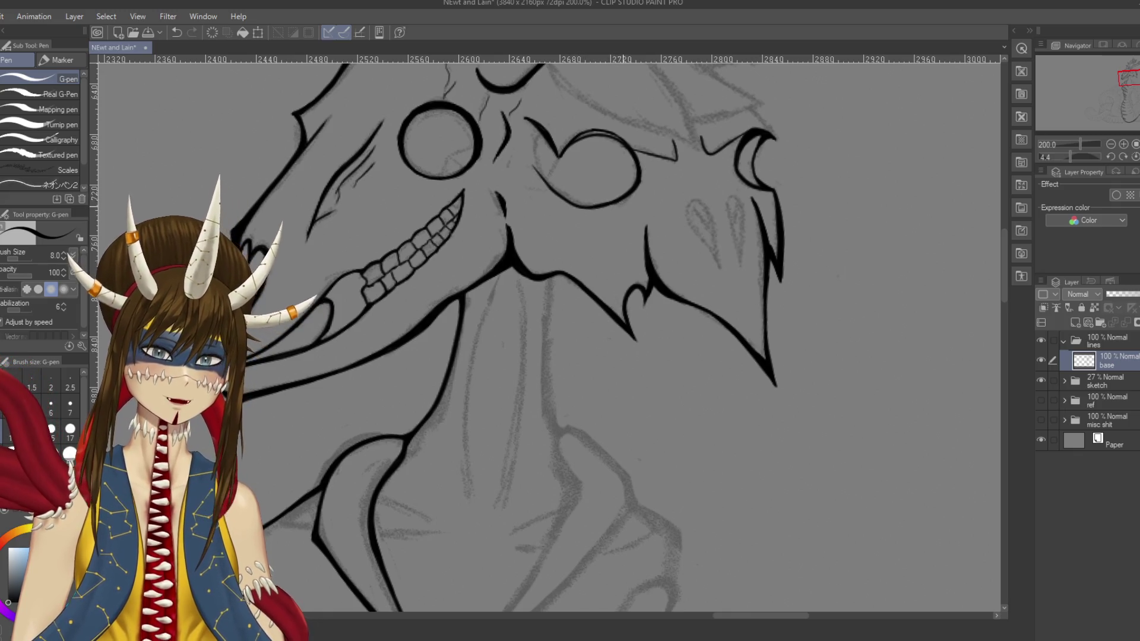
key(ctrl+s)
Step: Adjust the view around the rear eye, toggle between eraser and pen, and save
mouse_move(577, 170)
mouse_down()
mouse_move(568, 196)
mouse_move(575, 162)
mouse_move(611, 175)
mouse_up()
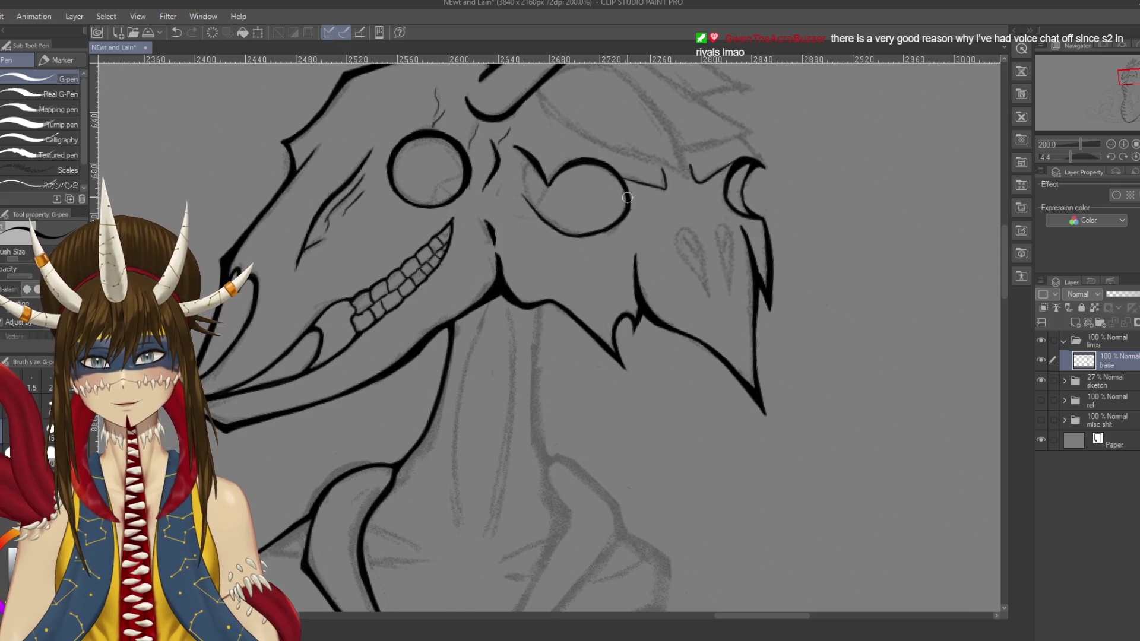
drag(609, 174, 604, 190)
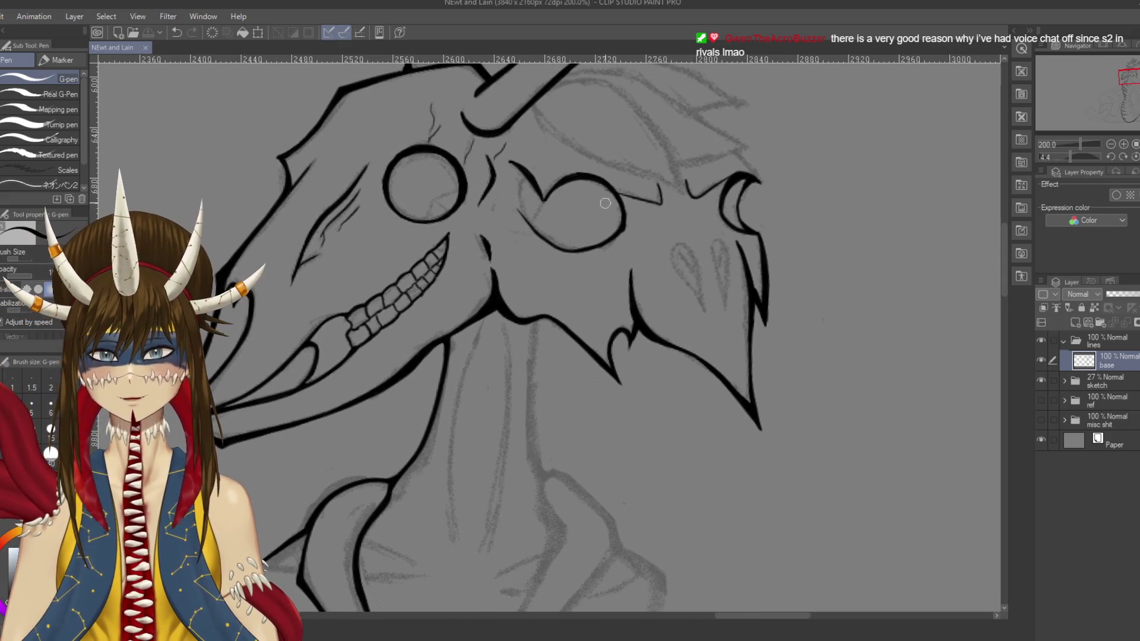
key(e)
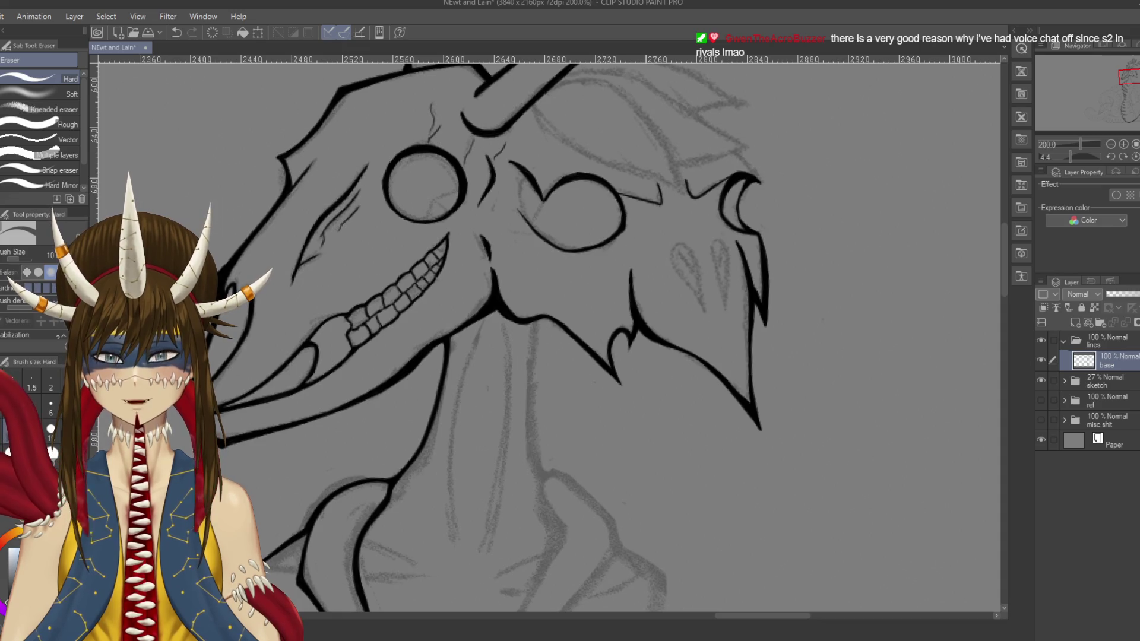
key(p)
key(e)
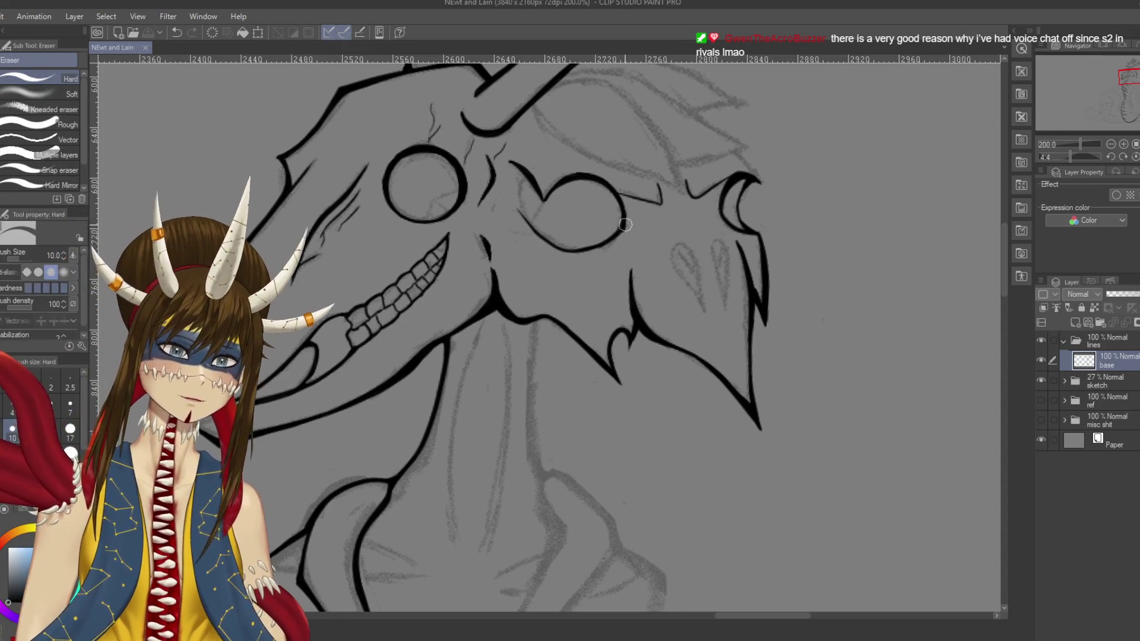
key(ctrl+s)
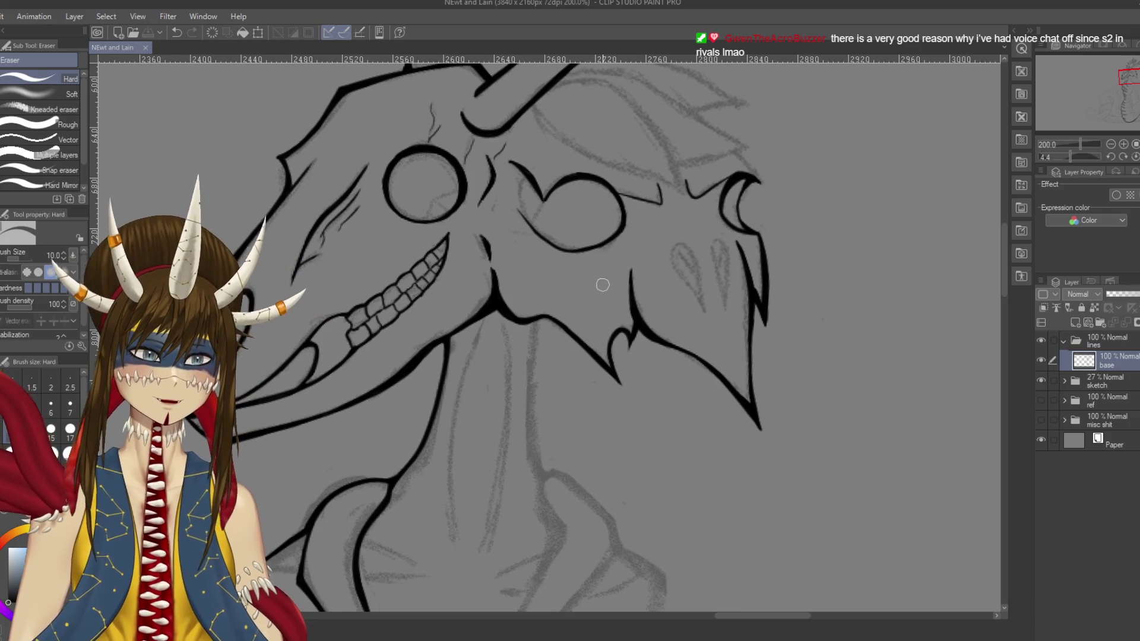
key(p)
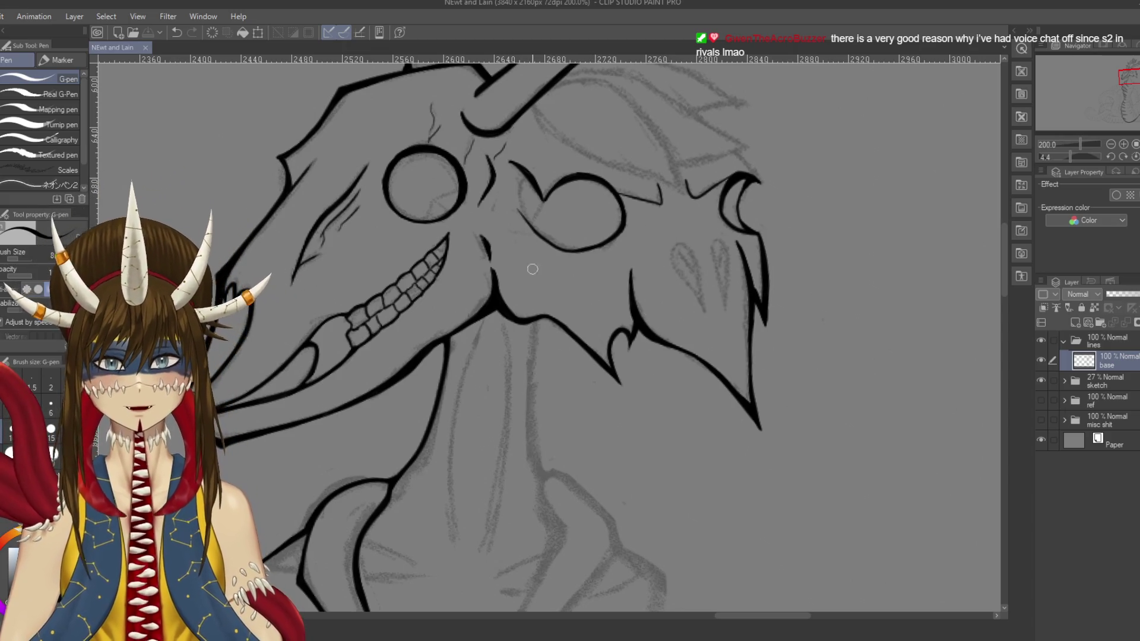
Step: Rotate the view and ink the top of the eye outline, discarding bad strokes, and save
key(r)
drag(554, 182, 683, 249)
key(p)
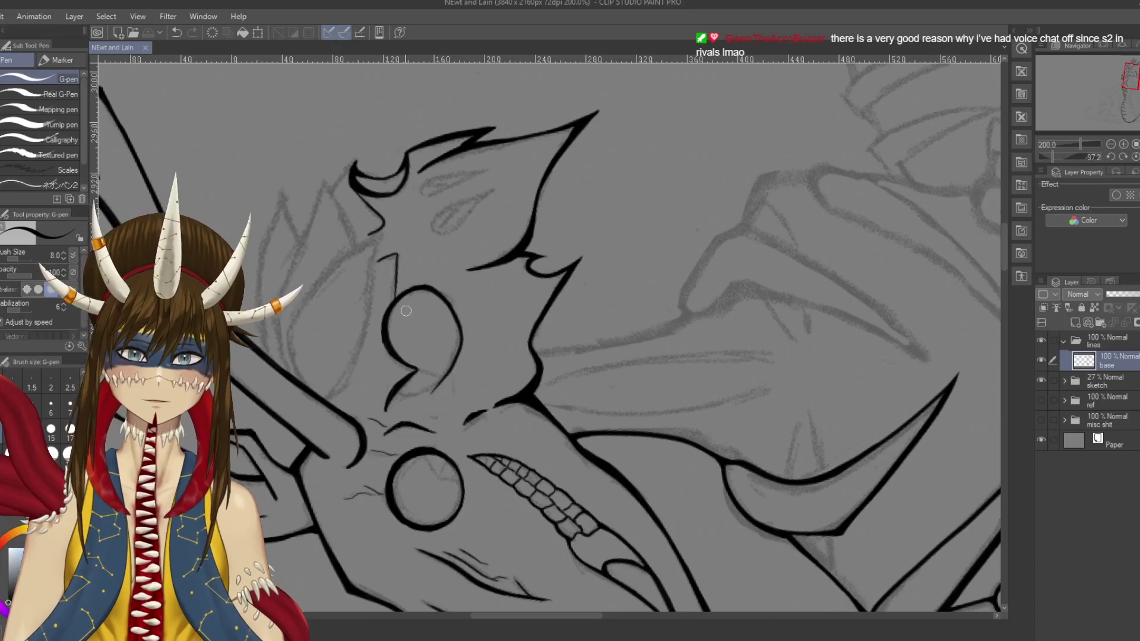
mouse_move(387, 333)
mouse_down()
mouse_move(404, 294)
mouse_move(441, 297)
mouse_move(457, 320)
mouse_up()
key(ctrl+z)
key(ctrl+z)
key(ctrl+z)
key(ctrl+z)
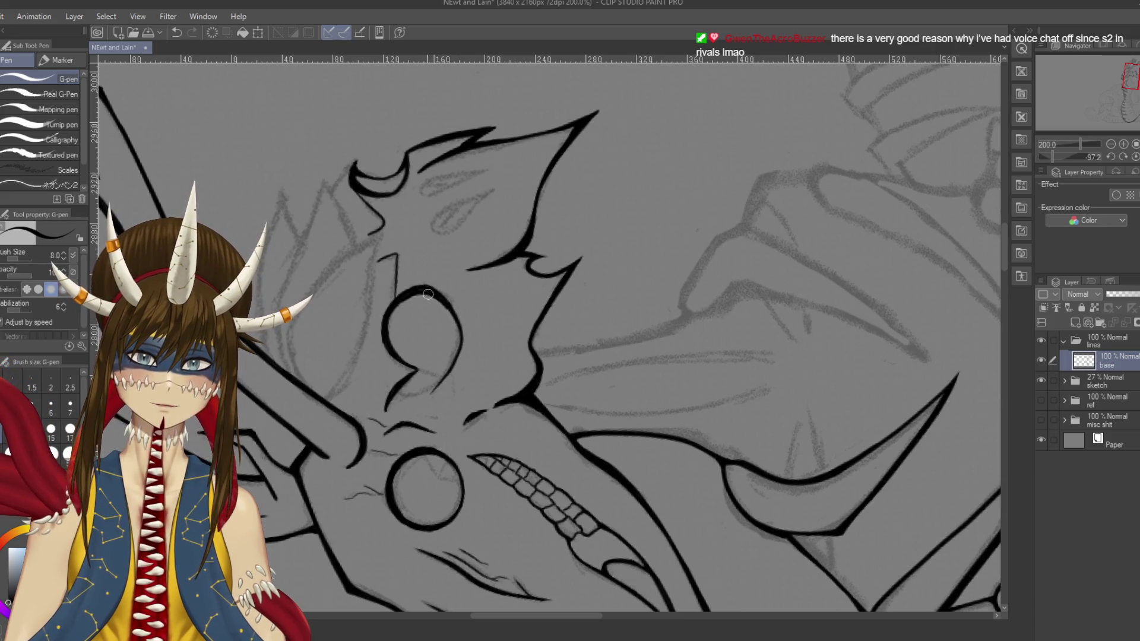
drag(427, 293, 440, 298)
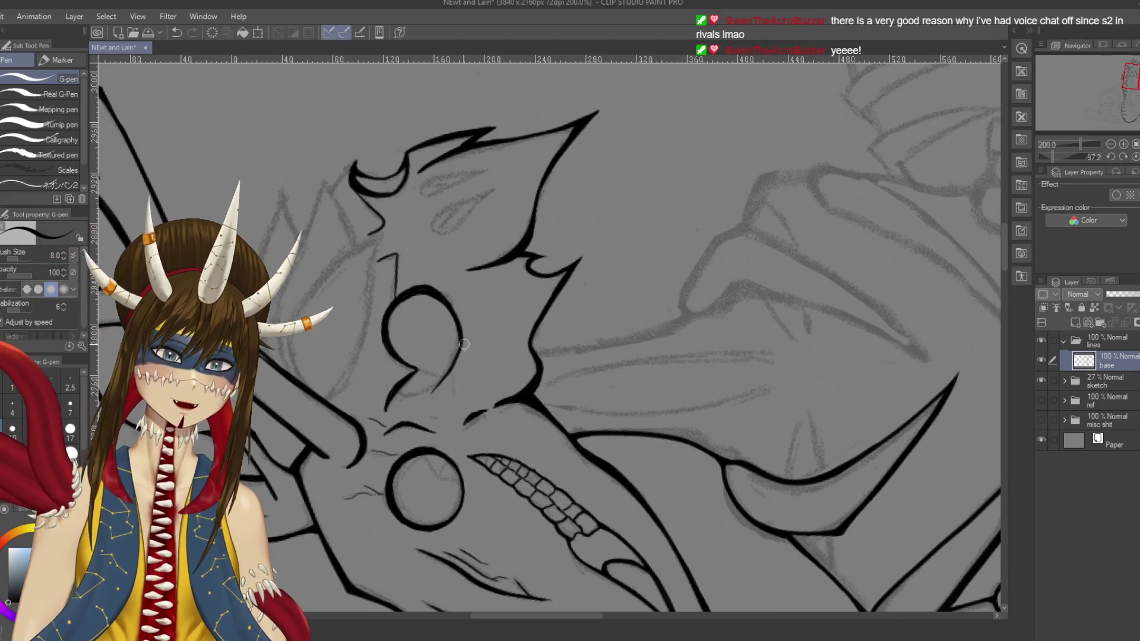
mouse_move(434, 390)
mouse_down()
mouse_move(454, 362)
mouse_move(479, 266)
mouse_move(575, 240)
mouse_move(597, 249)
mouse_move(556, 215)
mouse_up()
key(r)
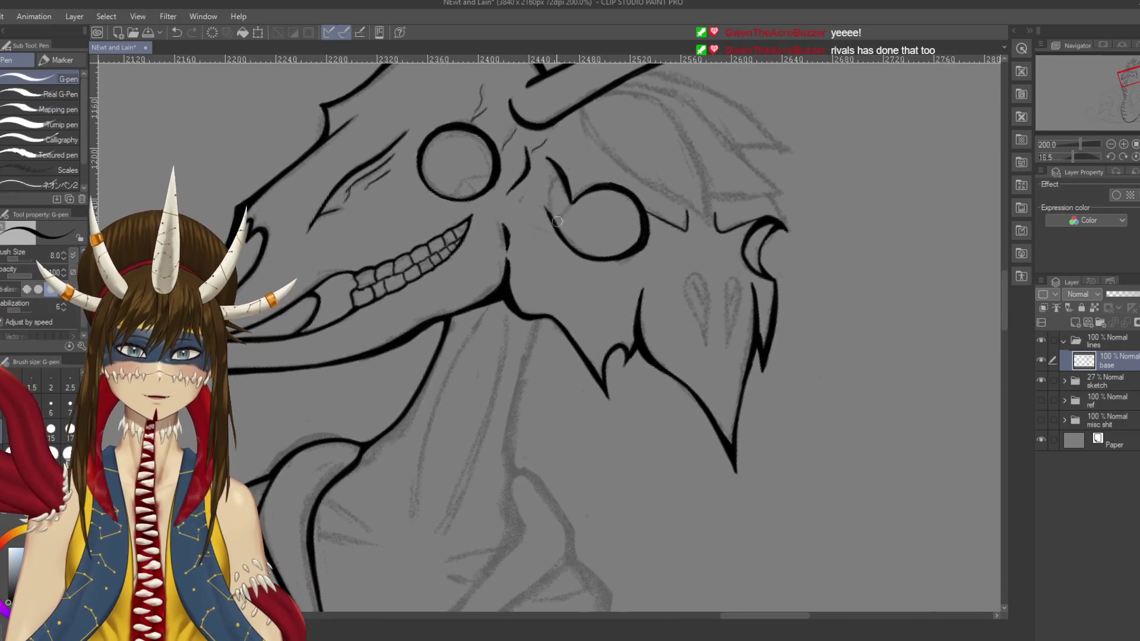
key(ctrl+z)
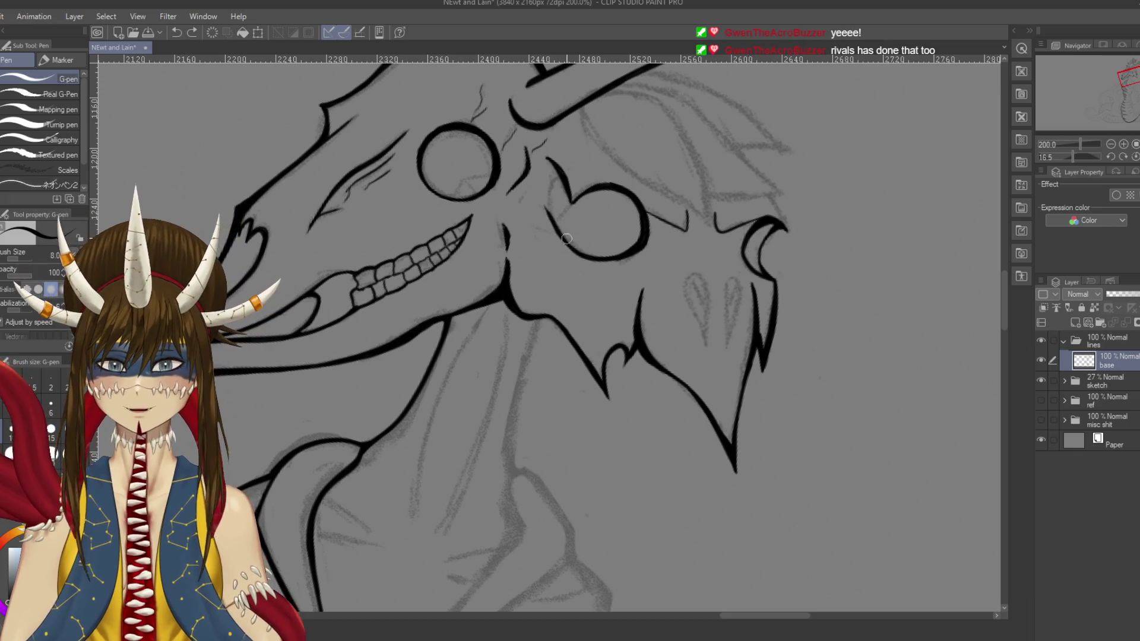
drag(552, 217, 545, 191)
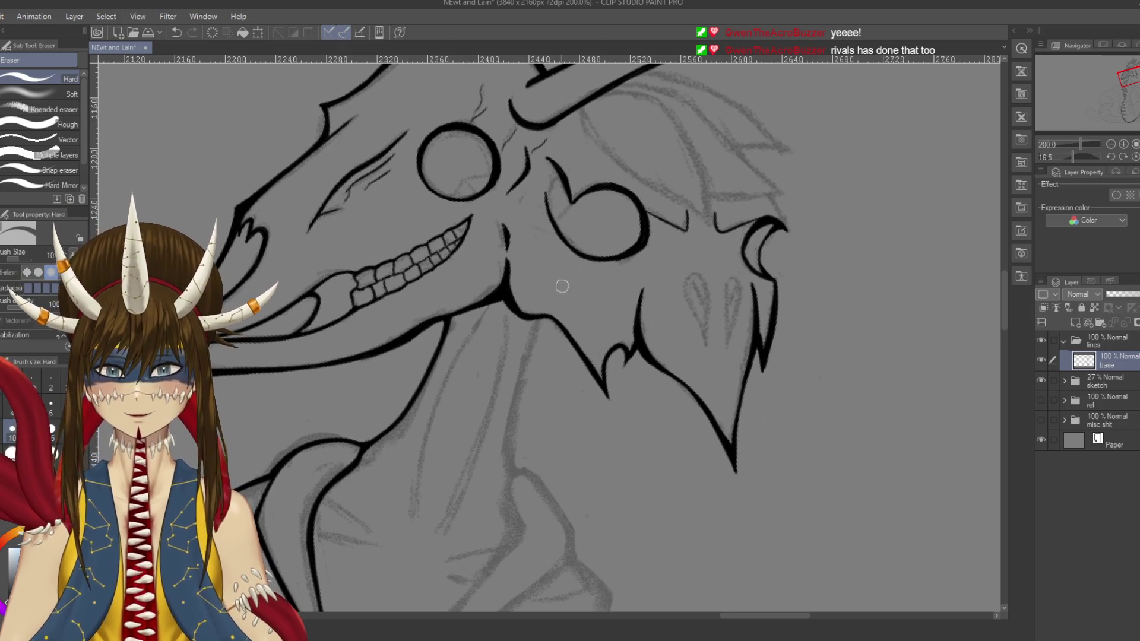
key(ctrl+z)
key(ctrl+s)
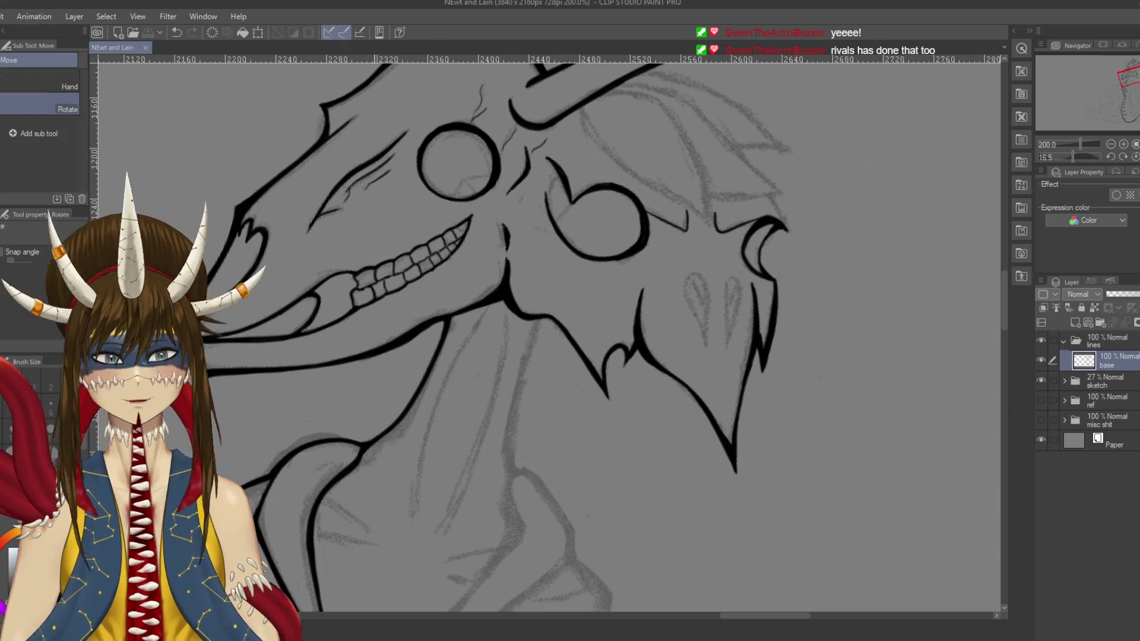
Step: Rotate nearer upright, thicken the eye's left outline with short strokes, and save
drag(562, 236, 433, 588)
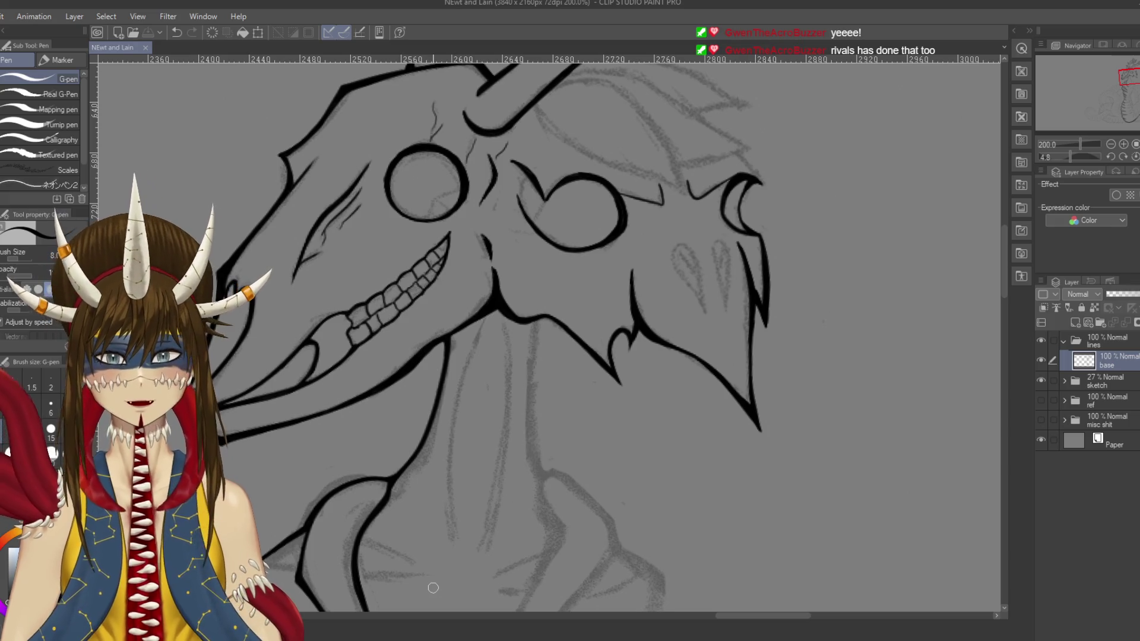
scroll(497, 393, left, 1)
drag(547, 192, 546, 200)
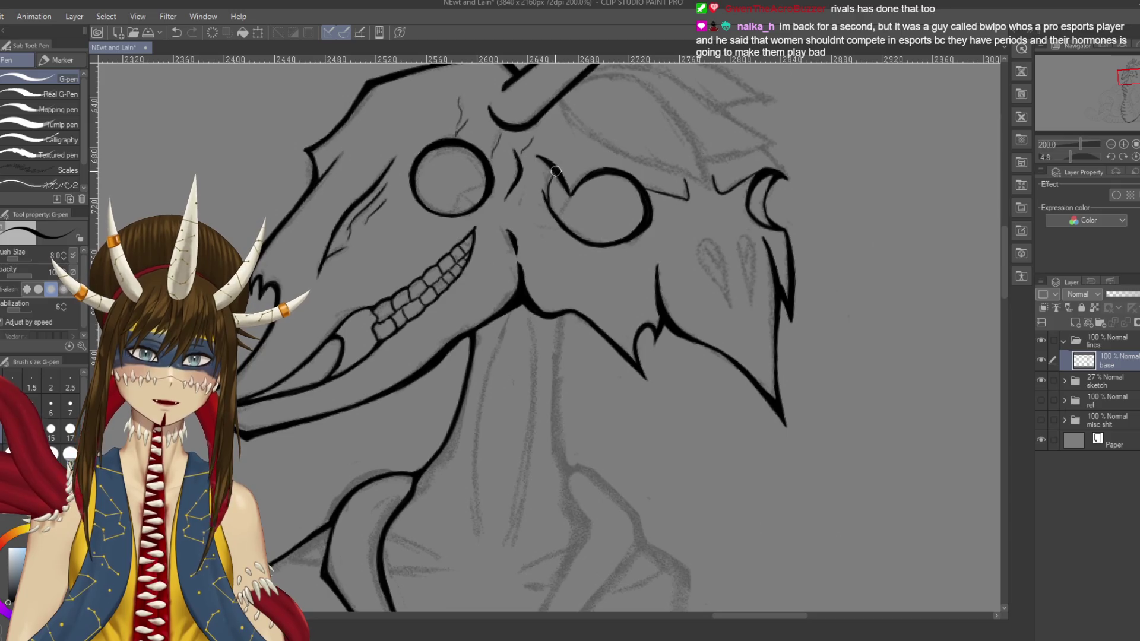
drag(551, 190, 557, 221)
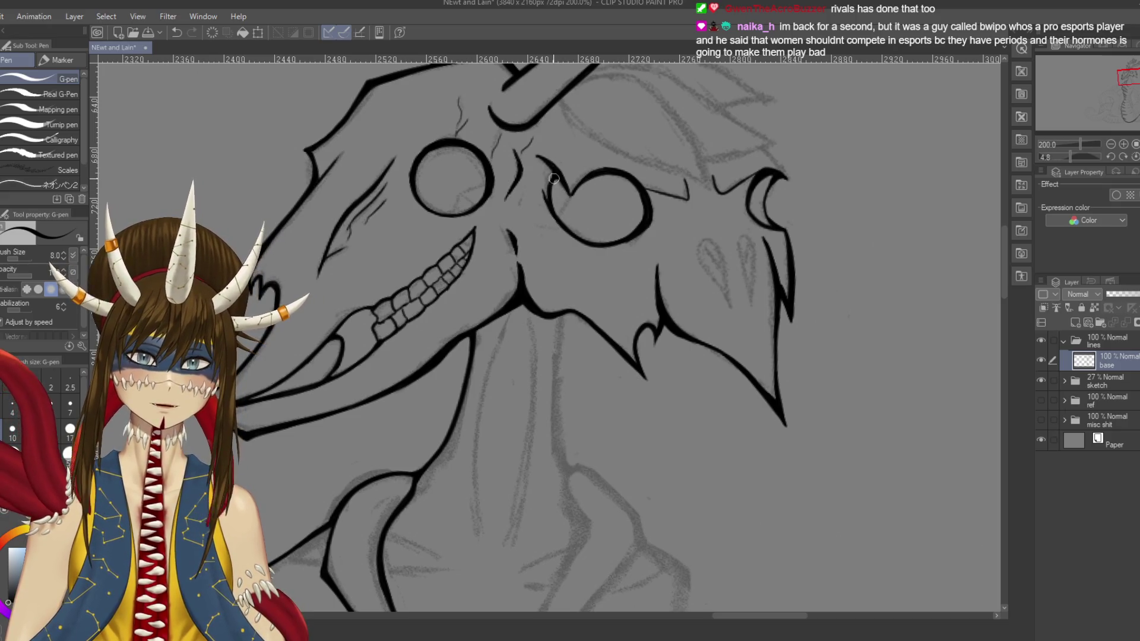
key(ctrl+s)
drag(555, 217, 510, 237)
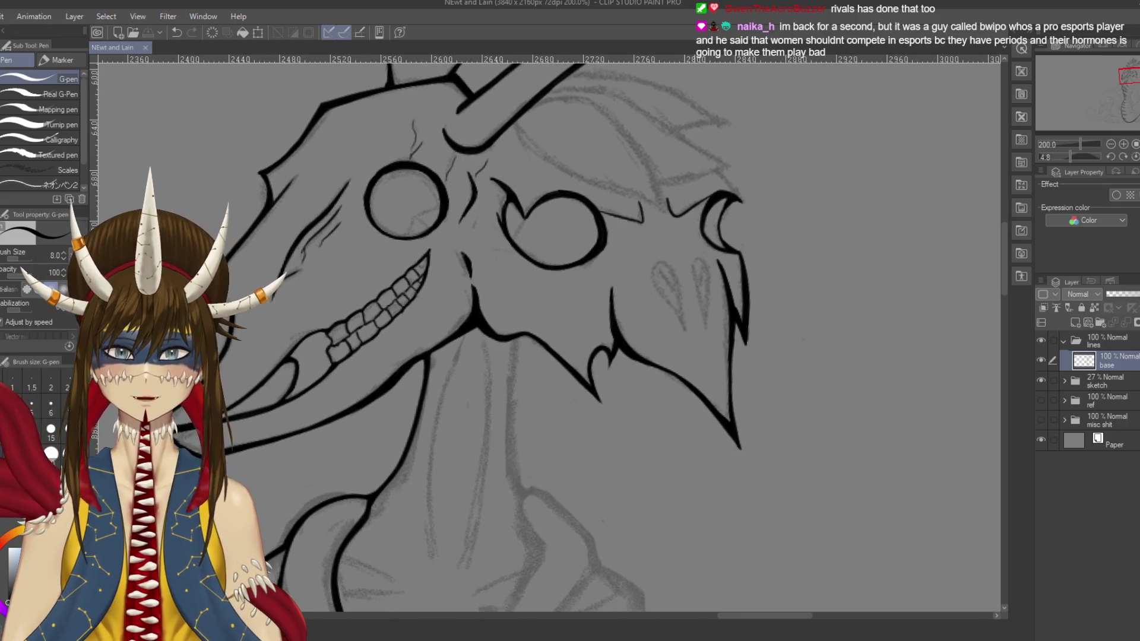
drag(510, 198, 514, 202)
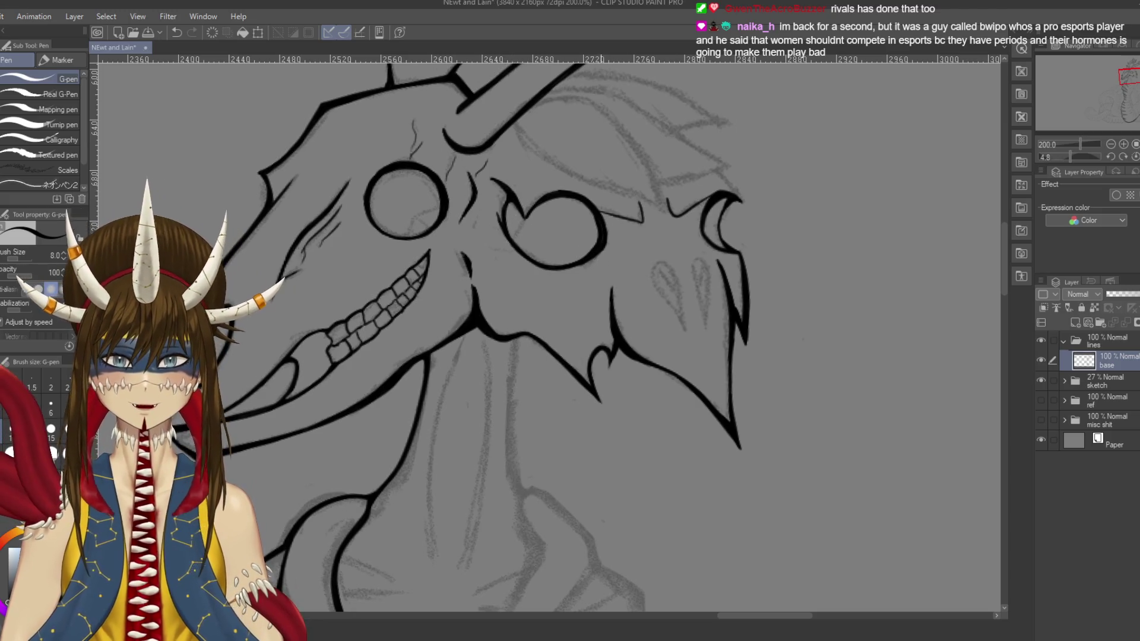
drag(726, 243, 729, 231)
key(ctrl+s)
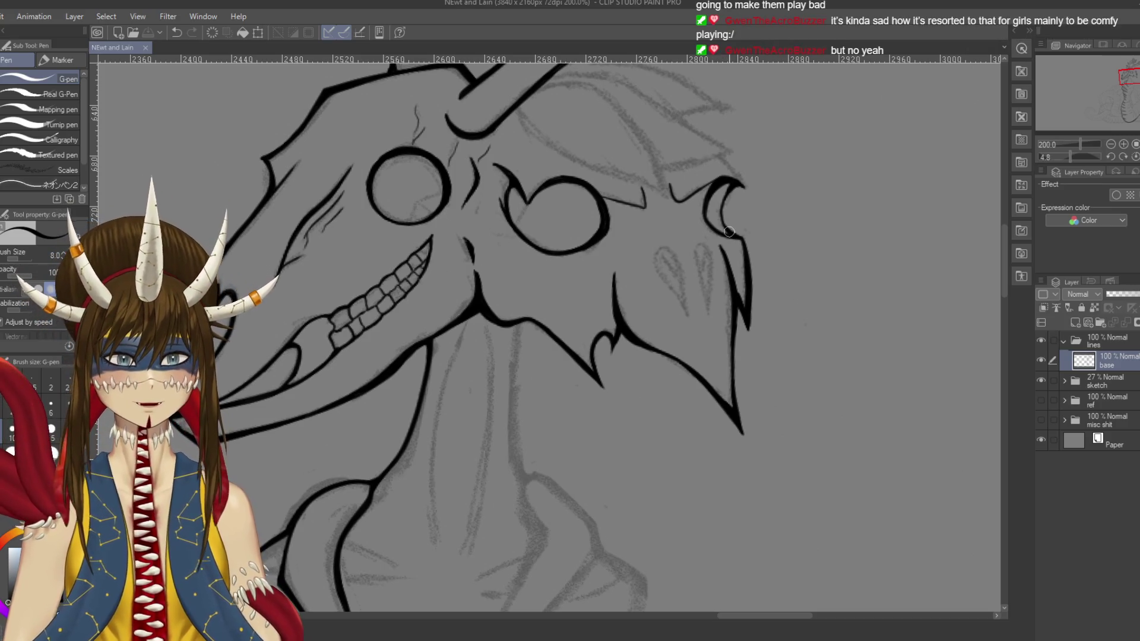
drag(736, 262, 720, 248)
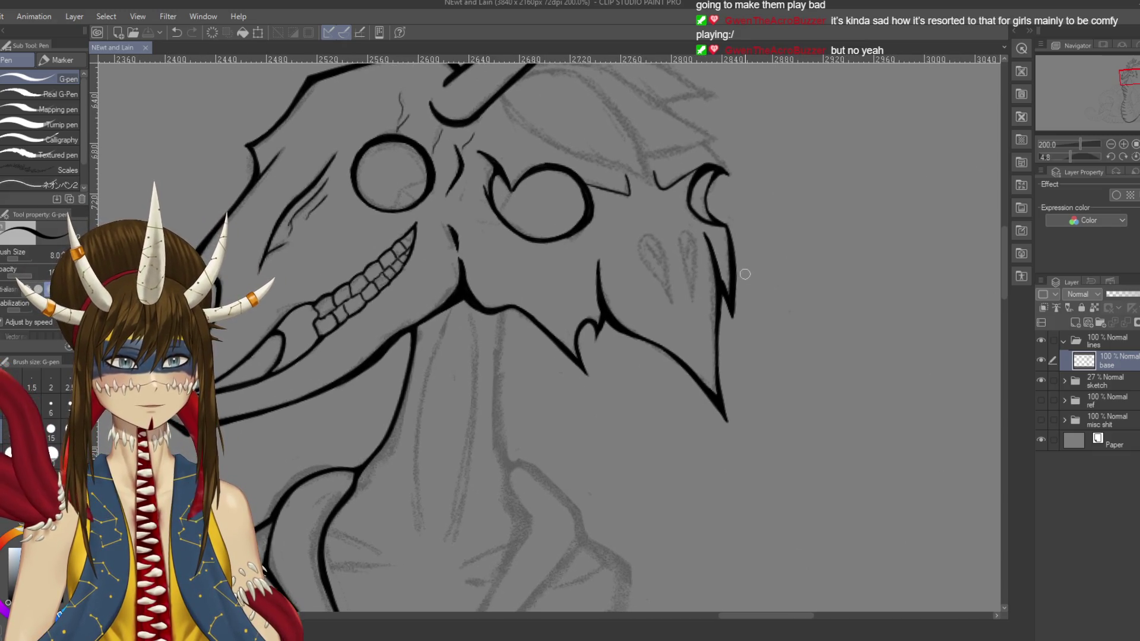
mouse_move(726, 258)
mouse_down()
mouse_move(671, 231)
mouse_move(699, 223)
mouse_move(705, 300)
mouse_up()
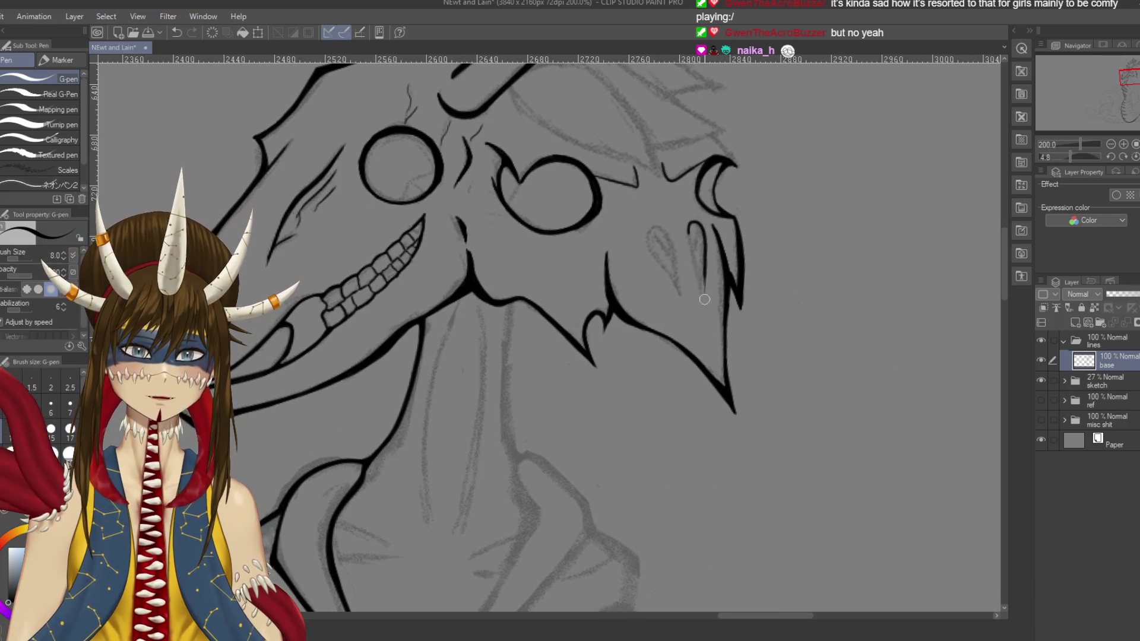
Step: Ink the teardrop nostril slit as a closed oval, retrying its inner stroke, and save
key(ctrl+z)
mouse_move(688, 241)
mouse_down()
mouse_move(693, 223)
mouse_move(705, 300)
mouse_up()
key(ctrl+z)
drag(688, 232, 702, 298)
mouse_move(672, 241)
mouse_down()
mouse_move(657, 226)
mouse_move(684, 305)
mouse_up()
key(ctrl+z)
key(ctrl+z)
drag(674, 235, 683, 304)
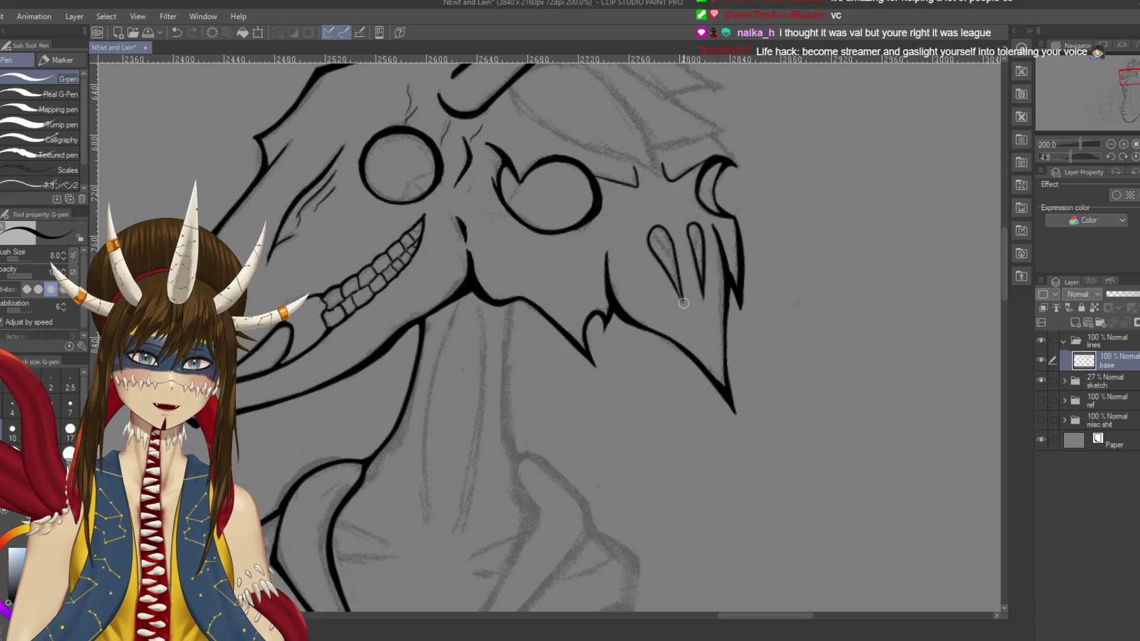
key(ctrl+z)
mouse_move(669, 239)
mouse_down()
mouse_move(686, 315)
mouse_move(683, 306)
mouse_up()
key(ctrl+z)
key(ctrl+s)
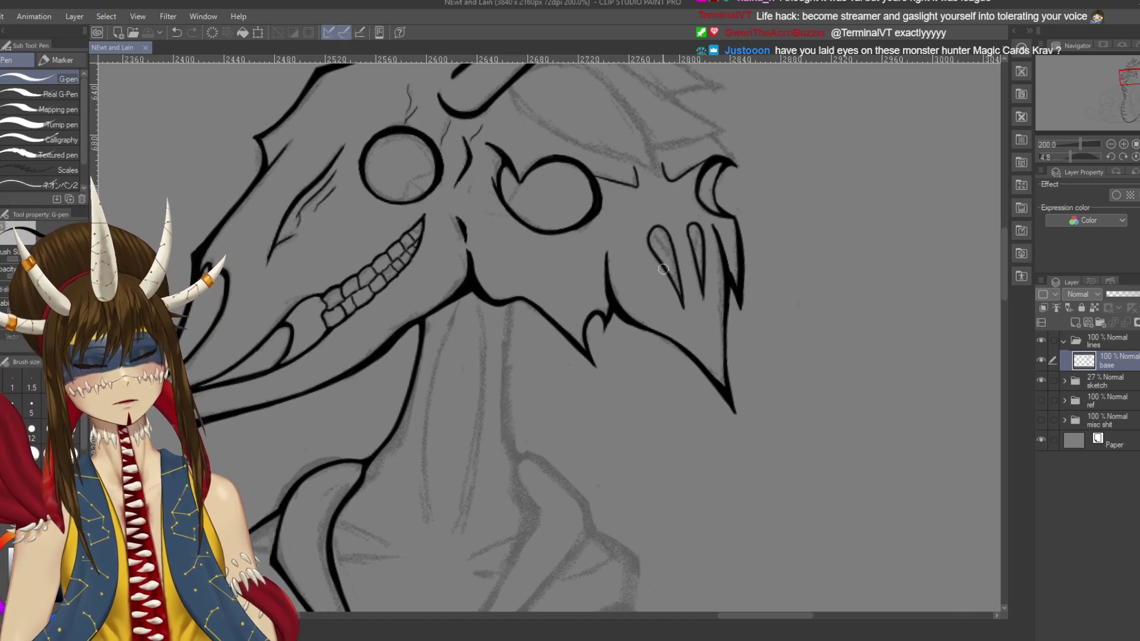
drag(664, 269, 620, 233)
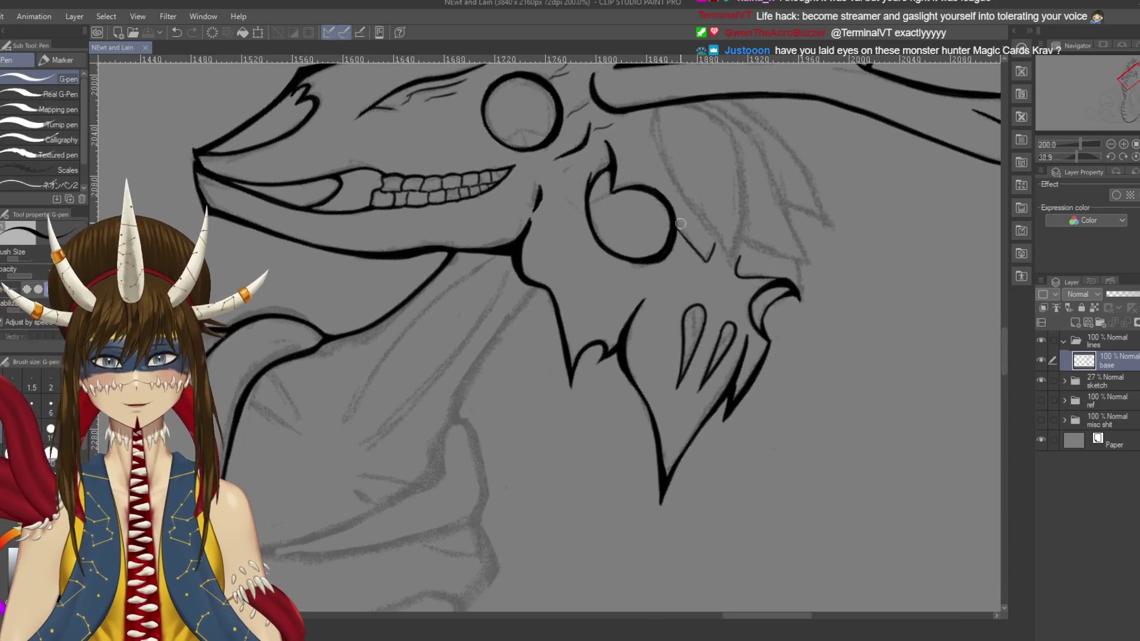
Step: Touch up the eye socket's lower-right edge and redraw a thicker stroke below the horn
scroll(671, 182, up, 2)
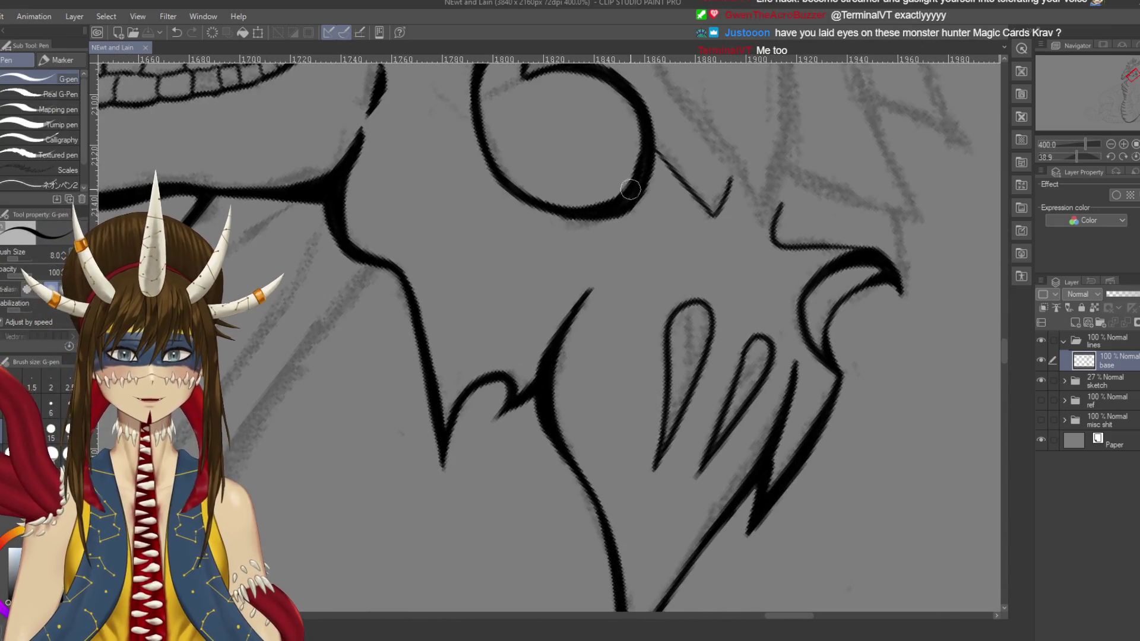
drag(644, 156, 638, 181)
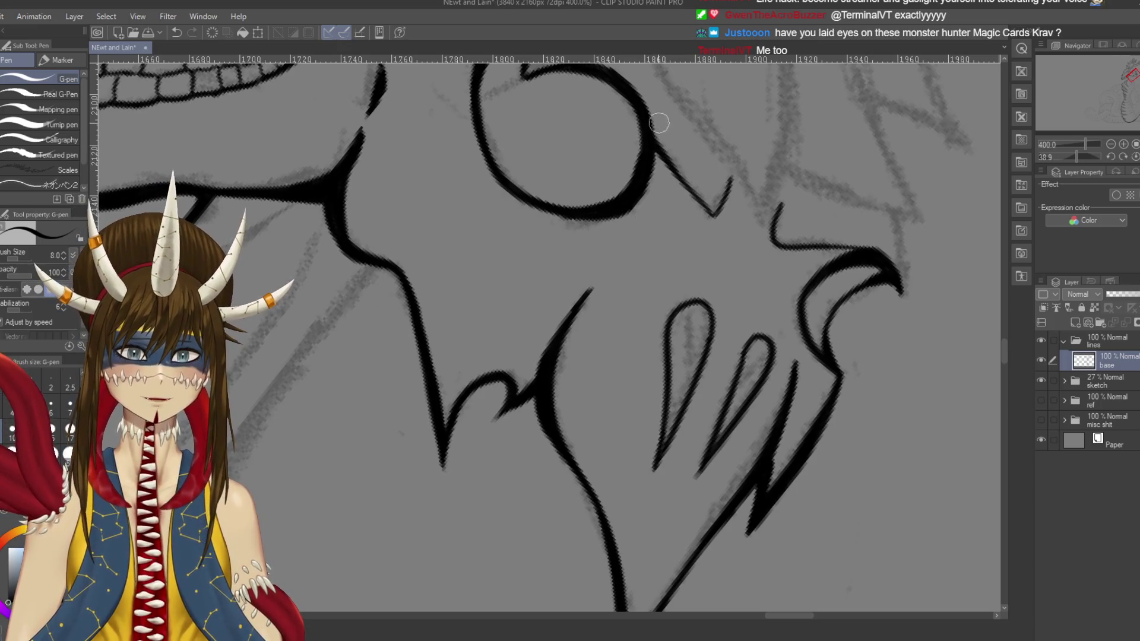
key(shift+space)
mouse_move(705, 203)
mouse_down()
mouse_move(518, 285)
mouse_move(416, 237)
mouse_up()
mouse_move(526, 121)
mouse_down()
mouse_move(509, 150)
mouse_move(503, 208)
mouse_up()
key(ctrl+z)
key(ctrl+z)
key(ctrl+z)
drag(509, 142, 504, 214)
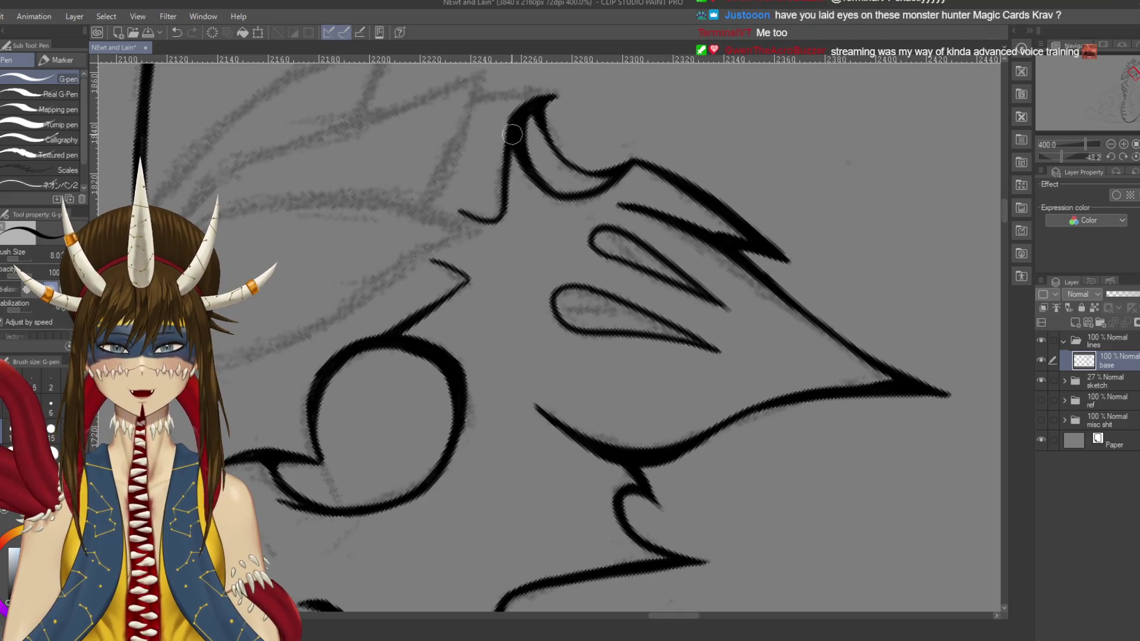
key(shift+space)
drag(622, 211, 693, 327)
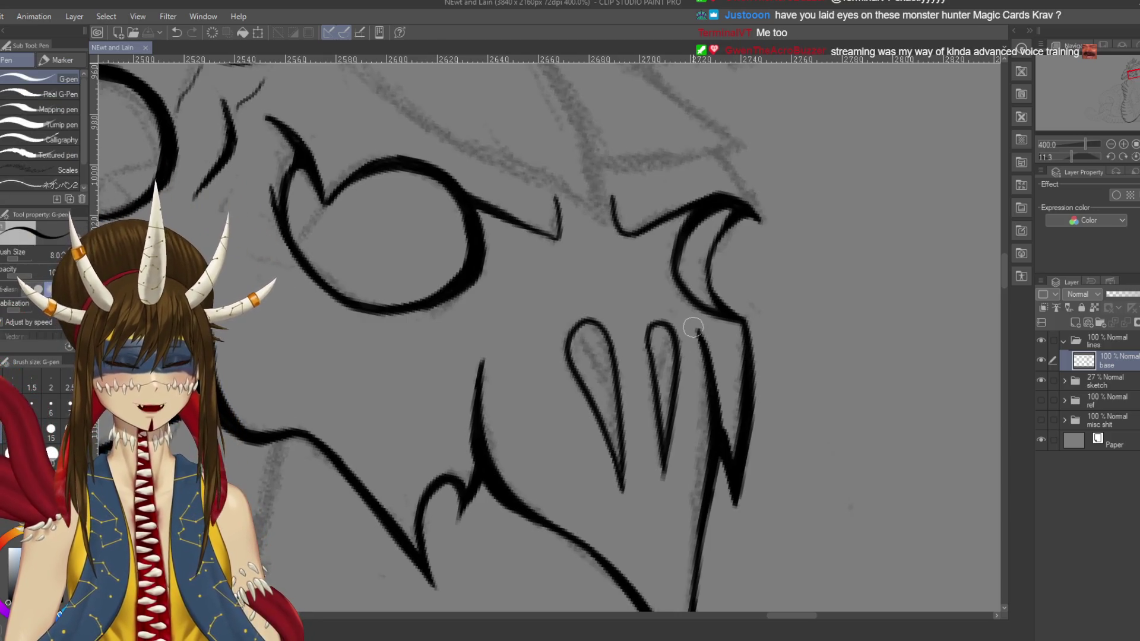
Step: Thicken the middle teardrop's top, merge the left teardrop's doubled outline, and add its thin inner line
mouse_move(693, 327)
mouse_down()
mouse_move(722, 253)
mouse_move(689, 246)
mouse_move(708, 264)
mouse_move(711, 324)
mouse_up()
key(ctrl+z)
key(ctrl+z)
key(ctrl+z)
mouse_move(674, 279)
mouse_down()
mouse_move(689, 252)
mouse_move(700, 266)
mouse_move(603, 262)
mouse_move(629, 341)
mouse_up()
mouse_move(633, 262)
mouse_down()
mouse_move(612, 249)
mouse_move(604, 278)
mouse_up()
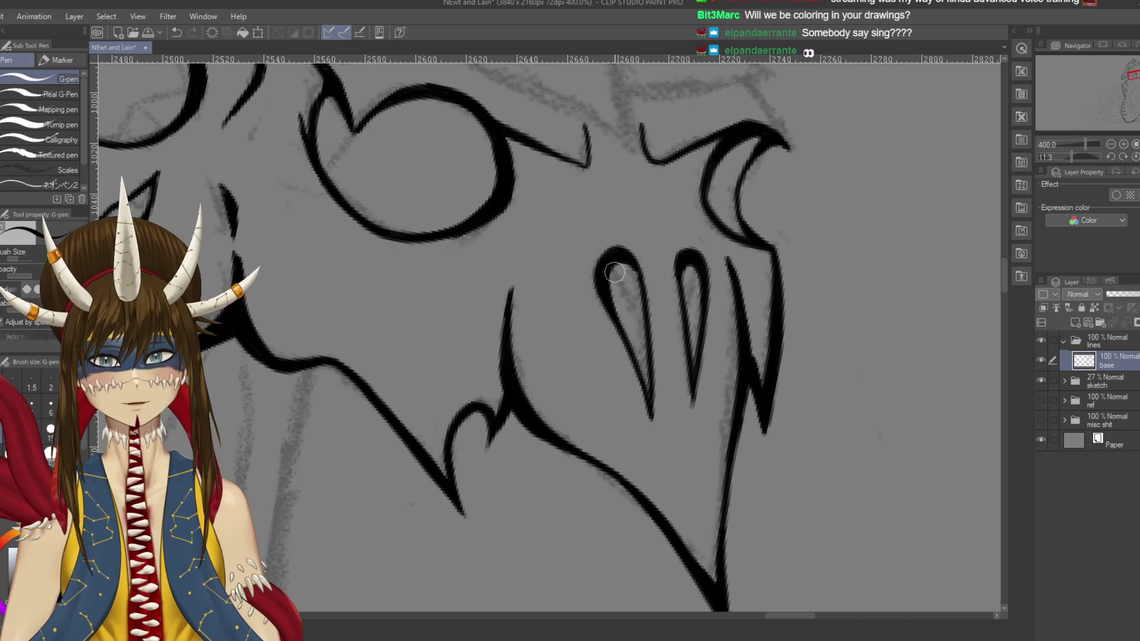
drag(606, 261, 647, 321)
key(ctrl+z)
drag(606, 262, 654, 331)
key(ctrl+z)
drag(606, 263, 655, 334)
scroll(694, 267, down, 2)
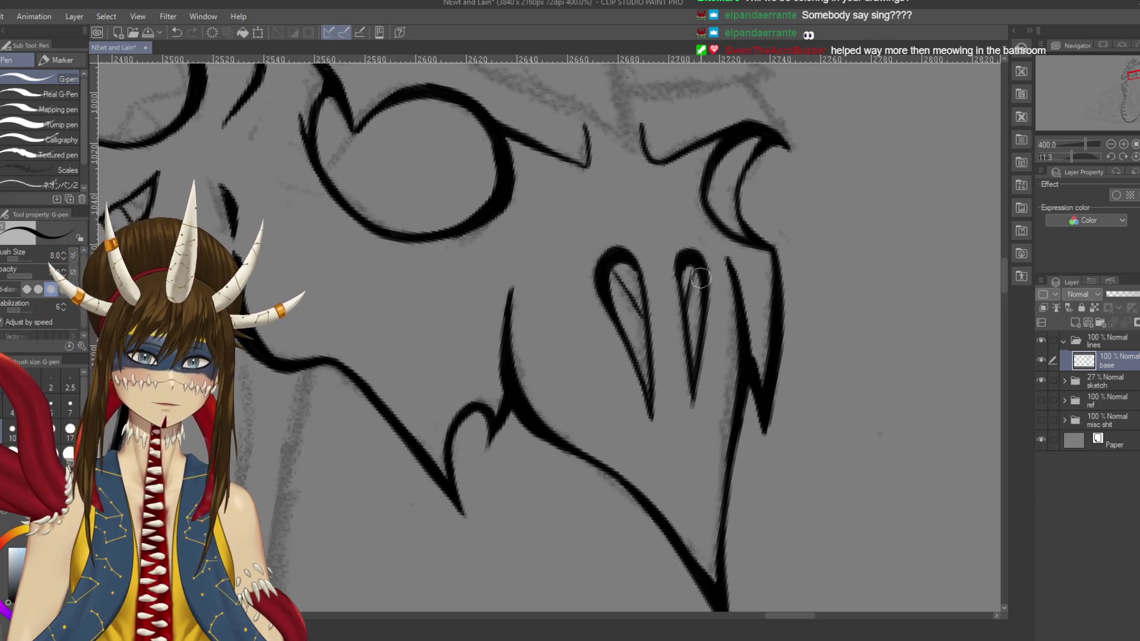
scroll(695, 266, down, 4)
scroll(695, 269, up, 3)
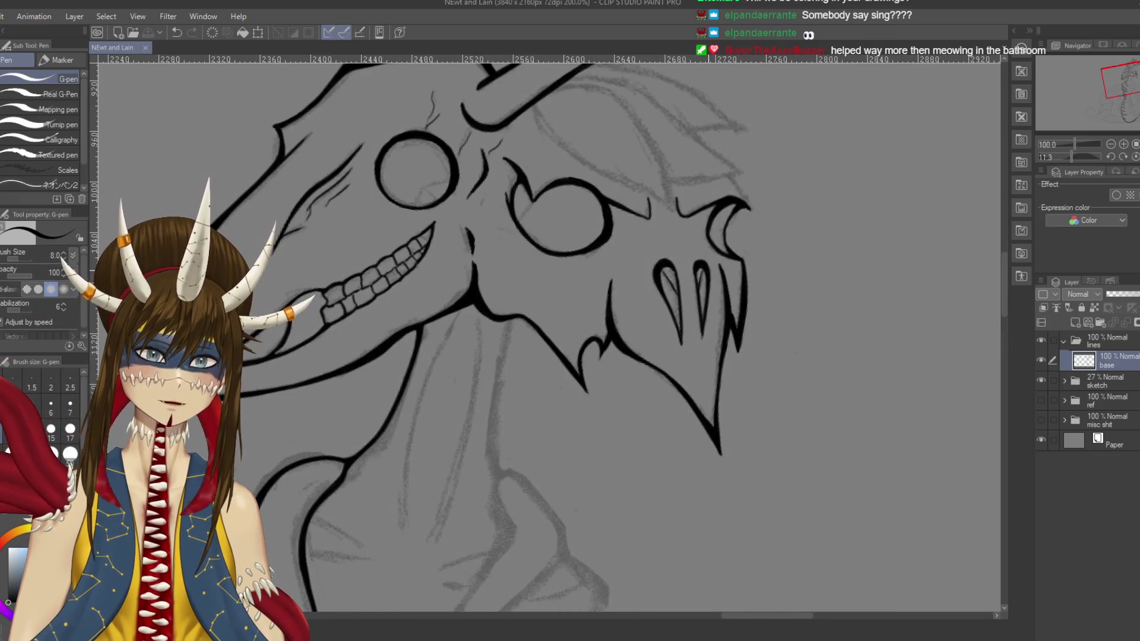
scroll(707, 270, up, 2)
drag(708, 270, 693, 383)
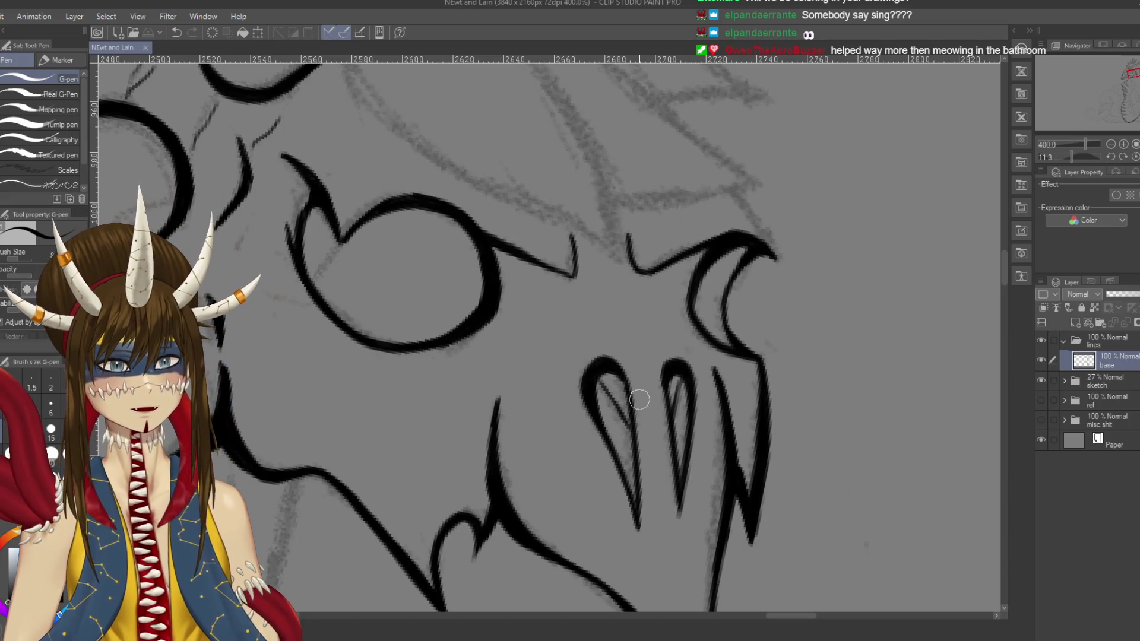
Step: Zoom out and tilt the view to see the whole serpent, then bring up 9 Mr K.png
scroll(640, 399, down, 6)
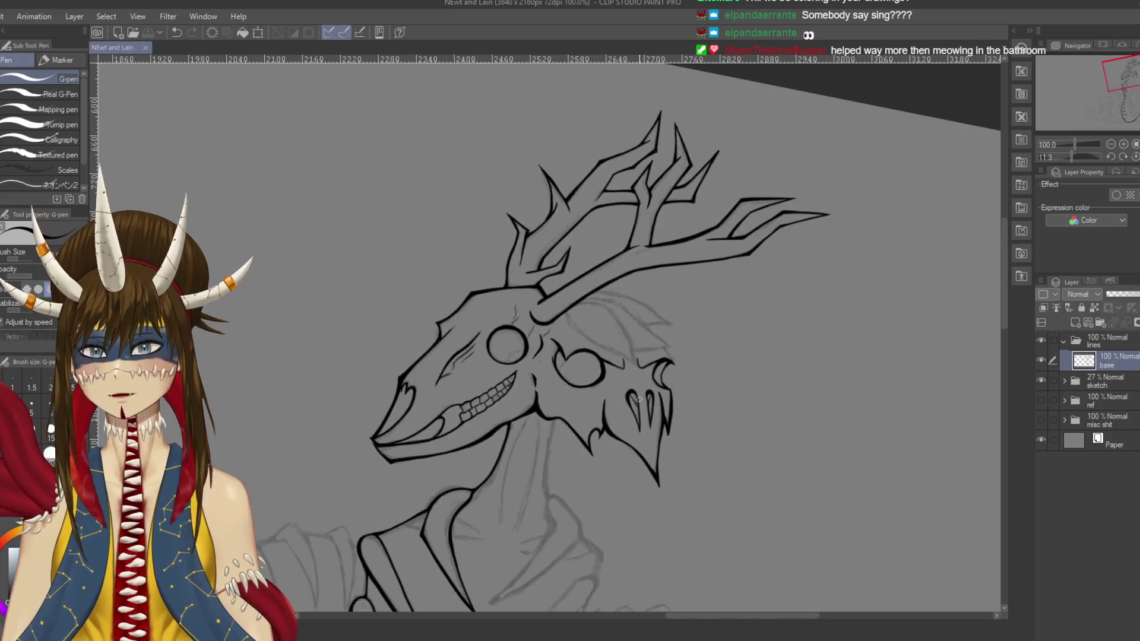
mouse_move(594, 268)
mouse_down()
mouse_move(570, 333)
mouse_move(606, 267)
mouse_up()
scroll(546, 332, down, 3)
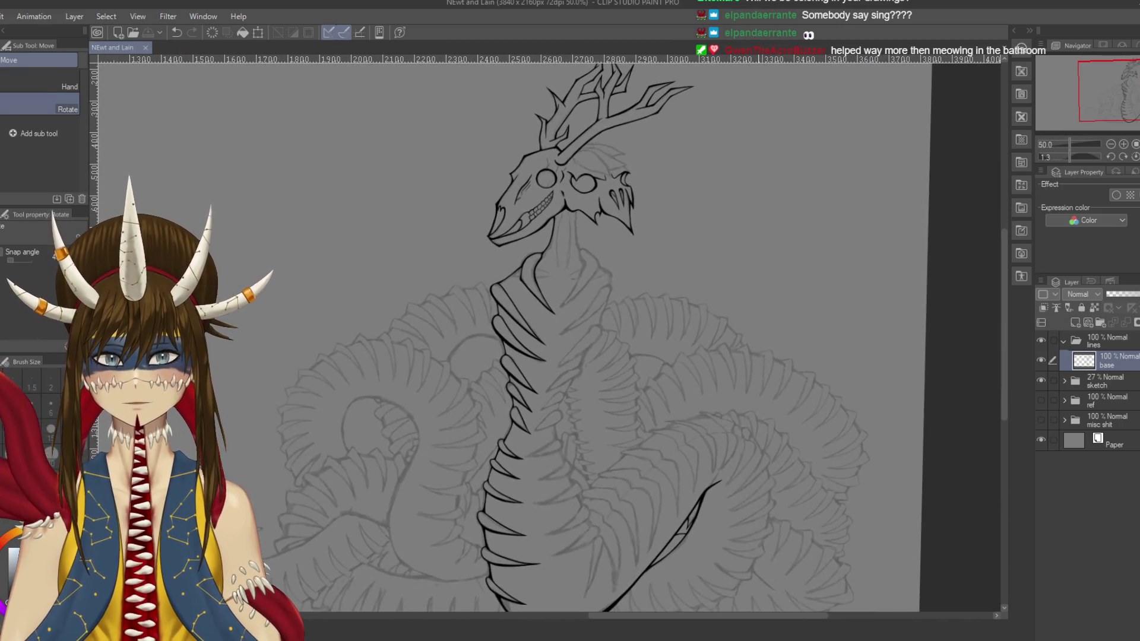
scroll(760, 267, down, 1)
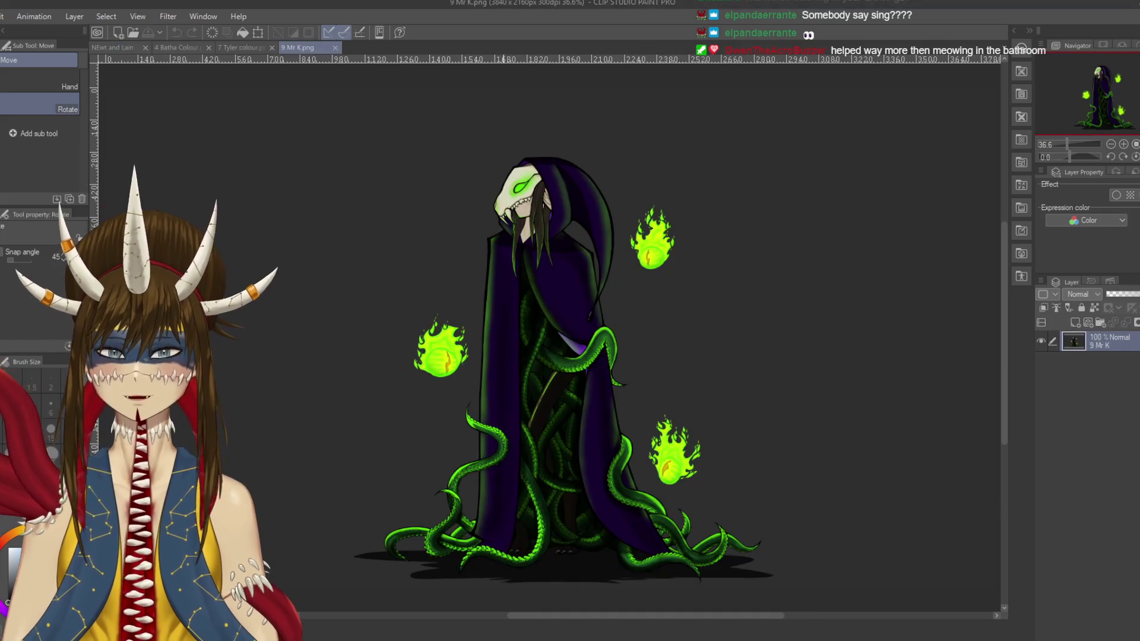
drag(570, 332, 547, 339)
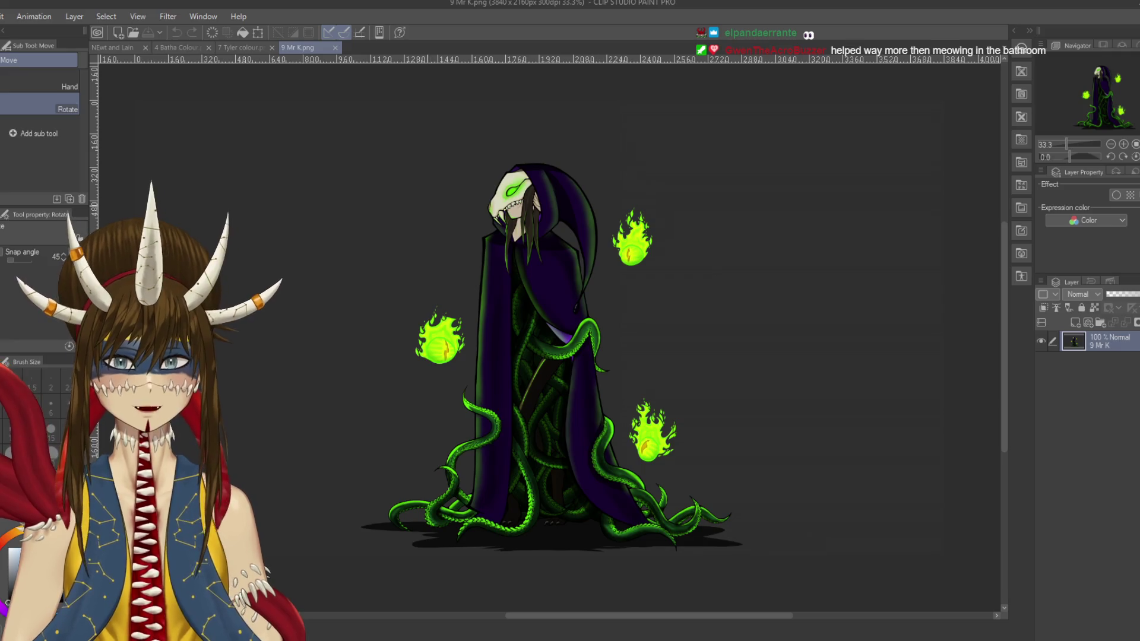
Step: View 7 Tyler colour.png, 4 Batha Colour.png and 9 Mr K.png, then return to NEwt and Lain
click(242, 47)
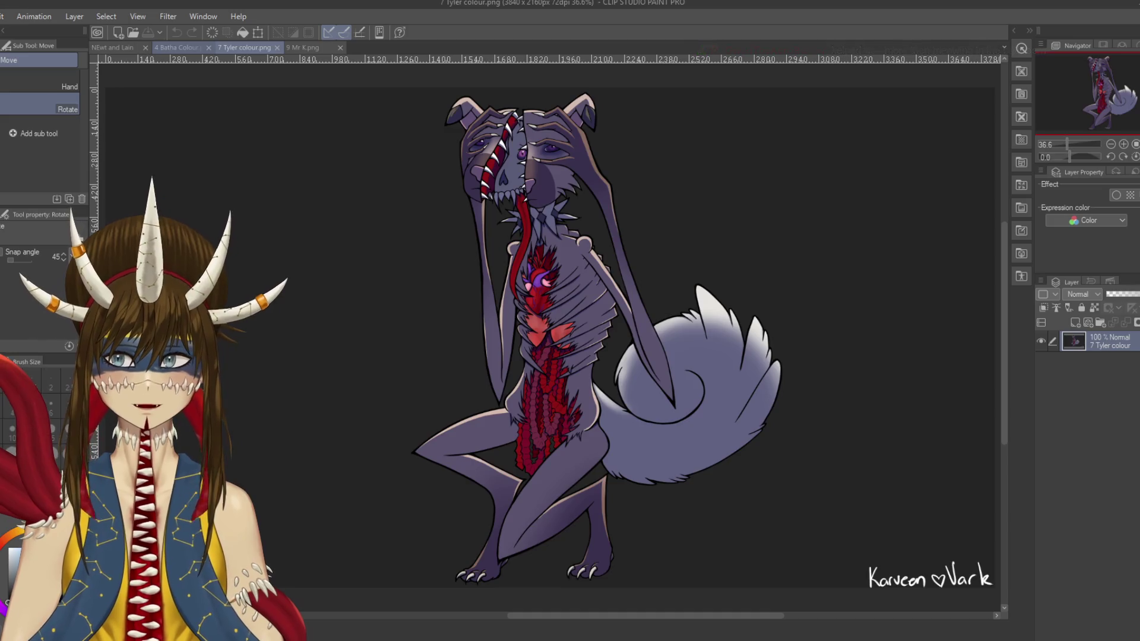
click(183, 47)
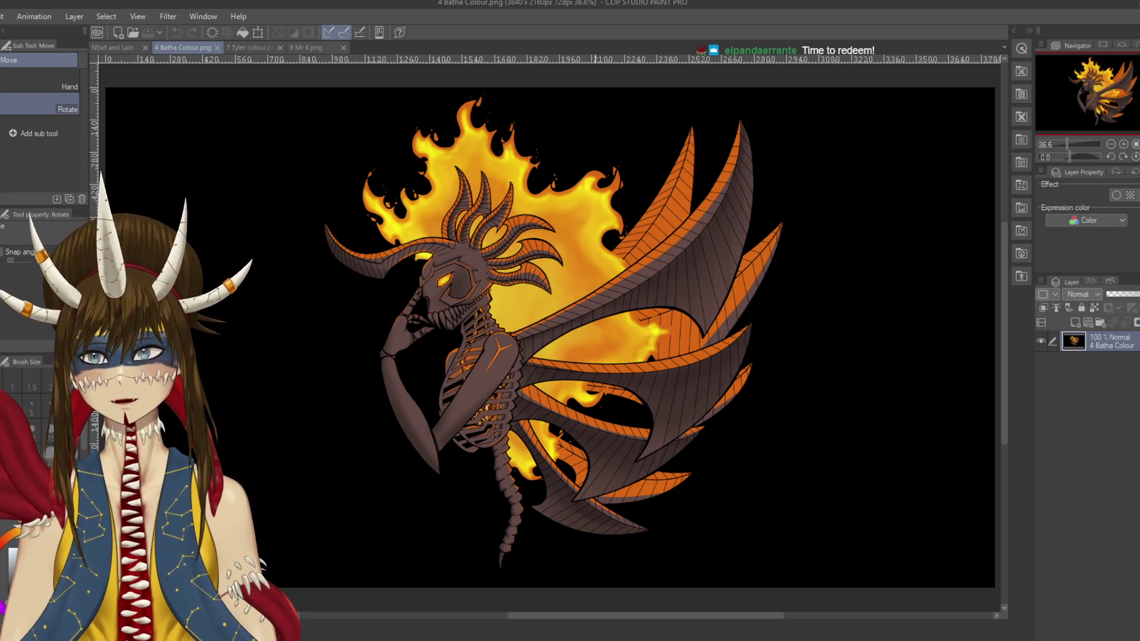
click(306, 47)
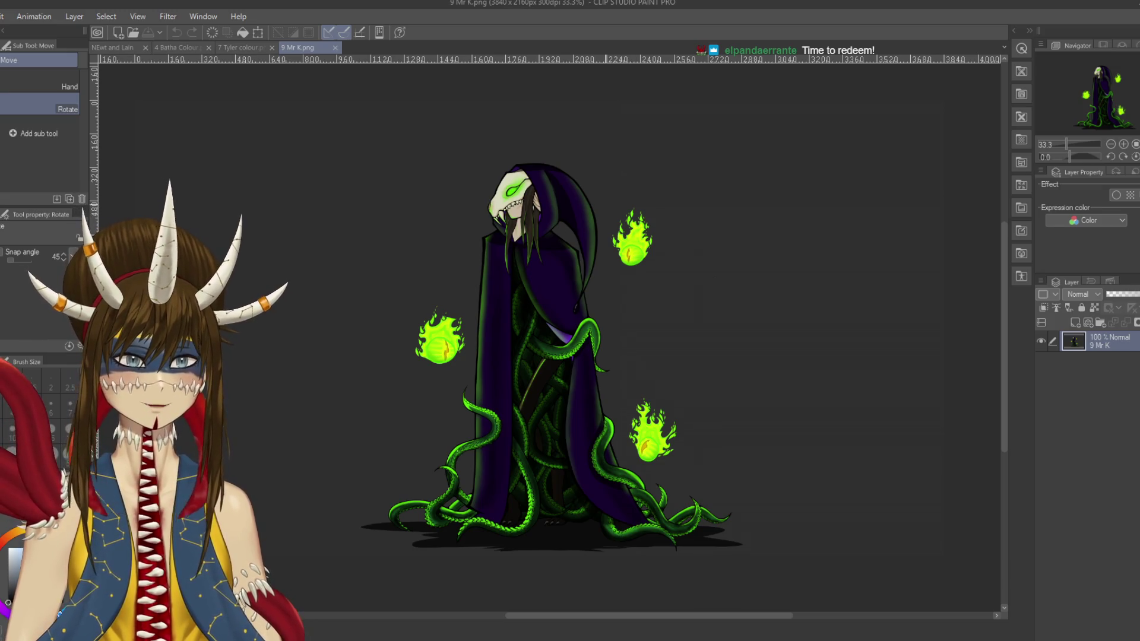
click(244, 48)
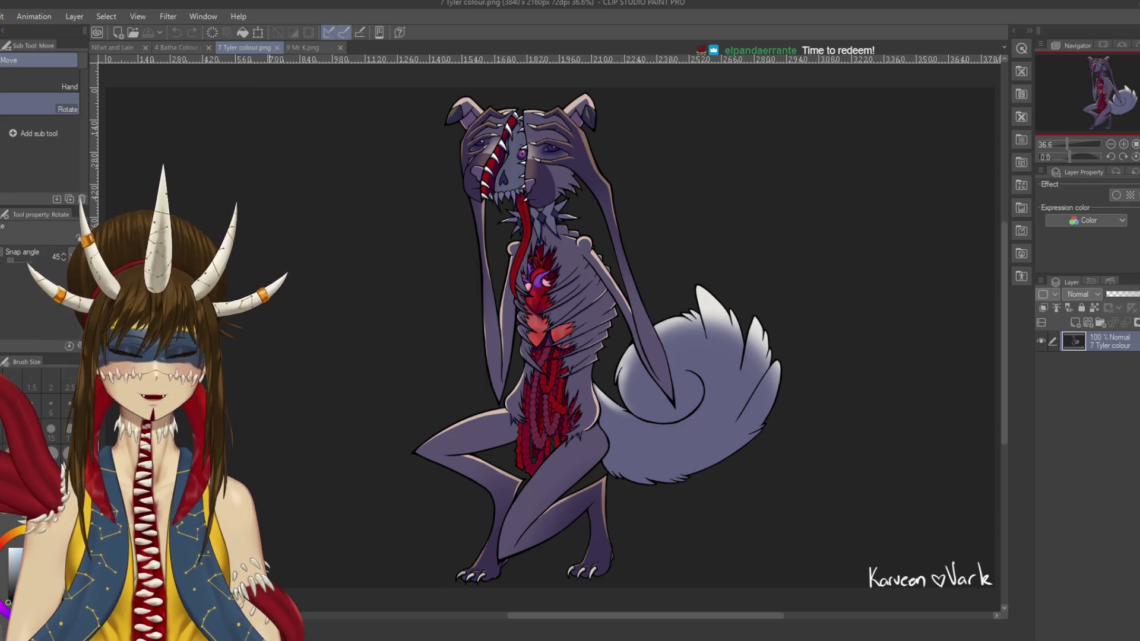
key(ctrl+shift+Tab)
key(ctrl+shift+Tab)
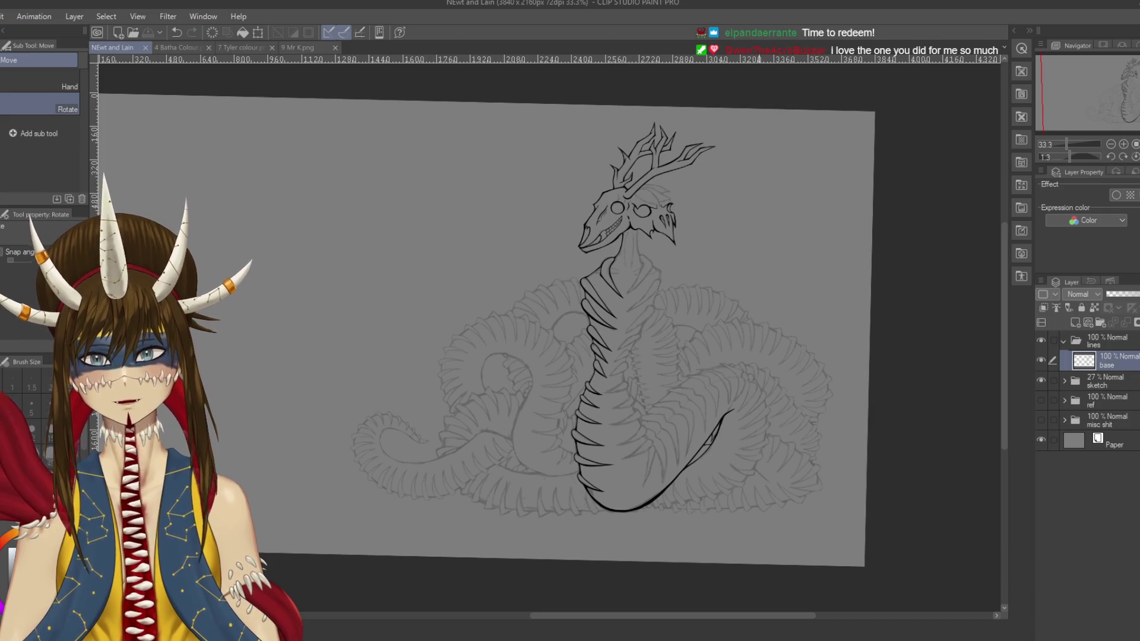
Step: Zoom in and pan the serpent canvas to check the skull and antlers
scroll(674, 291, up, 4)
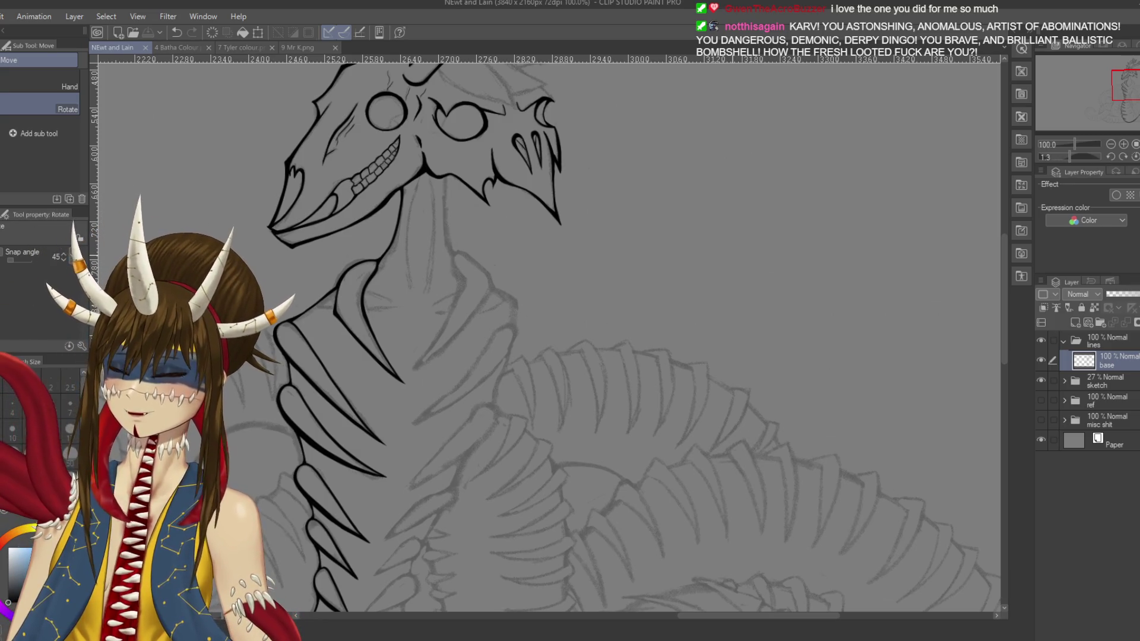
scroll(546, 333, up, 3)
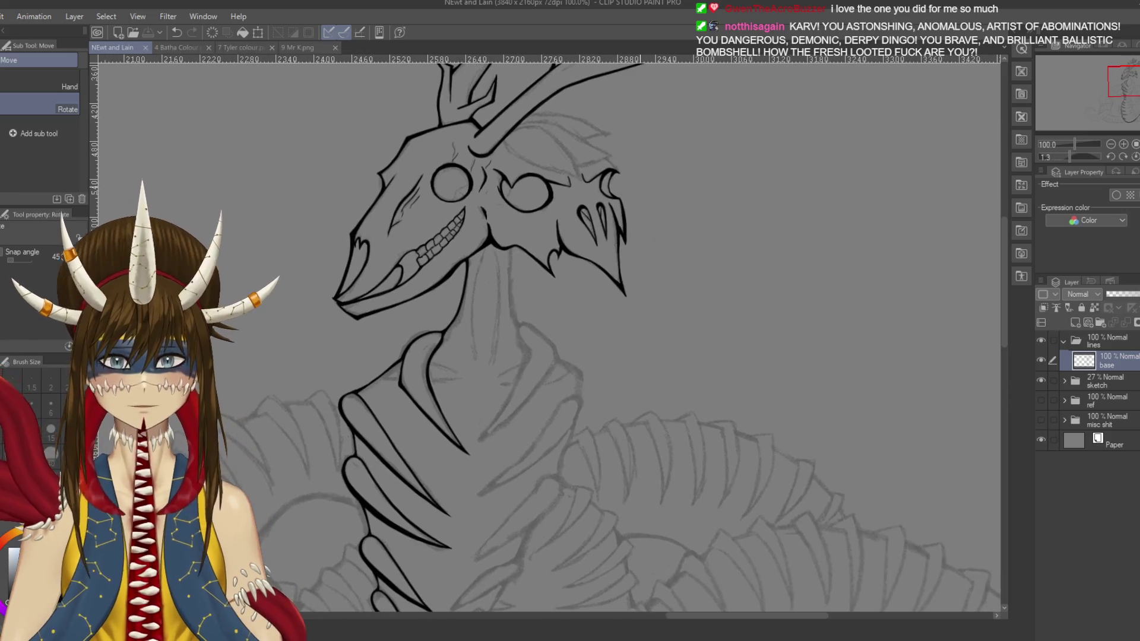
drag(535, 332, 586, 434)
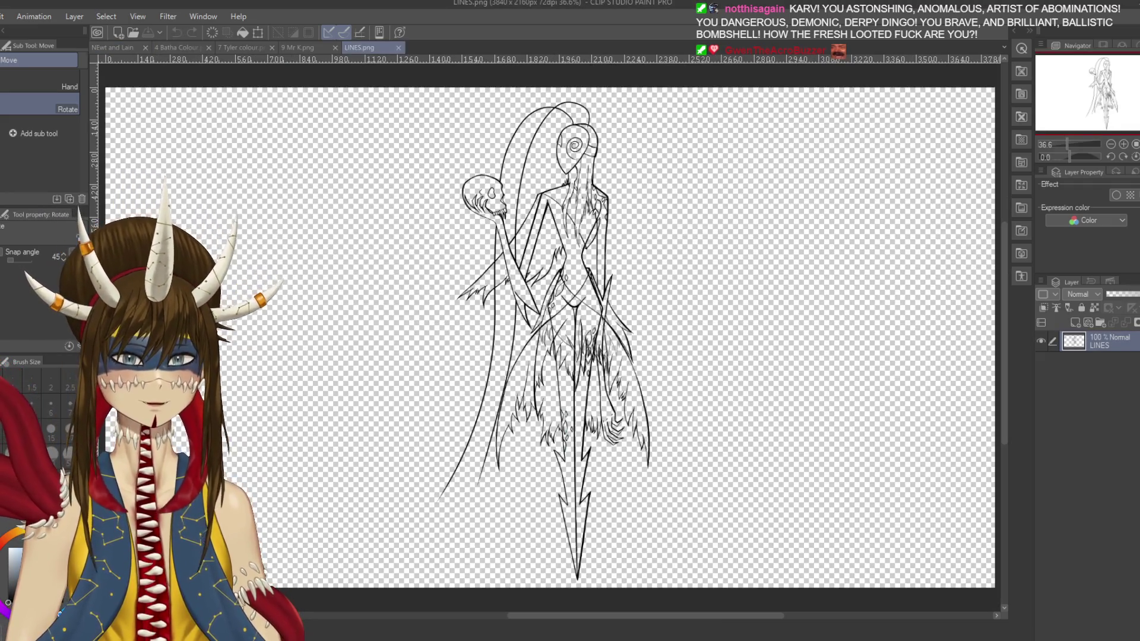
Step: Add a new layer beneath LINES and paint a grey backing mass behind the figure
click(1076, 323)
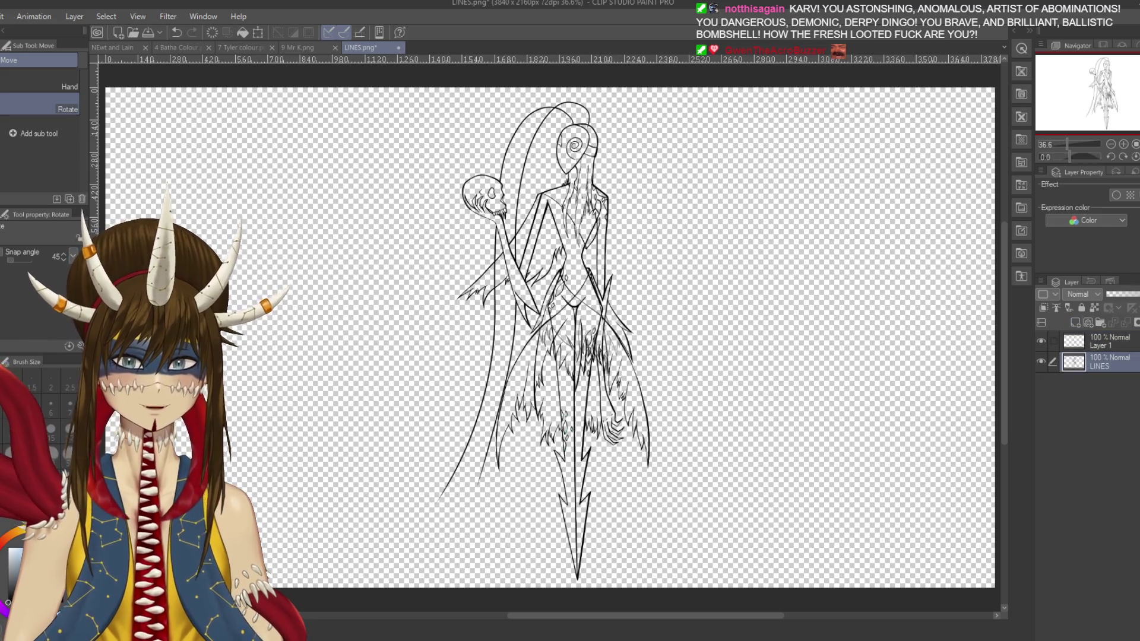
drag(1099, 342, 1099, 365)
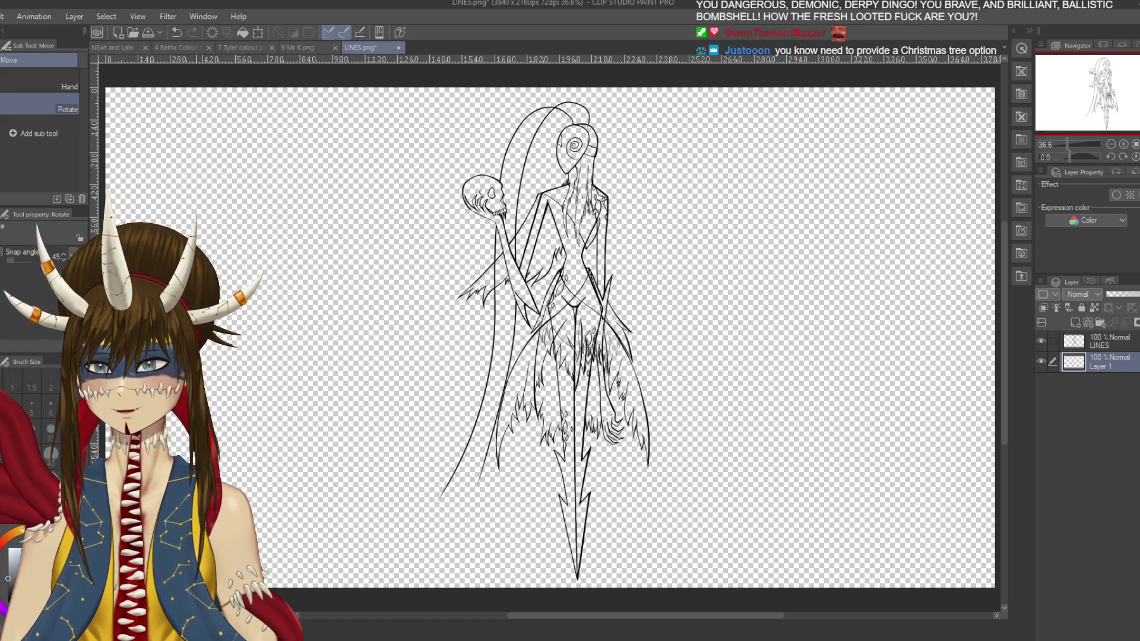
key(p)
key(p)
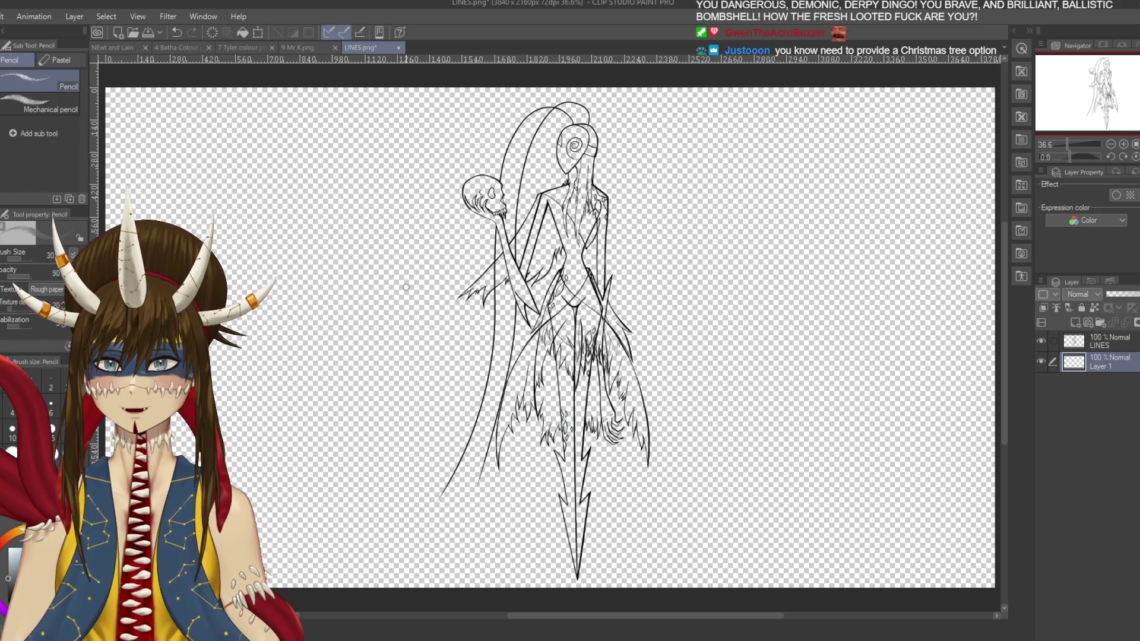
mouse_move(457, 190)
mouse_down()
mouse_move(416, 268)
mouse_move(395, 224)
mouse_move(411, 208)
mouse_move(581, 426)
mouse_move(724, 330)
mouse_up()
key(p)
Step: Reduce the brush size to 120, then close the LINES.png drawing
scroll(603, 350, up, 3)
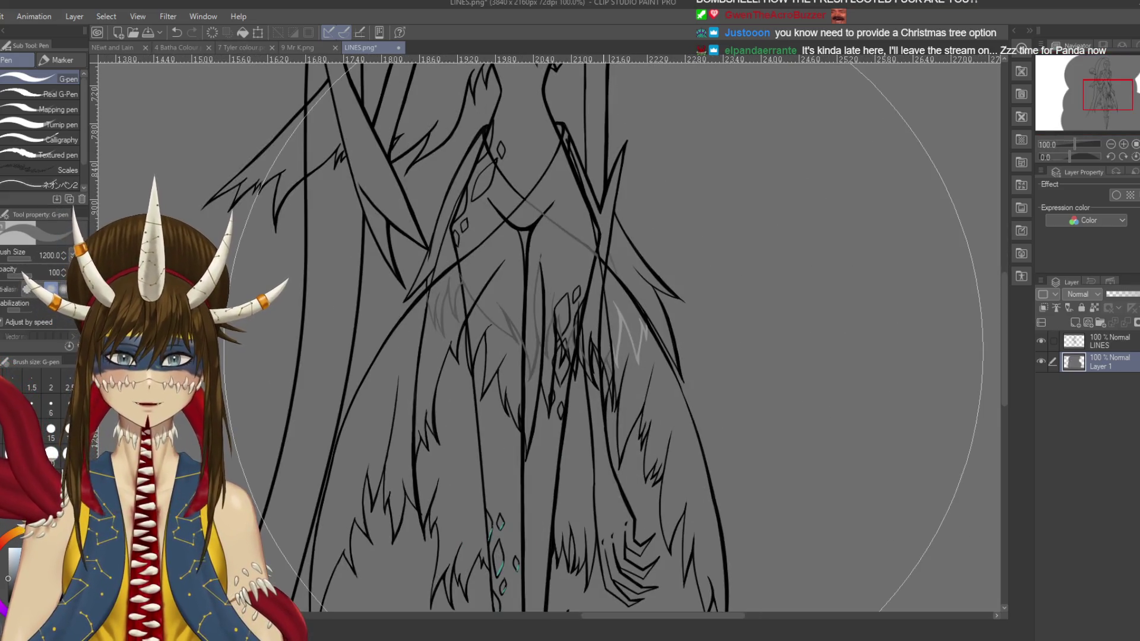
key(bracketleft)
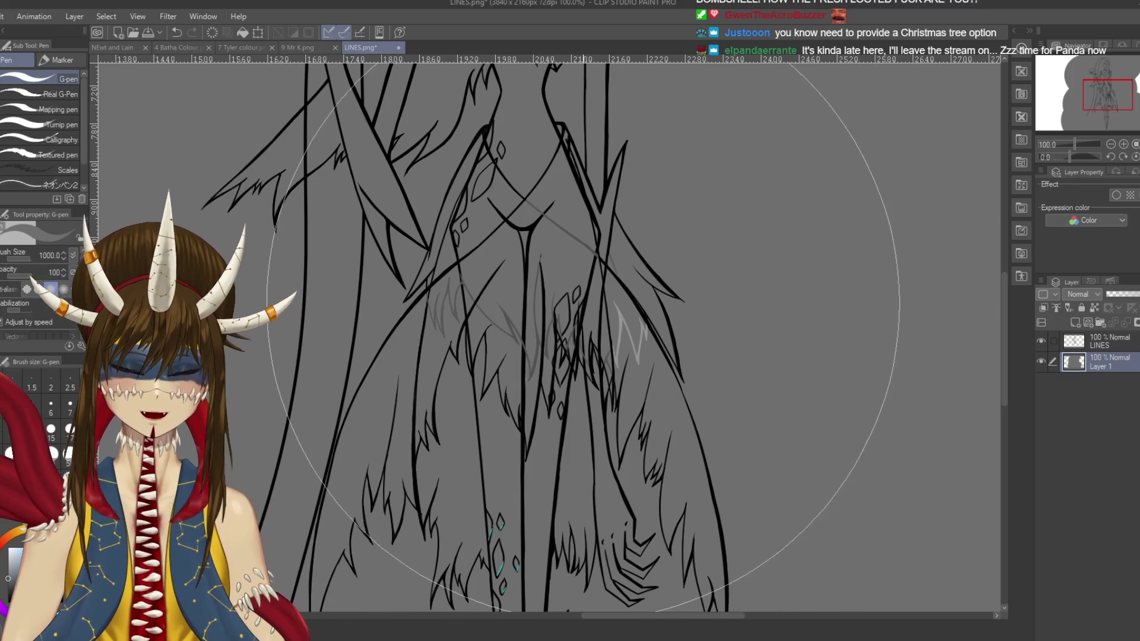
key(bracketleft)
key(bracketleft)
key(bracketleft)
scroll(563, 353, down, 4)
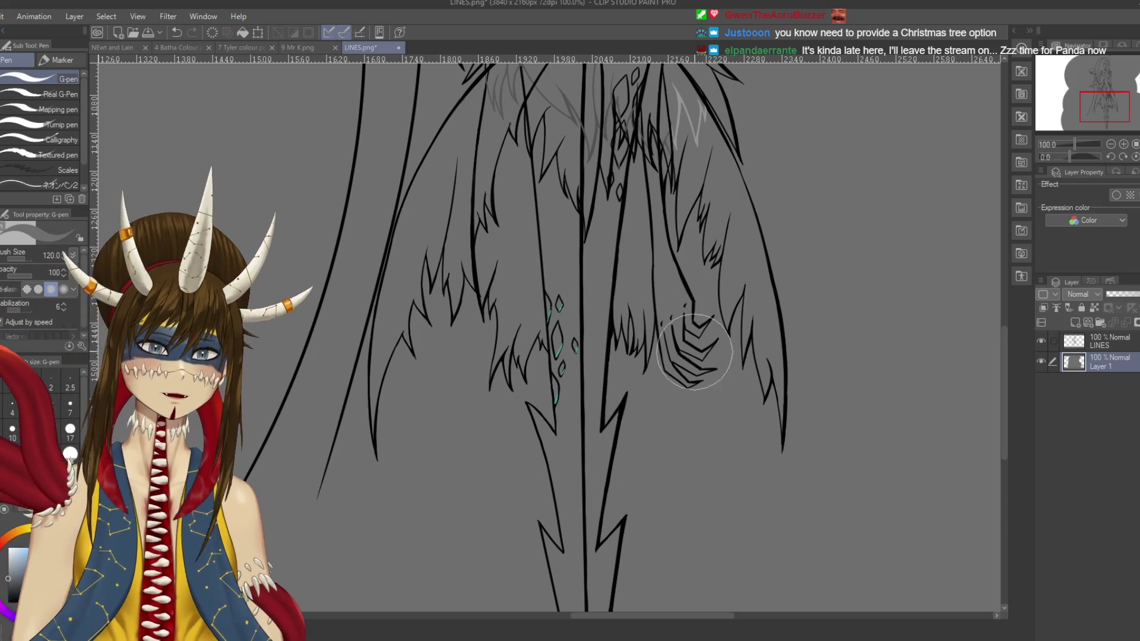
scroll(647, 196, up, 2)
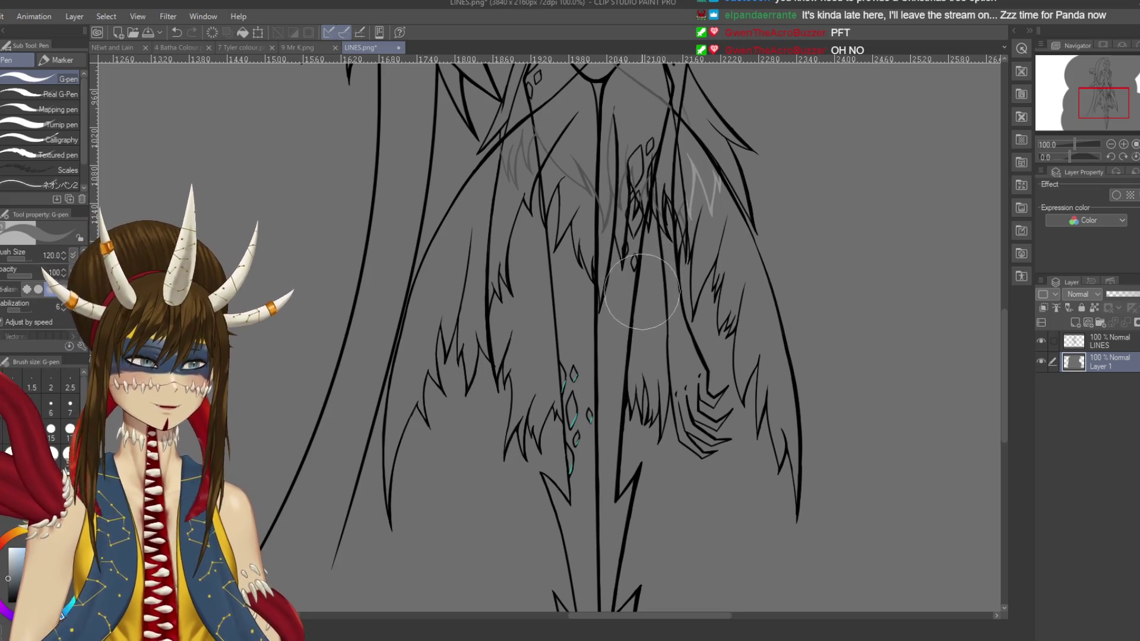
scroll(633, 318, up, 3)
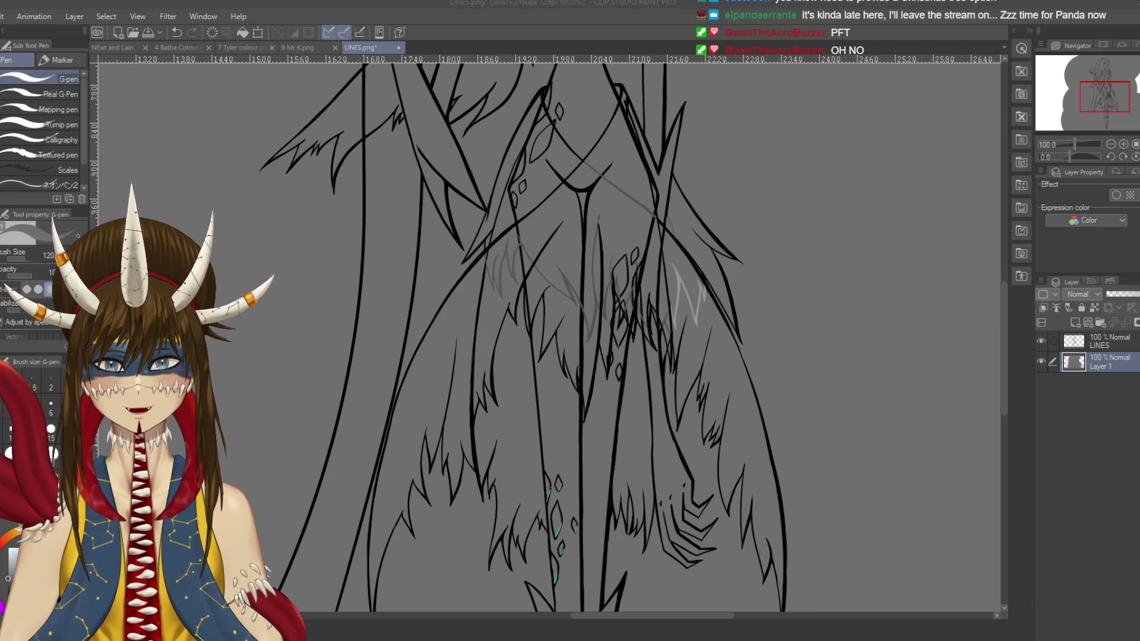
key(ctrl+w)
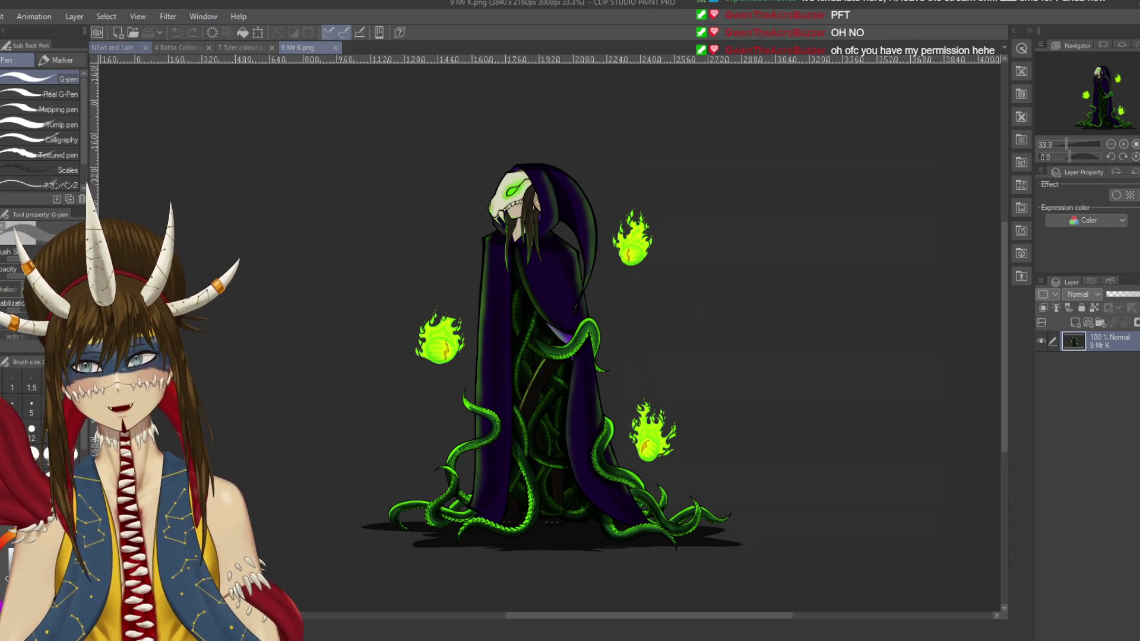
Step: Switch back to the Newt and Lain serpent file and shrink the G-pen to a fine inking size
click(113, 48)
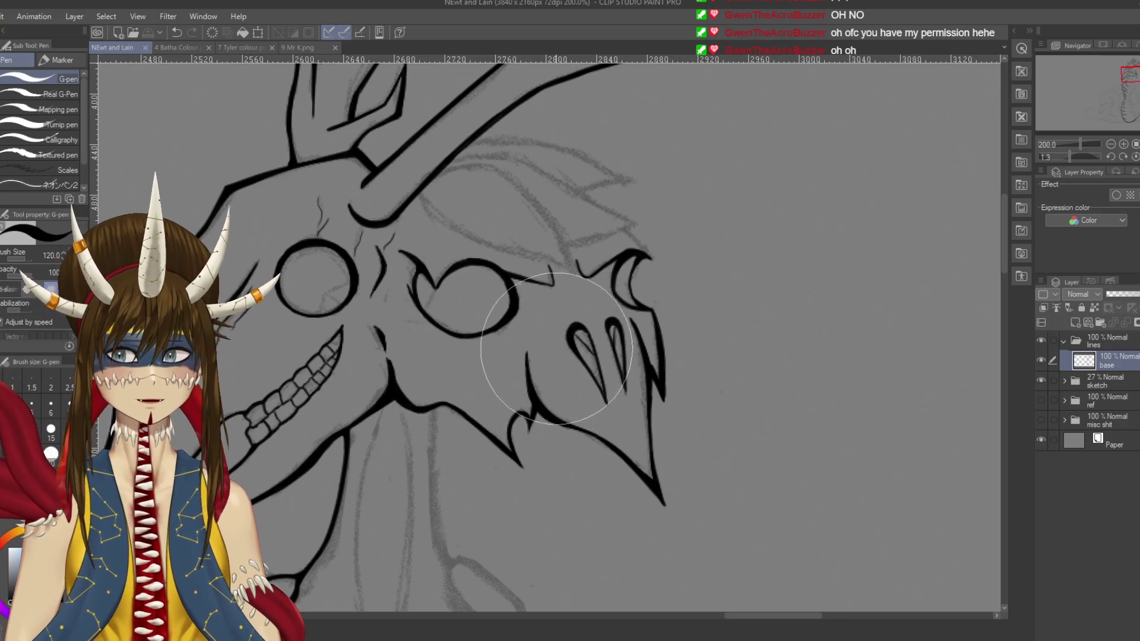
key(bracketleft)
key(bracketleft)
key(bracketleft)
key(bracketleft)
key(bracketleft)
key(bracketleft)
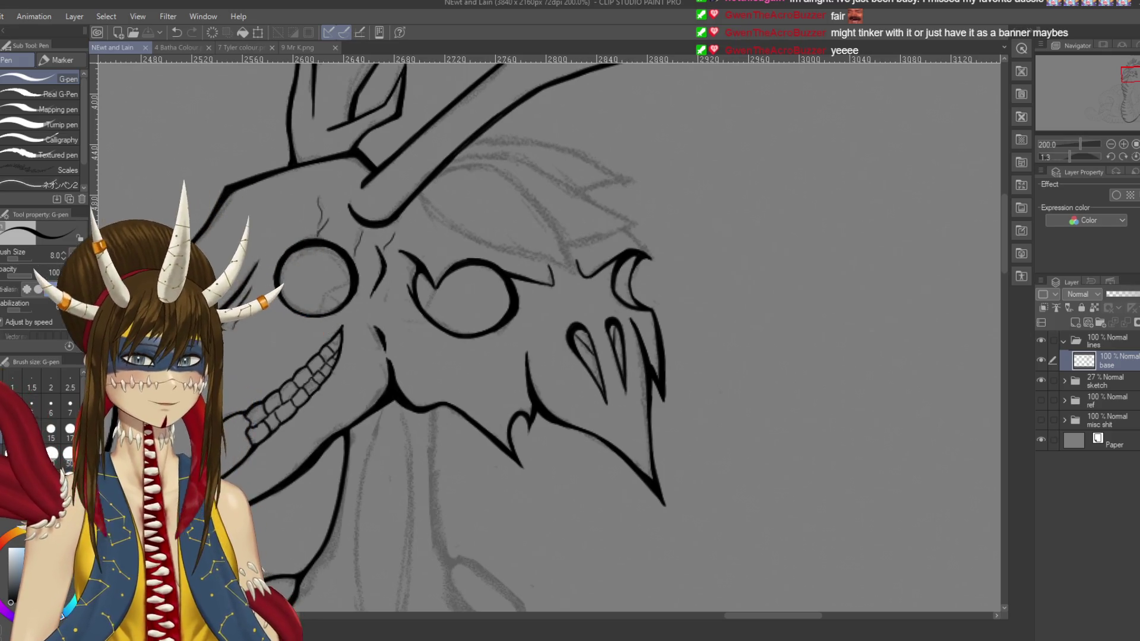
scroll(932, 300, up, 3)
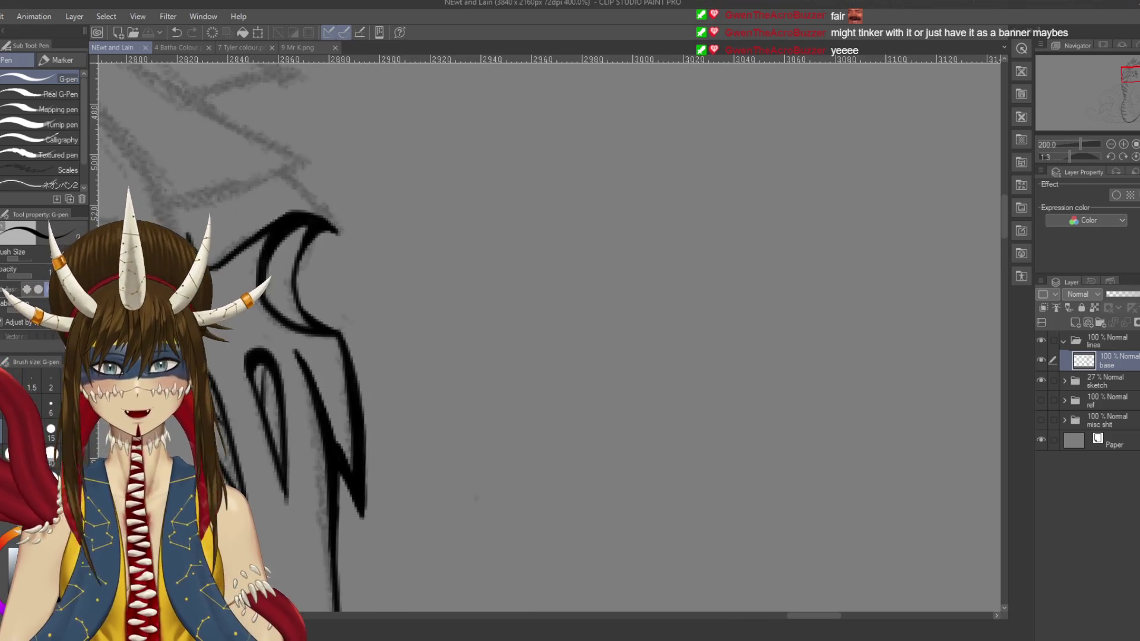
Step: Ink the long curved crest line over the skull's brow, redoing strokes until it follows the sketch
mouse_move(27, 149)
mouse_down()
mouse_move(362, 120)
mouse_move(364, 230)
mouse_move(433, 374)
mouse_move(541, 460)
mouse_up()
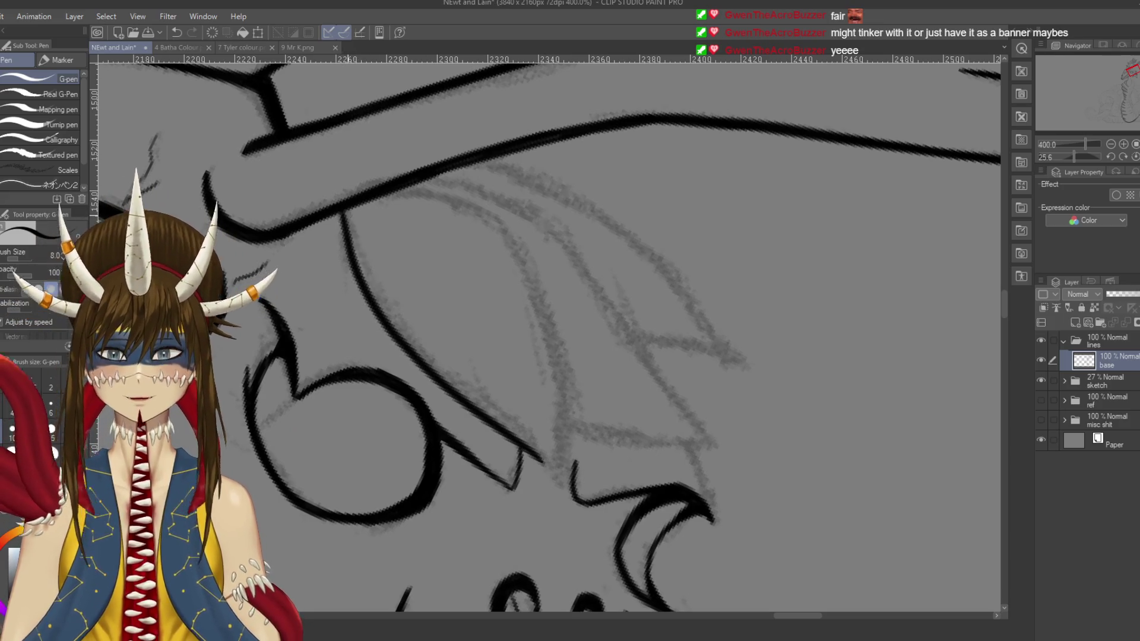
key(ctrl+z)
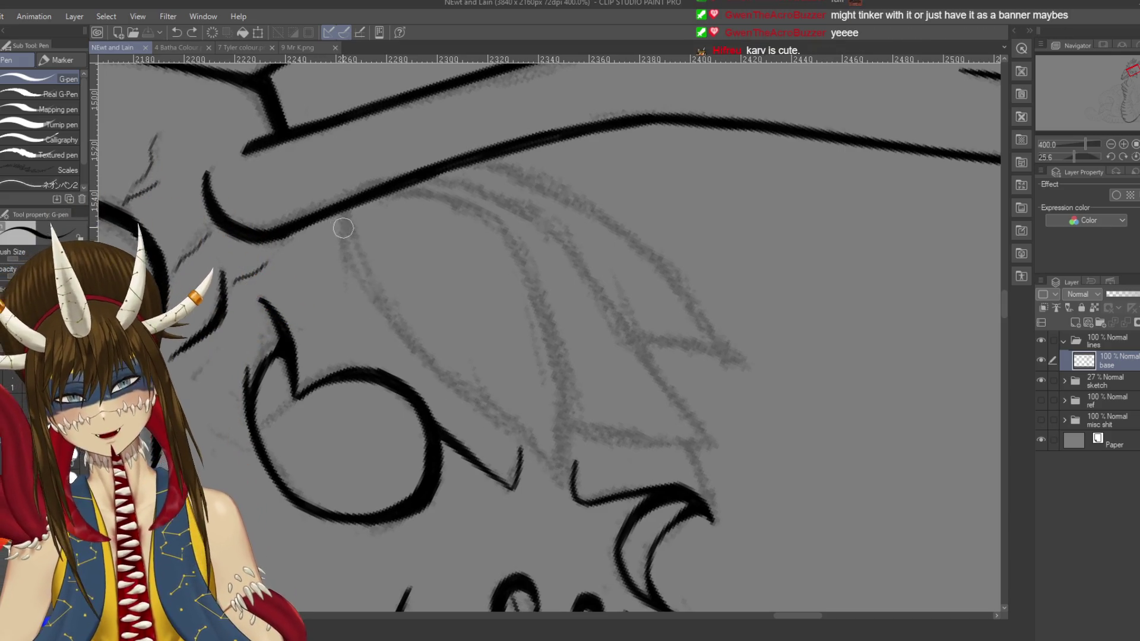
drag(308, 237, 319, 201)
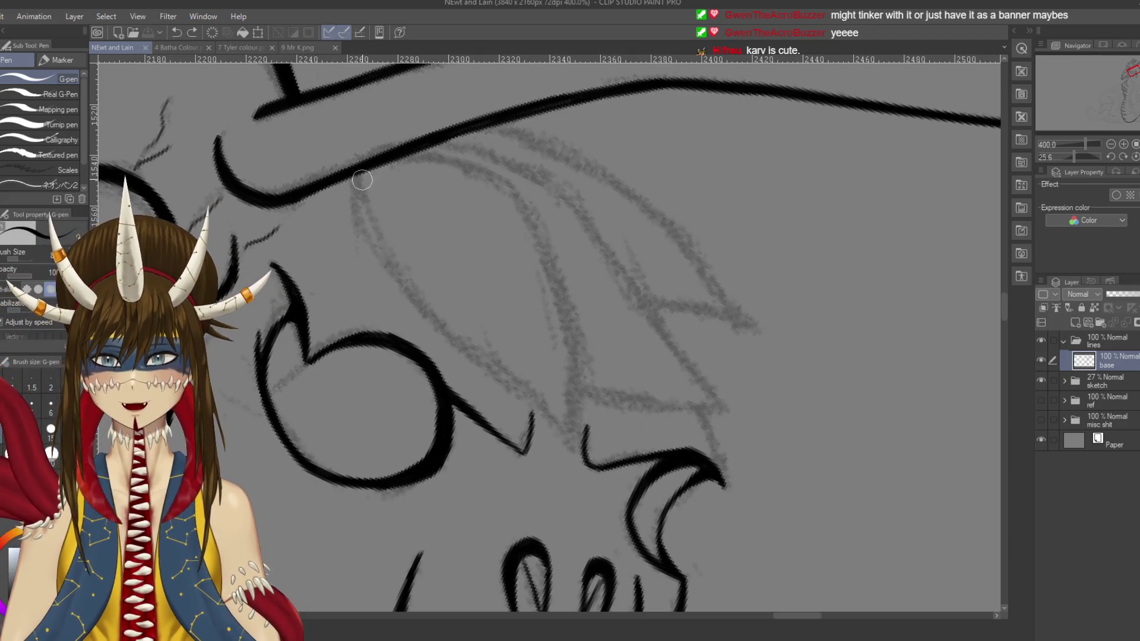
mouse_move(357, 175)
mouse_down()
mouse_move(379, 246)
mouse_move(443, 330)
mouse_move(588, 473)
mouse_up()
mouse_move(418, 148)
mouse_down()
mouse_move(470, 164)
mouse_move(573, 304)
mouse_move(591, 451)
mouse_up()
key(ctrl+z)
mouse_move(410, 151)
mouse_down()
mouse_move(464, 161)
mouse_move(504, 189)
mouse_up()
key(ctrl+z)
mouse_move(415, 150)
mouse_down()
mouse_move(496, 183)
mouse_move(510, 202)
mouse_move(451, 167)
mouse_move(489, 175)
mouse_move(524, 257)
mouse_up()
key(ctrl+z)
key(ctrl+z)
key(ctrl+z)
mouse_move(412, 153)
mouse_down()
mouse_move(491, 180)
mouse_move(559, 258)
mouse_move(588, 451)
mouse_up()
Step: Ink the up-right crest line toward the brow and the short connecting stroke at its lower end
key(ctrl+z)
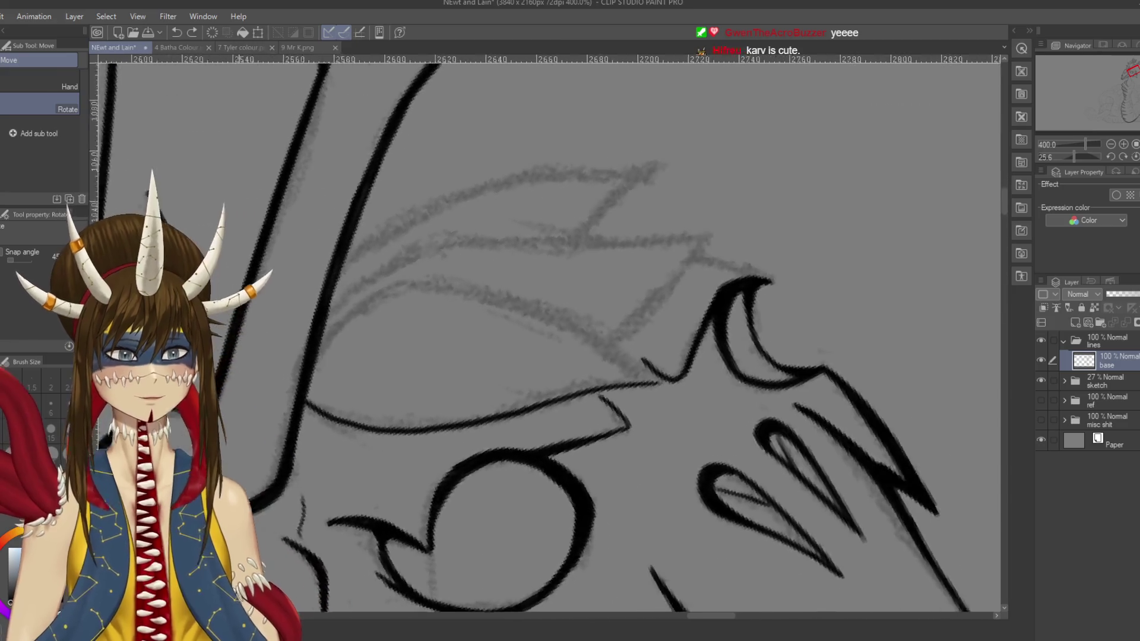
mouse_move(487, 238)
mouse_down()
mouse_move(392, 239)
mouse_move(418, 168)
mouse_up()
key(ctrl+z)
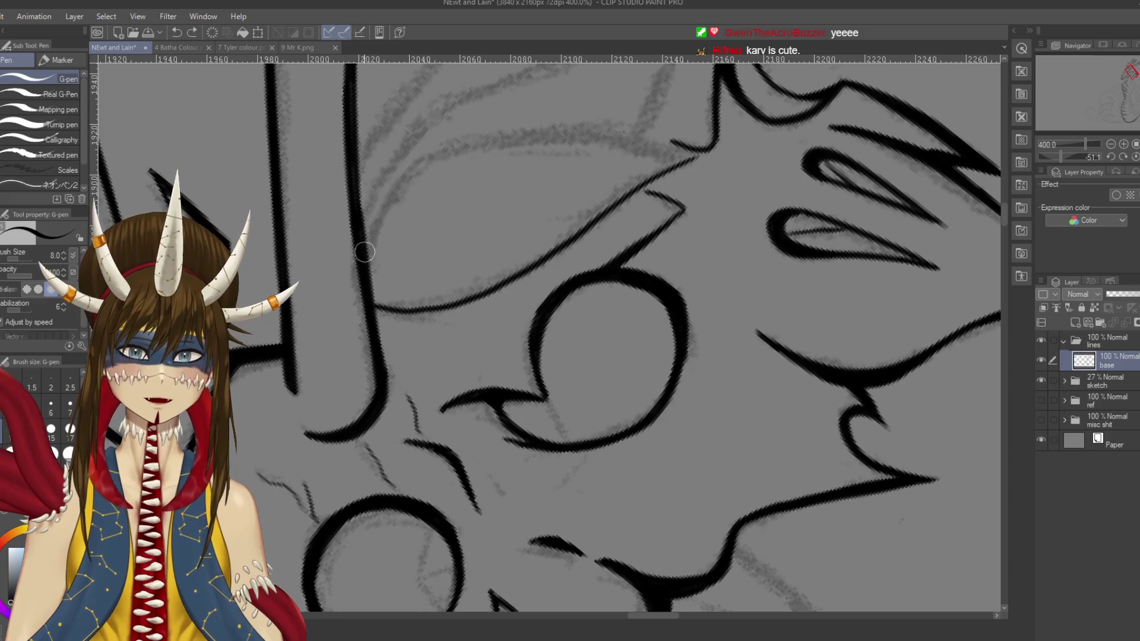
mouse_move(364, 249)
mouse_down()
mouse_move(416, 164)
mouse_move(542, 143)
mouse_up()
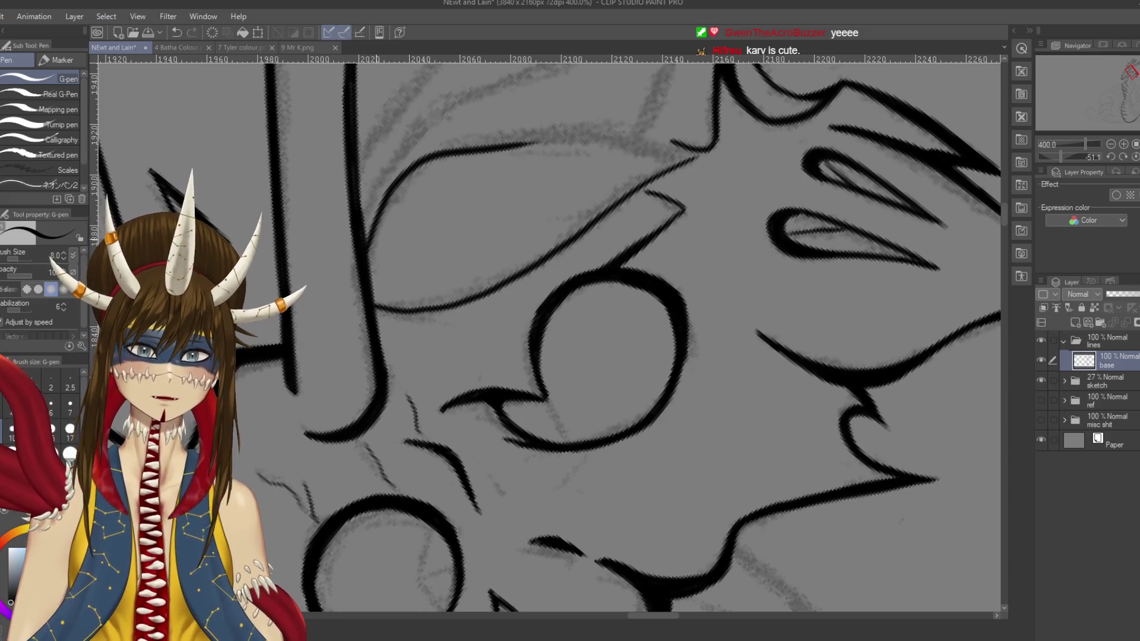
key(ctrl+z)
drag(362, 258, 427, 151)
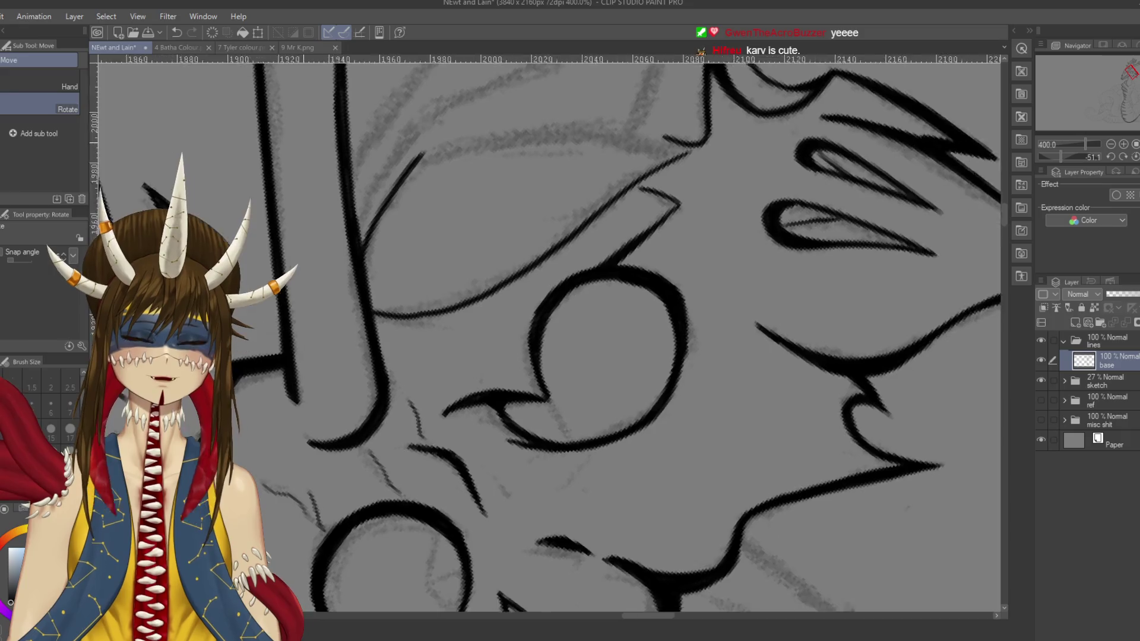
mouse_move(363, 349)
mouse_down()
mouse_move(415, 273)
mouse_move(561, 163)
mouse_up()
key(ctrl+z)
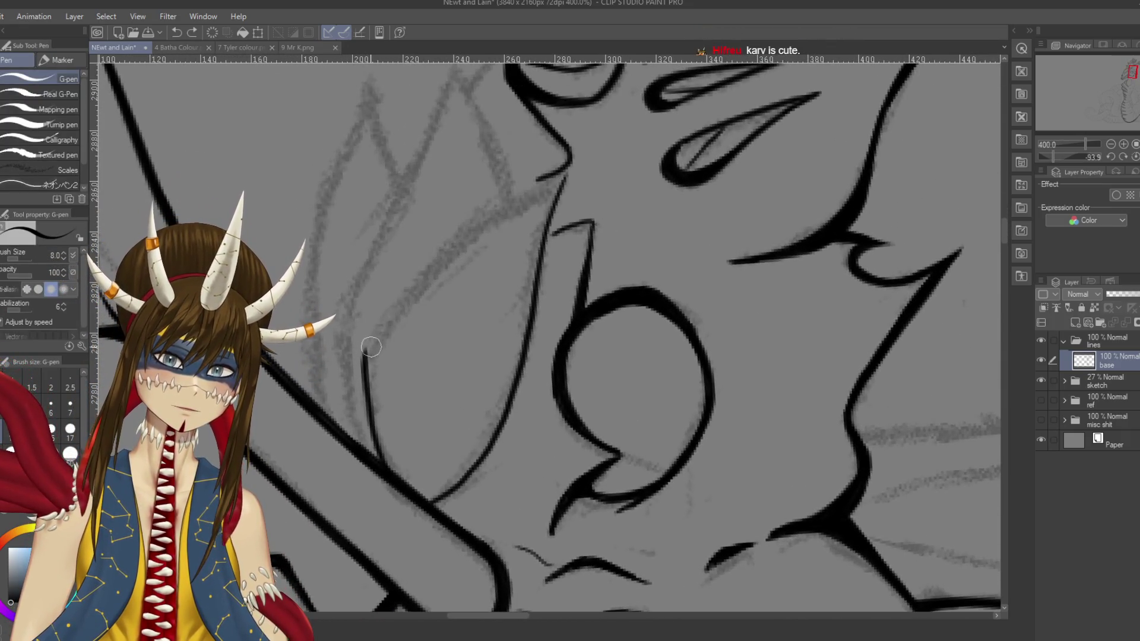
mouse_move(365, 351)
mouse_down()
mouse_move(442, 261)
mouse_move(573, 166)
mouse_up()
drag(416, 288, 366, 389)
key(ctrl+z)
mouse_move(403, 299)
mouse_down()
mouse_move(371, 380)
mouse_move(374, 415)
mouse_up()
drag(356, 329, 463, 267)
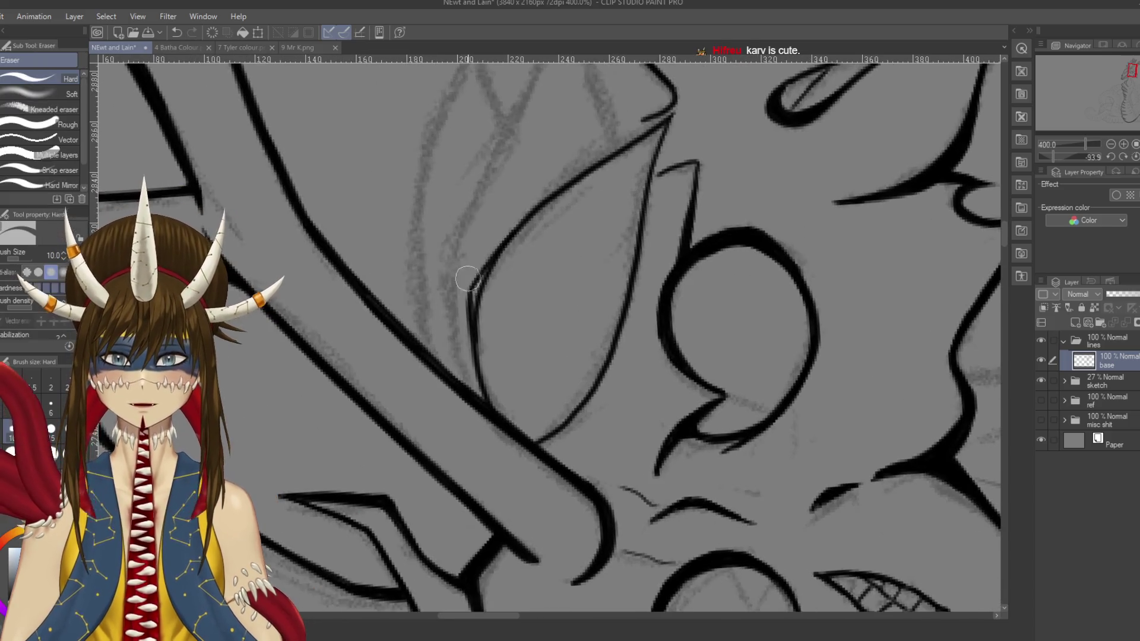
Step: Touch up the crest with the eraser, then test and discard a jagged crown stroke above it
key(e)
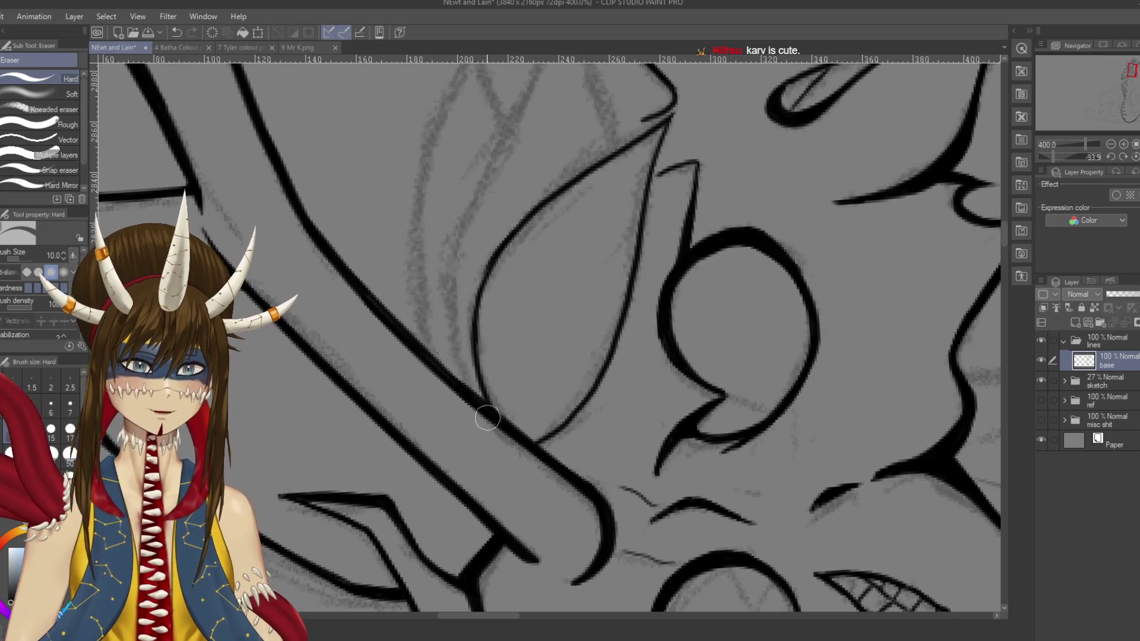
key(p)
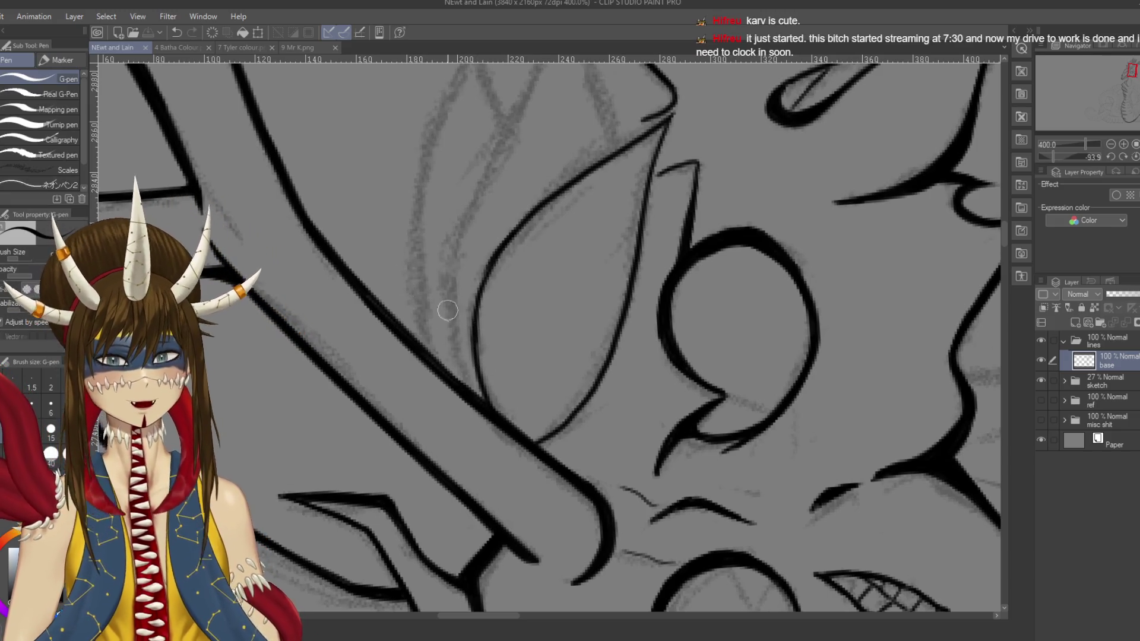
drag(444, 296, 546, 134)
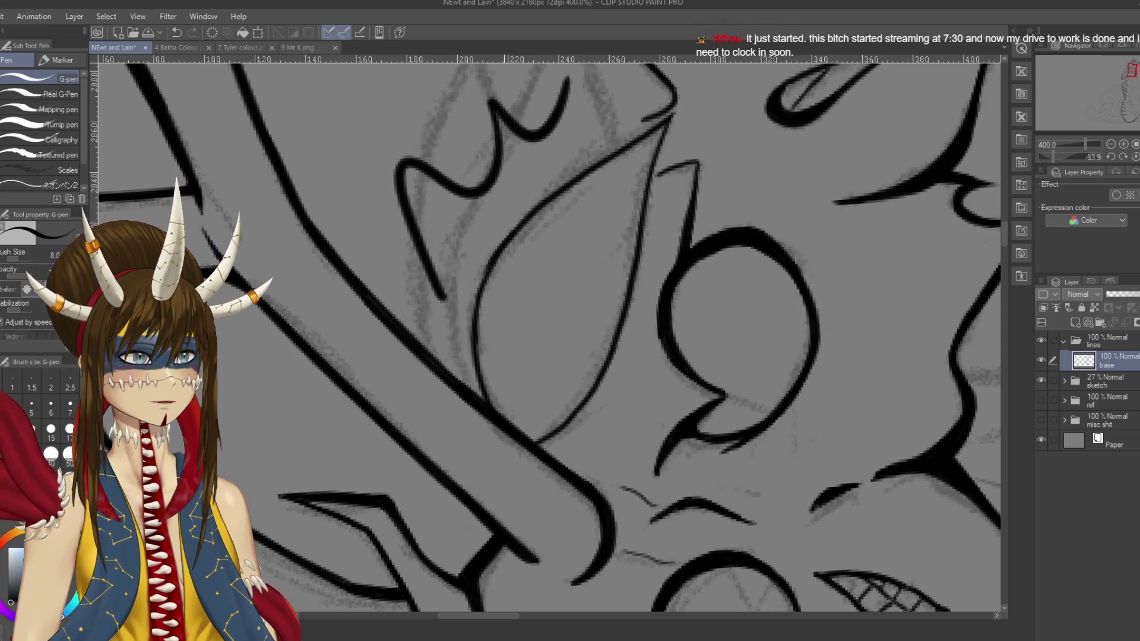
key(ctrl+z)
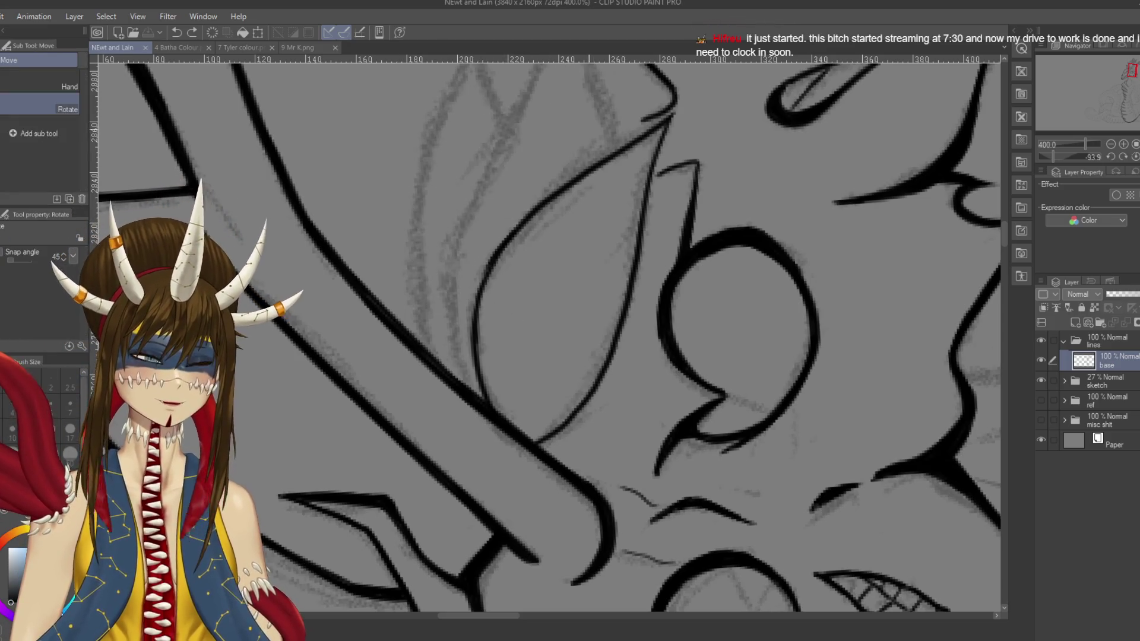
mouse_move(483, 252)
mouse_down()
mouse_move(492, 150)
mouse_move(493, 202)
mouse_move(546, 309)
mouse_move(634, 402)
mouse_move(677, 470)
mouse_up()
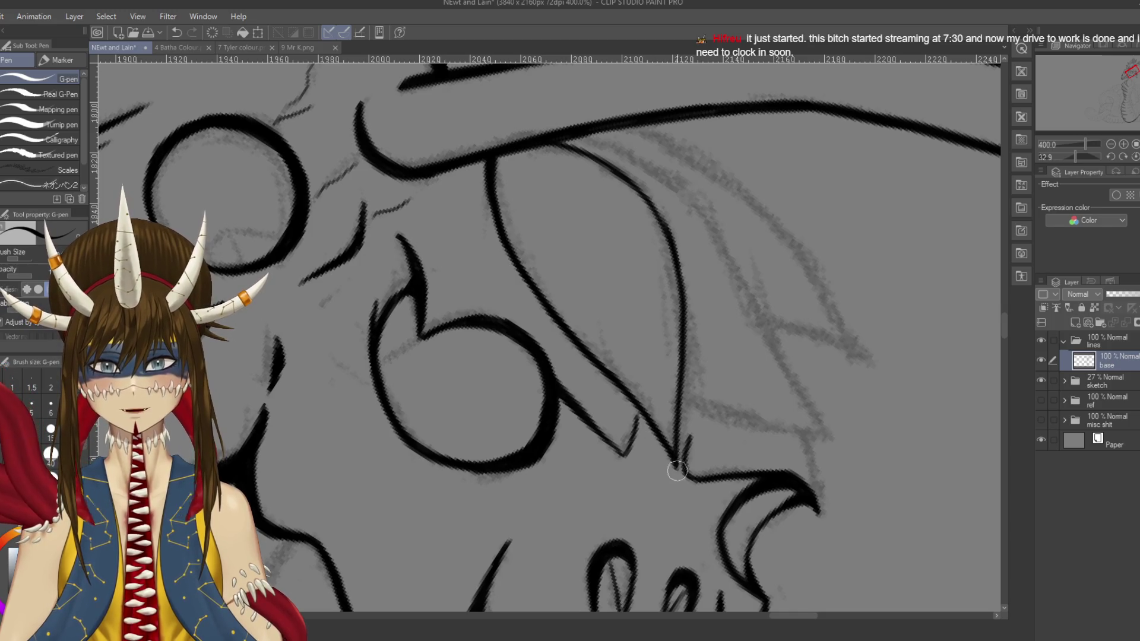
Step: Ink the upper diagonal frill line out toward the snout and save the file
scroll(596, 160, down, 1)
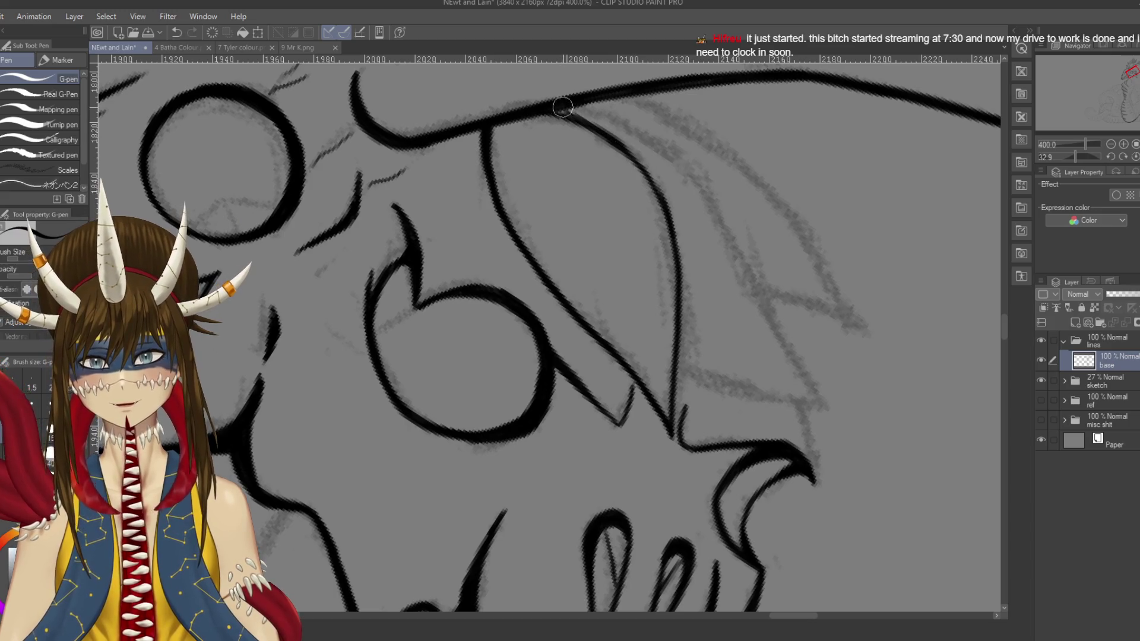
drag(609, 142, 656, 193)
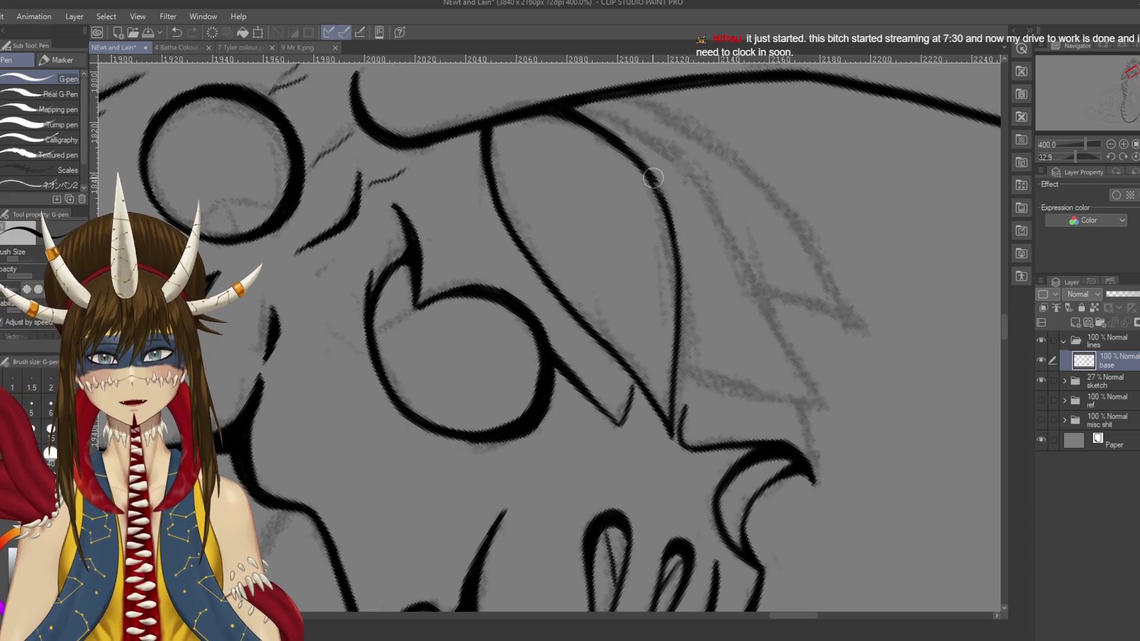
key(ctrl+z)
mouse_move(618, 140)
mouse_down()
mouse_move(671, 220)
mouse_move(683, 368)
mouse_up()
scroll(683, 369, down, 1)
scroll(514, 172, down, 2)
scroll(514, 172, up, 3)
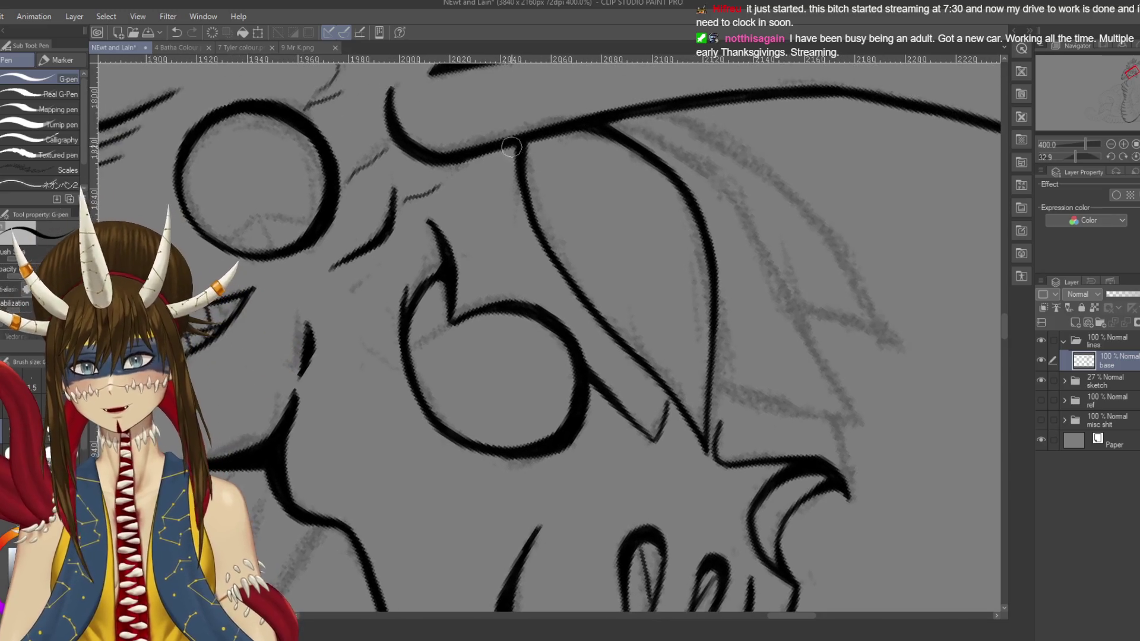
key(ctrl+z)
mouse_move(514, 140)
mouse_down()
mouse_move(538, 240)
mouse_move(600, 327)
mouse_up()
key(ctrl+z)
drag(527, 208, 618, 330)
drag(561, 271, 650, 364)
key(ctrl+s)
Step: Ink the line running down-right from the lower crest
drag(565, 295, 474, 323)
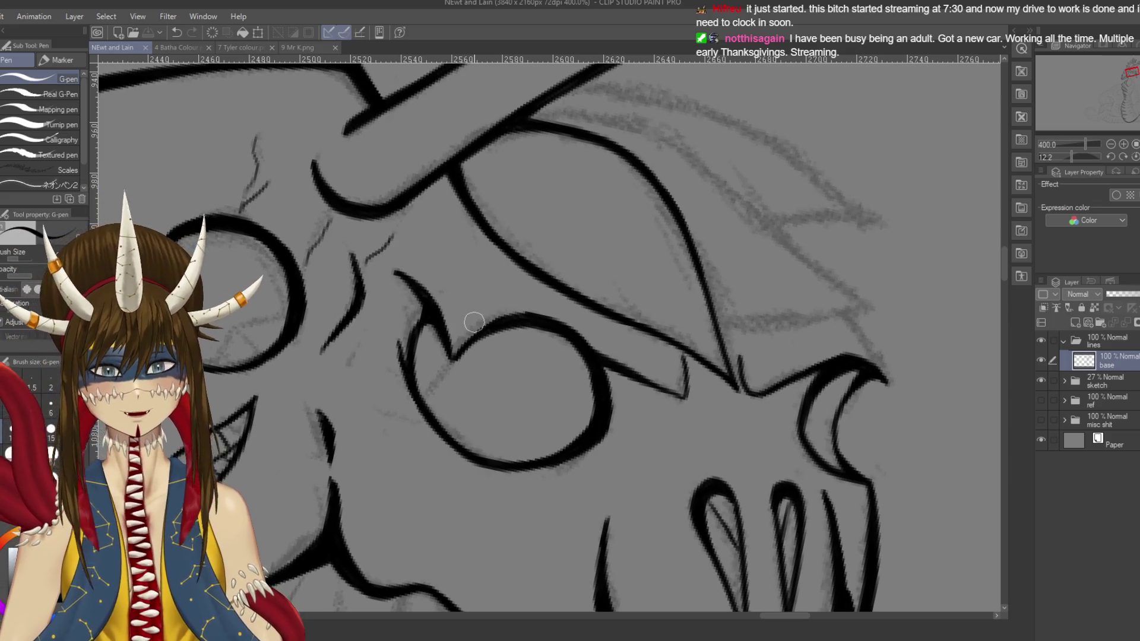
drag(628, 199, 653, 267)
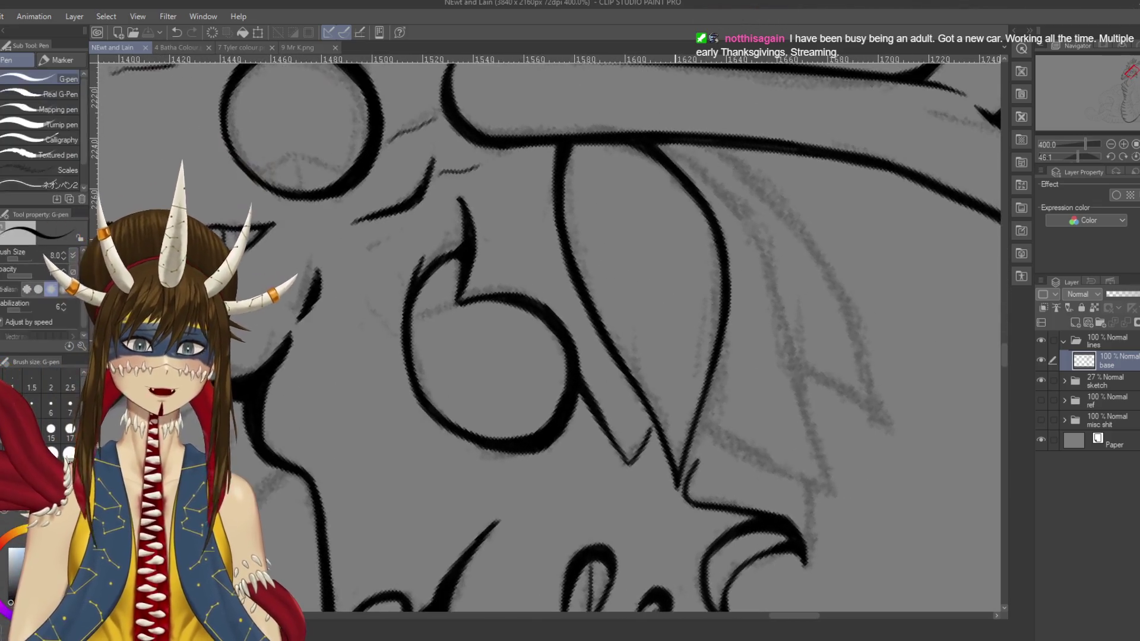
drag(534, 333, 475, 238)
drag(642, 314, 772, 409)
key(ctrl+z)
drag(641, 308, 775, 390)
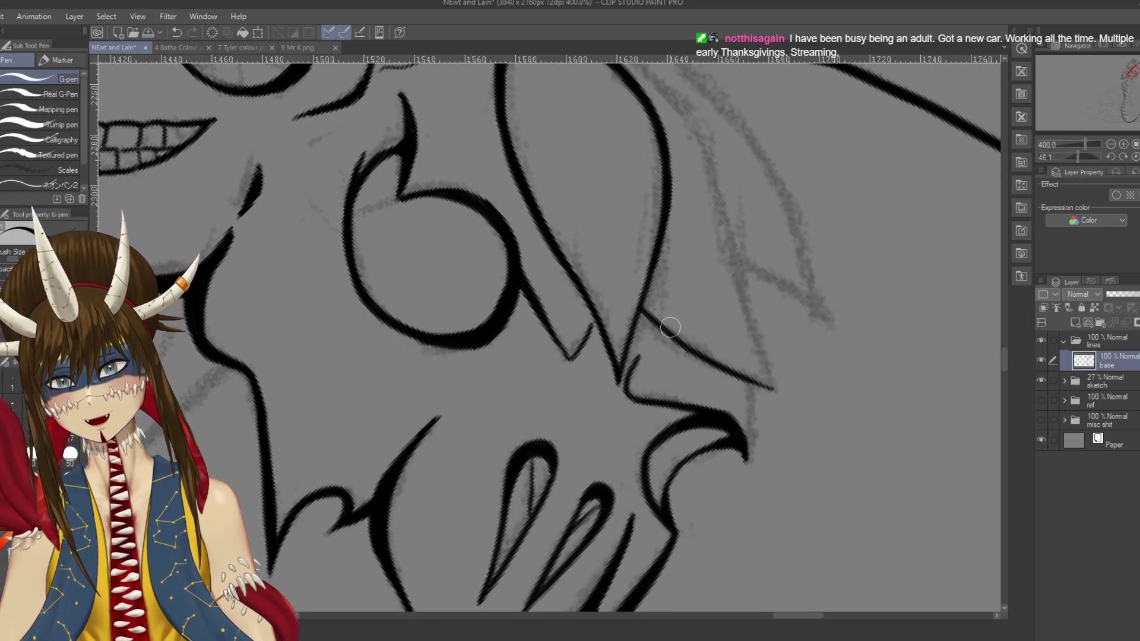
scroll(694, 184, up, 3)
key(ctrl+z)
Step: Ink the strokes from the top line down-right along the sketch, with an eraser touch-up
mouse_move(620, 129)
mouse_down()
mouse_move(713, 214)
mouse_move(749, 356)
mouse_up()
scroll(772, 428, down, 3)
scroll(735, 300, up, 2)
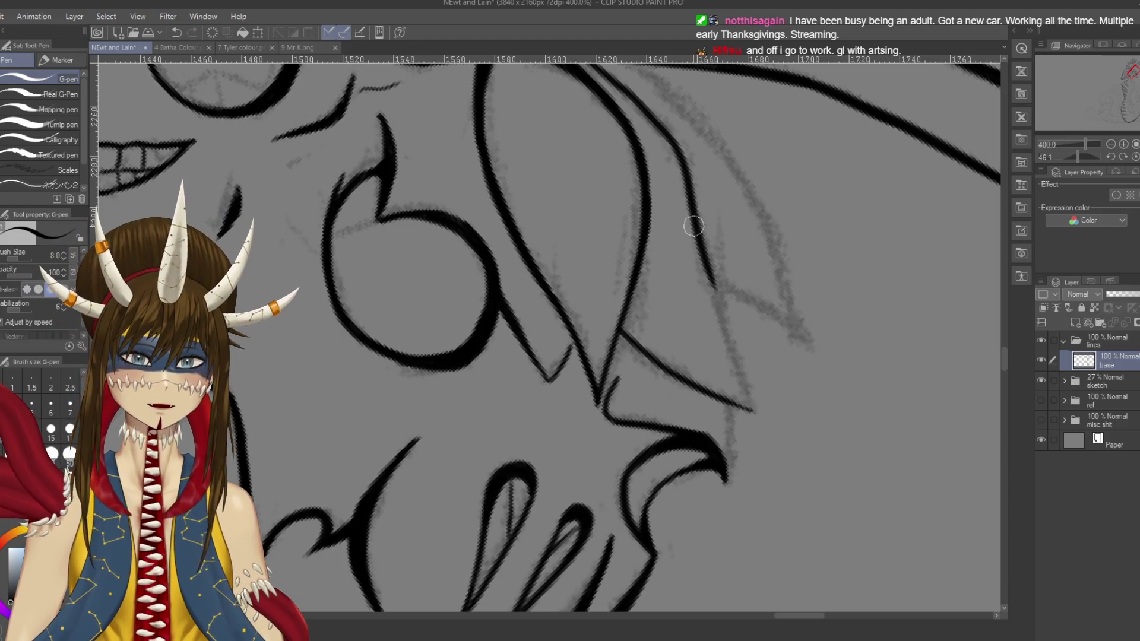
drag(700, 243, 754, 408)
key(ctrl+z)
key(ctrl+y)
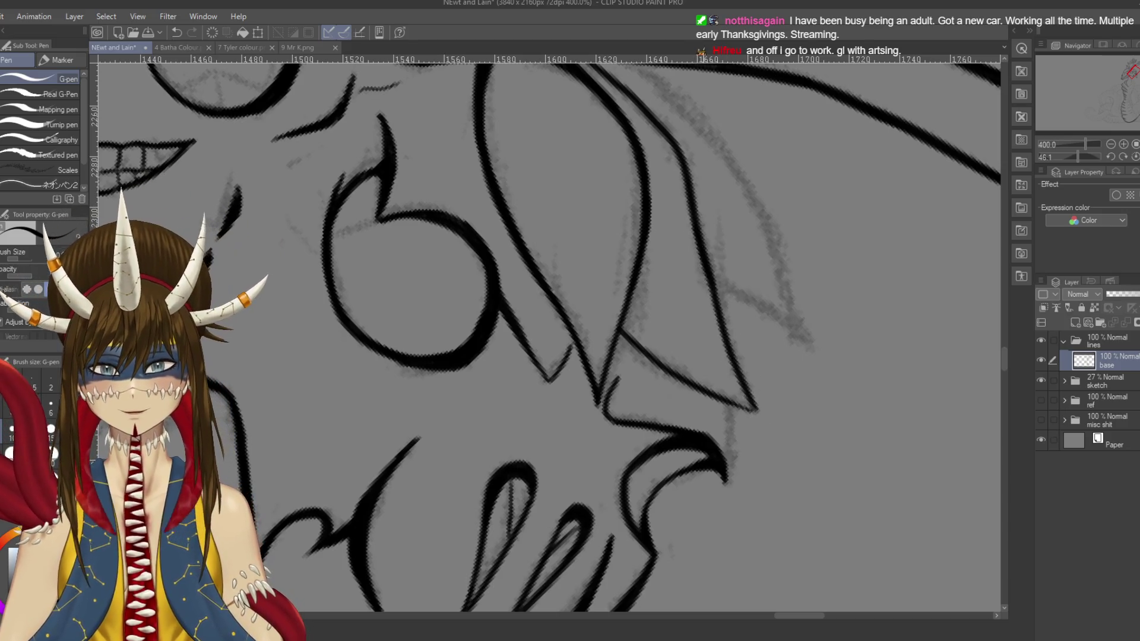
key(ctrl+z)
drag(703, 260, 767, 420)
key(ctrl+z)
drag(696, 250, 769, 418)
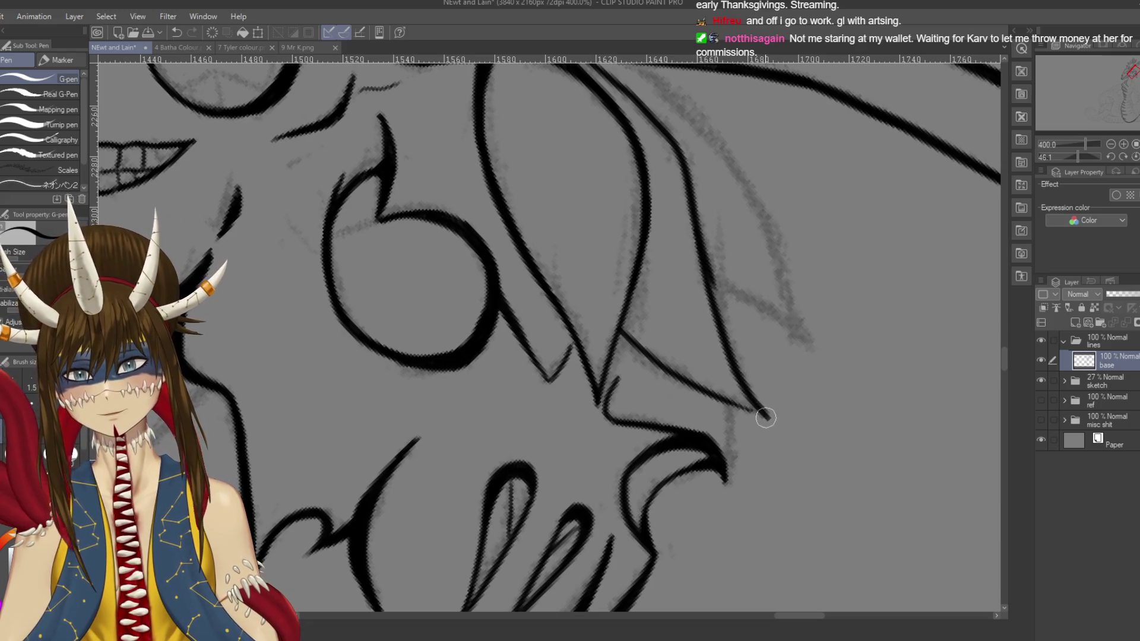
key(e)
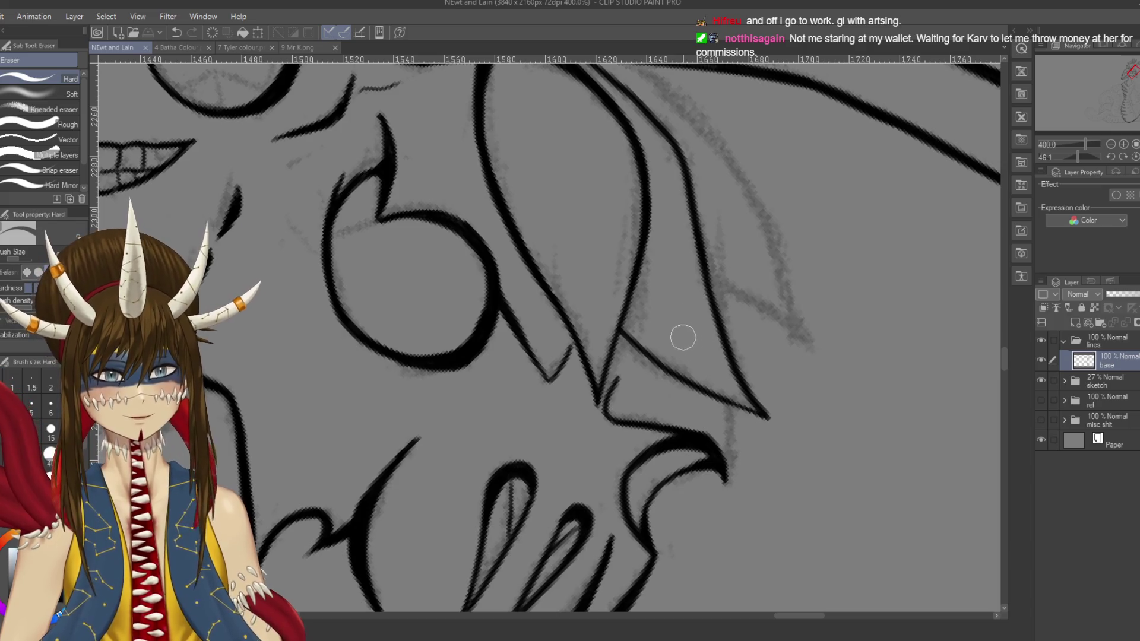
key(p)
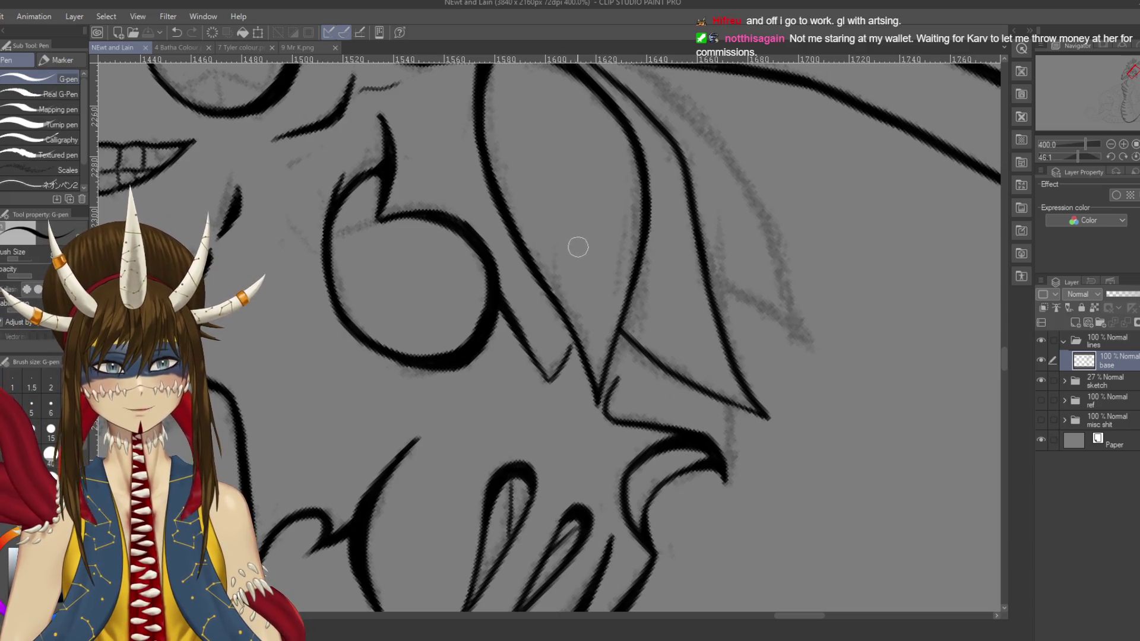
Step: Thicken the frill line beside the eye and draw the right diagonal frill line to a pointed tip
drag(545, 333, 595, 374)
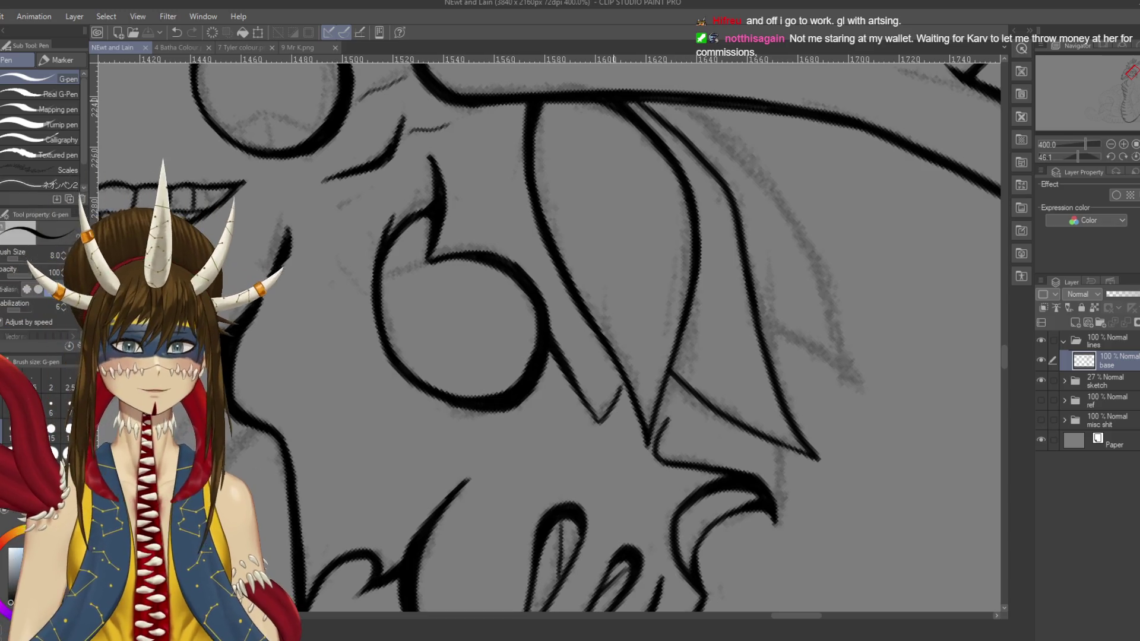
drag(645, 95, 680, 133)
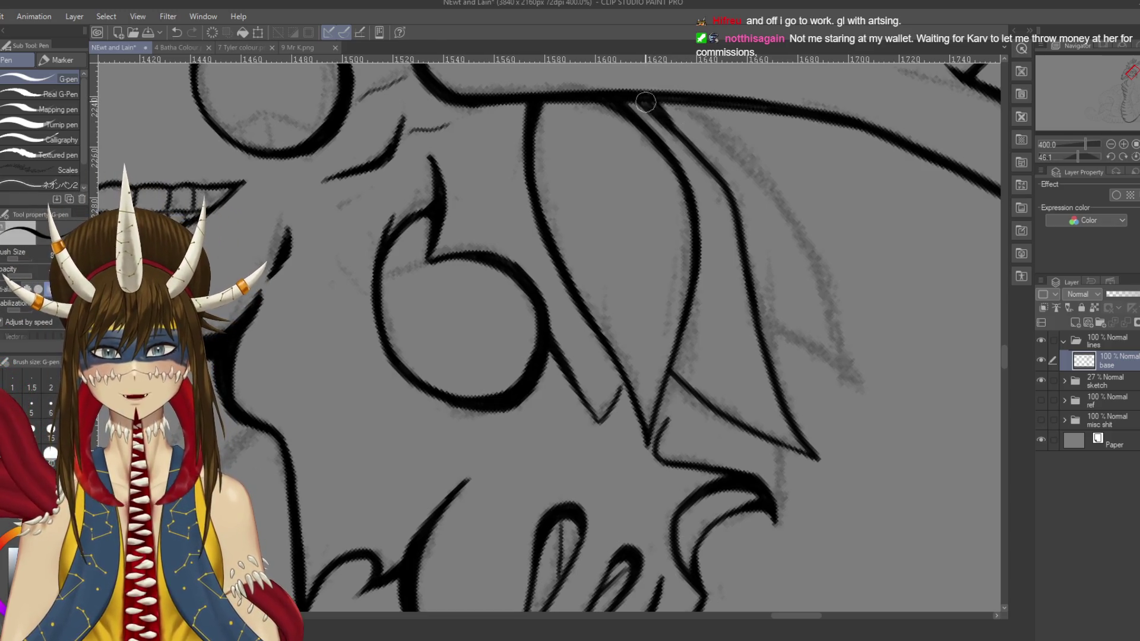
drag(642, 98, 719, 175)
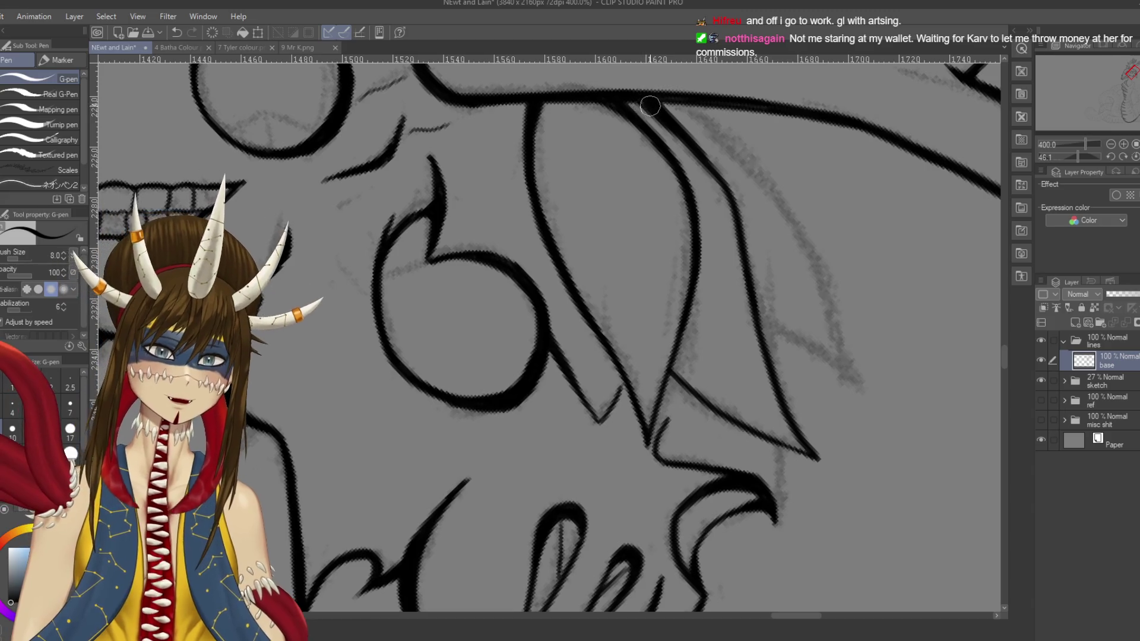
mouse_move(626, 101)
mouse_down()
mouse_move(684, 141)
mouse_move(735, 207)
mouse_move(769, 326)
mouse_up()
scroll(737, 190, down, 1)
key(ctrl+z)
mouse_move(729, 178)
mouse_down()
mouse_move(793, 386)
mouse_move(834, 449)
mouse_up()
mouse_move(799, 413)
mouse_down()
mouse_move(842, 455)
mouse_move(653, 238)
mouse_up()
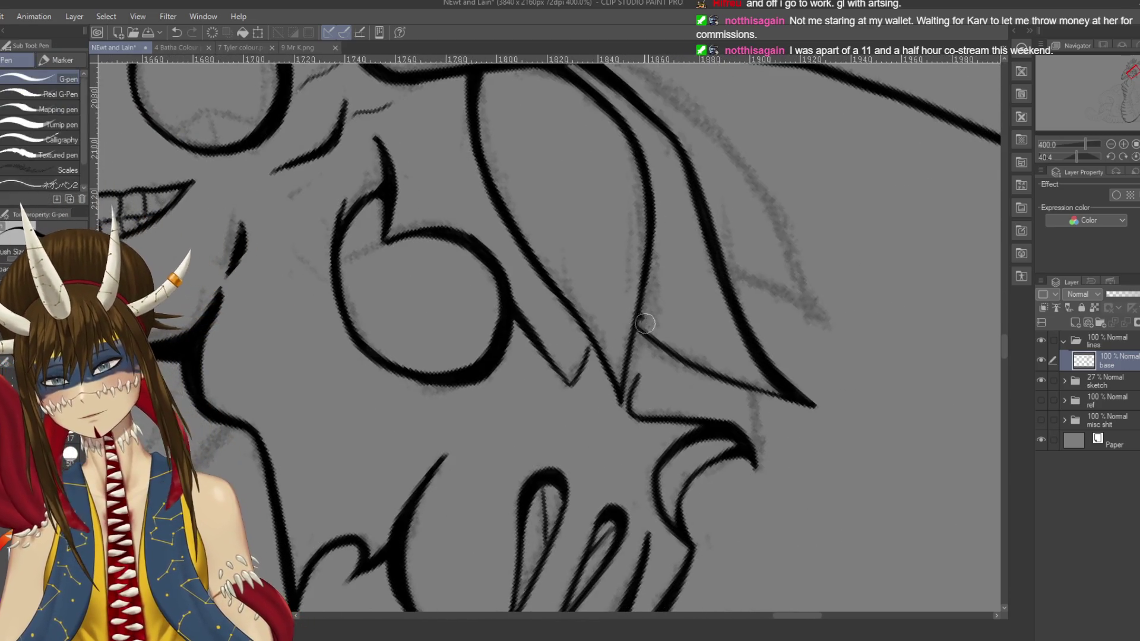
Step: Redraw the lower diagonal frill line as a bold stroke extending down to its tip
mouse_move(677, 354)
mouse_down()
mouse_move(640, 325)
mouse_move(682, 361)
mouse_move(810, 407)
mouse_move(613, 184)
mouse_move(692, 323)
mouse_up()
key(ctrl+z)
drag(623, 196, 692, 327)
drag(650, 239, 694, 350)
key(ctrl+z)
drag(653, 252, 692, 351)
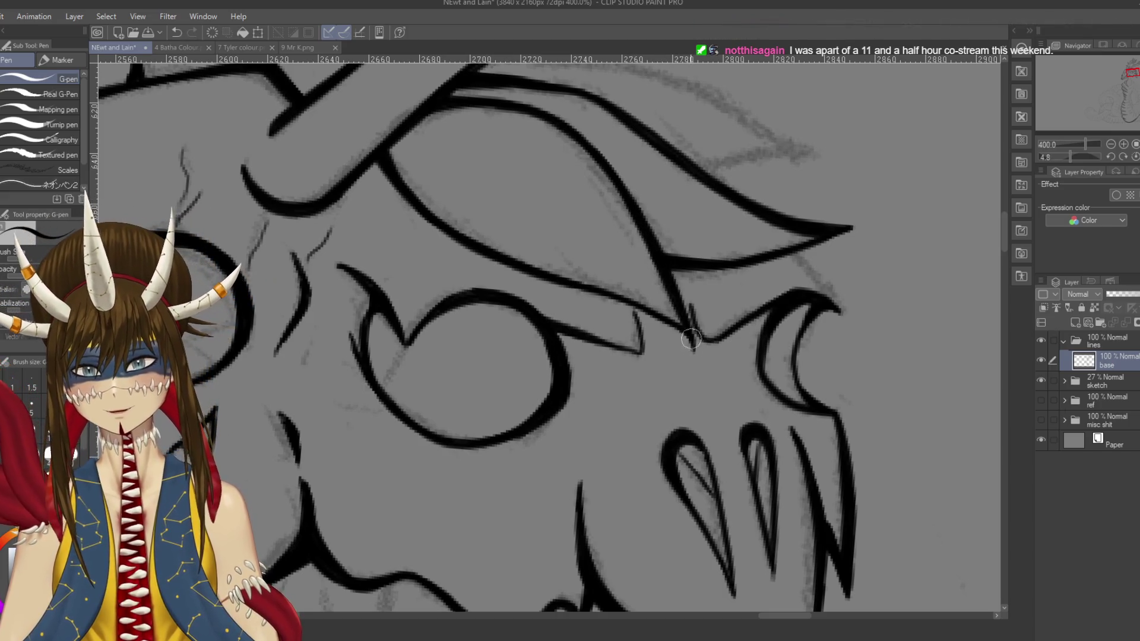
scroll(682, 332, down, 2)
drag(627, 255, 693, 320)
scroll(692, 317, down, 4)
scroll(558, 333, up, 3)
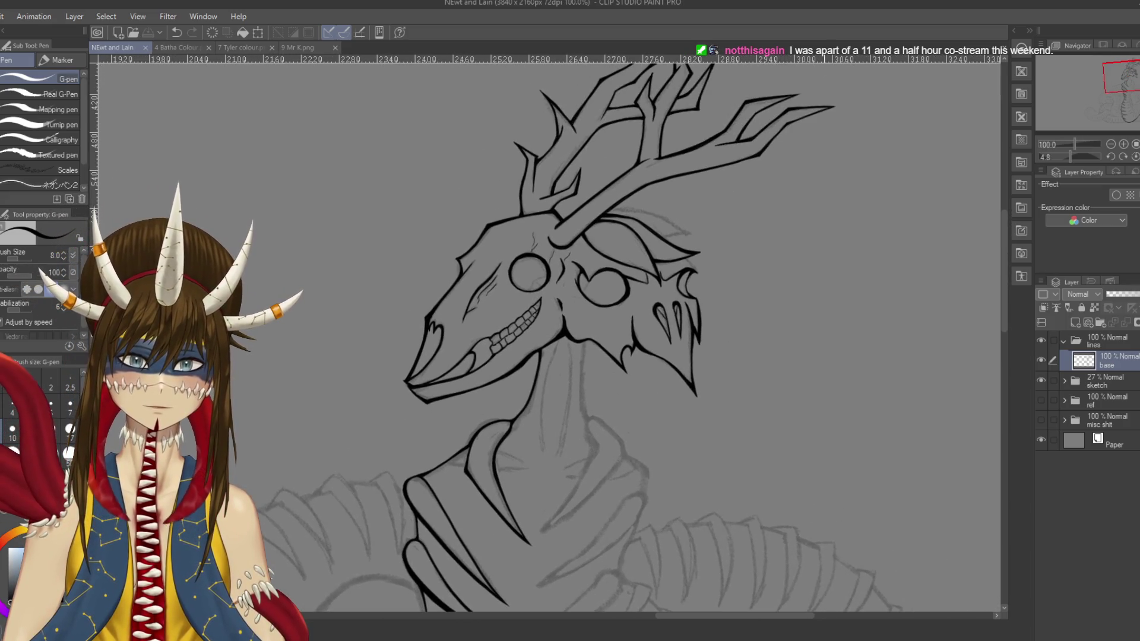
Step: With the canvas rotated, ink the edge line running down the frill strand, retrying until clean
scroll(719, 252, up, 4)
scroll(430, 336, up, 2)
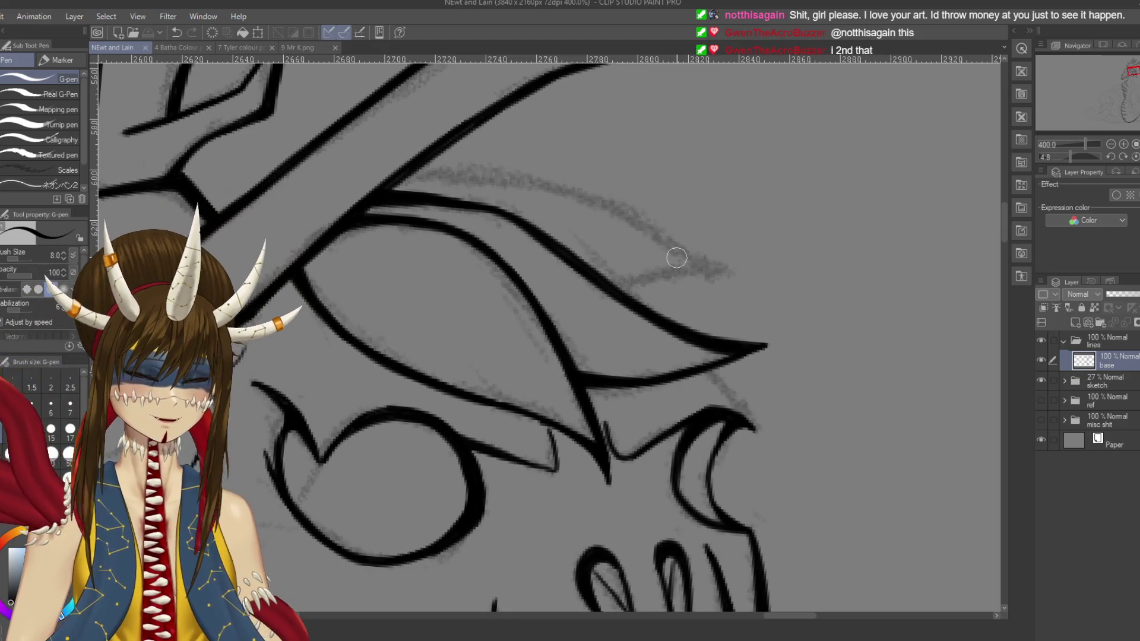
mouse_move(677, 257)
mouse_down()
mouse_move(692, 295)
mouse_move(689, 380)
mouse_up()
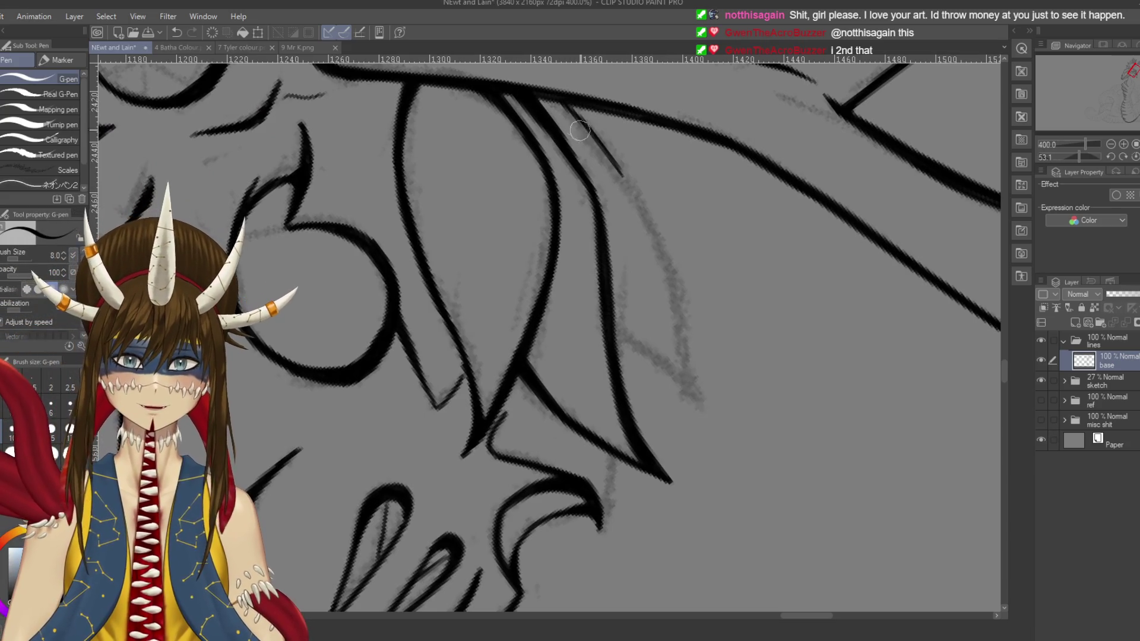
drag(555, 95, 669, 244)
key(ctrl+z)
mouse_move(555, 95)
mouse_down()
mouse_move(641, 190)
mouse_move(689, 338)
mouse_up()
key(ctrl+z)
mouse_move(566, 108)
mouse_down()
mouse_move(605, 140)
mouse_move(675, 275)
mouse_move(701, 404)
mouse_up()
key(ctrl+z)
mouse_move(563, 111)
mouse_down()
mouse_move(617, 159)
mouse_move(715, 416)
mouse_move(608, 320)
mouse_move(722, 412)
mouse_up()
key(ctrl+z)
drag(651, 369, 720, 428)
key(ctrl+z)
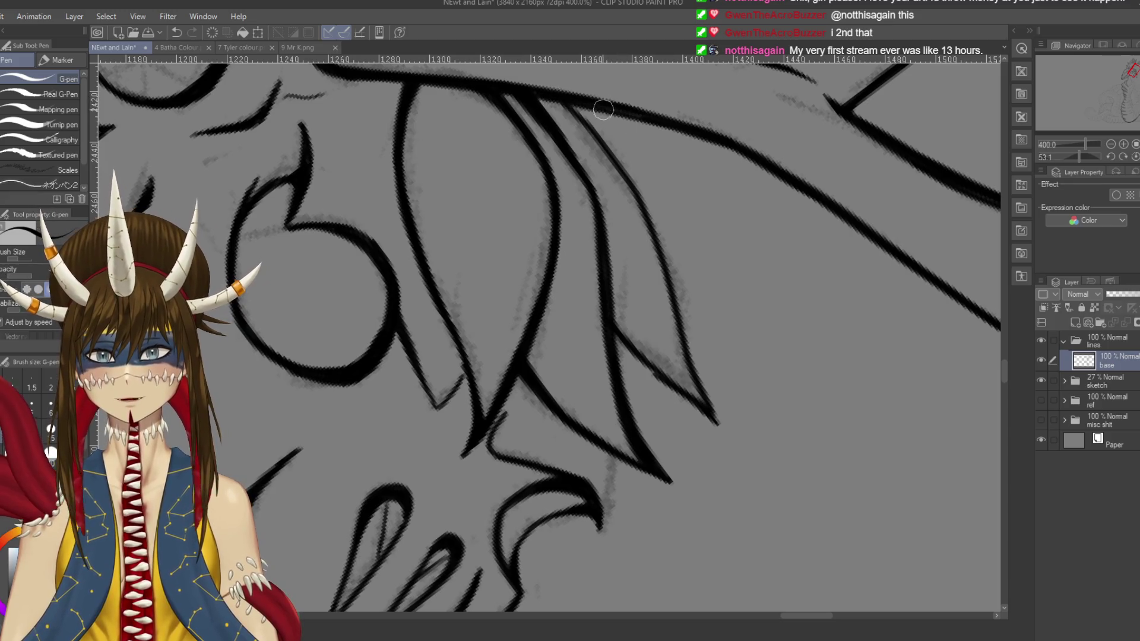
Step: Ink the strand's top edge and darken its right edge down to a tapered tip
drag(656, 122, 609, 108)
key(ctrl+z)
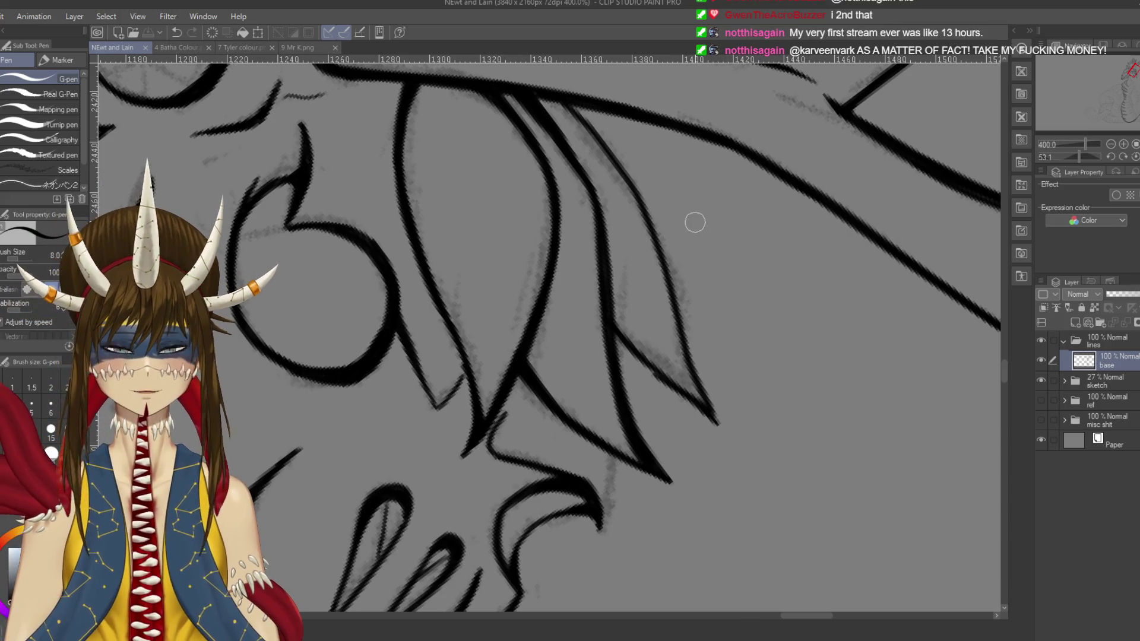
drag(617, 163, 626, 161)
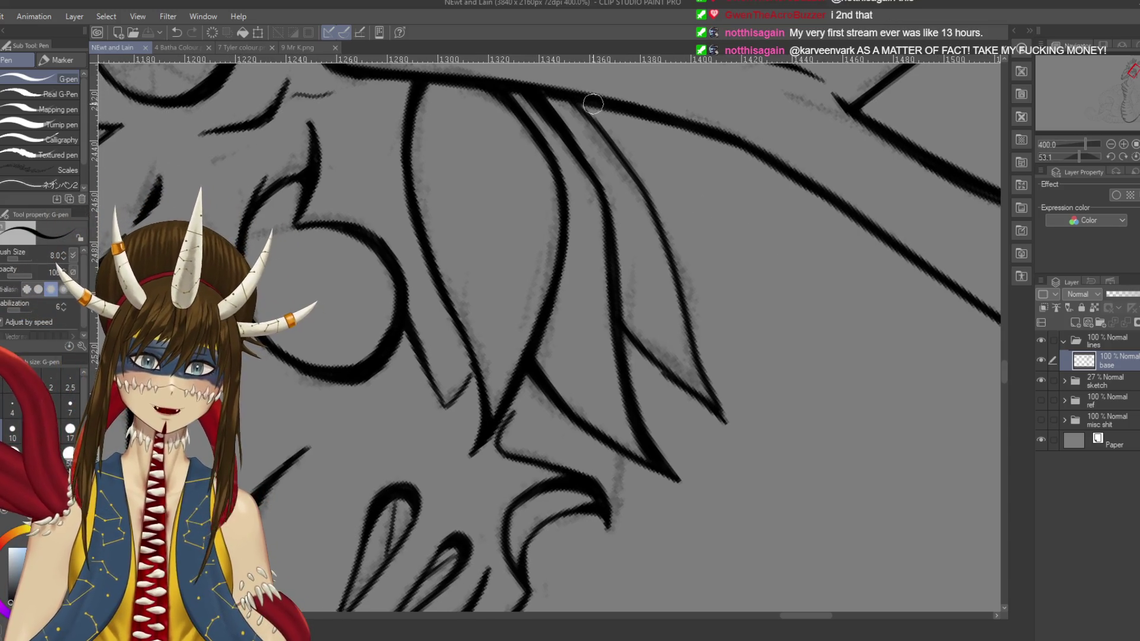
drag(585, 98, 627, 161)
mouse_move(591, 110)
mouse_down()
mouse_move(642, 182)
mouse_move(688, 315)
mouse_up()
mouse_move(675, 274)
mouse_down()
mouse_move(682, 250)
mouse_move(745, 413)
mouse_up()
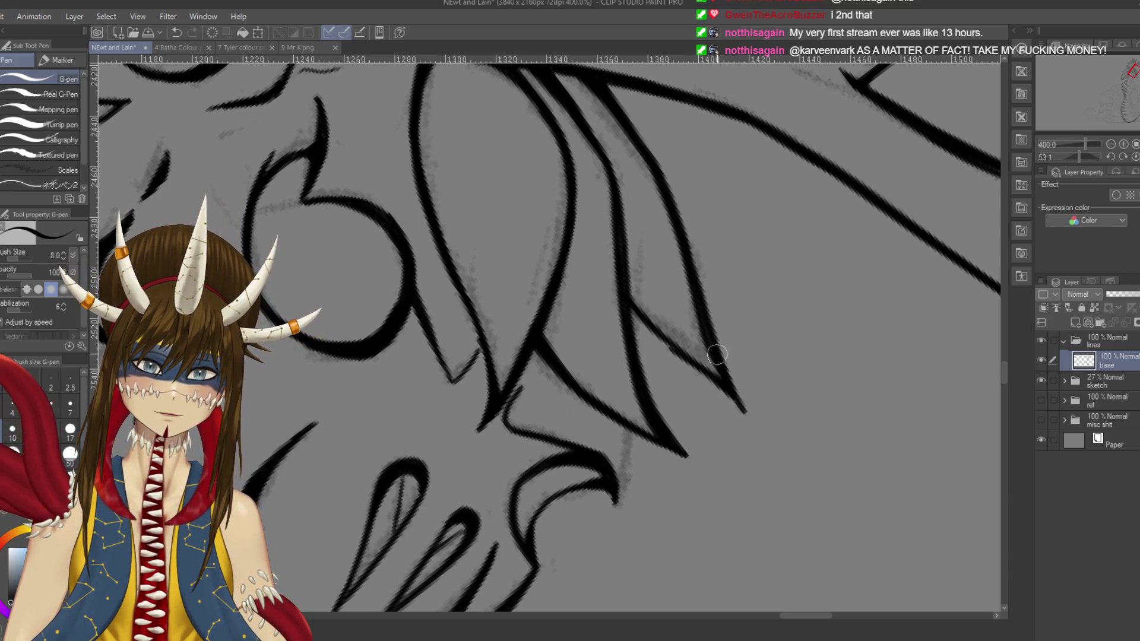
drag(601, 78, 681, 223)
mouse_move(653, 159)
mouse_down()
mouse_move(683, 235)
mouse_move(684, 224)
mouse_up()
drag(664, 176, 725, 358)
key(ctrl+z)
drag(695, 234, 725, 362)
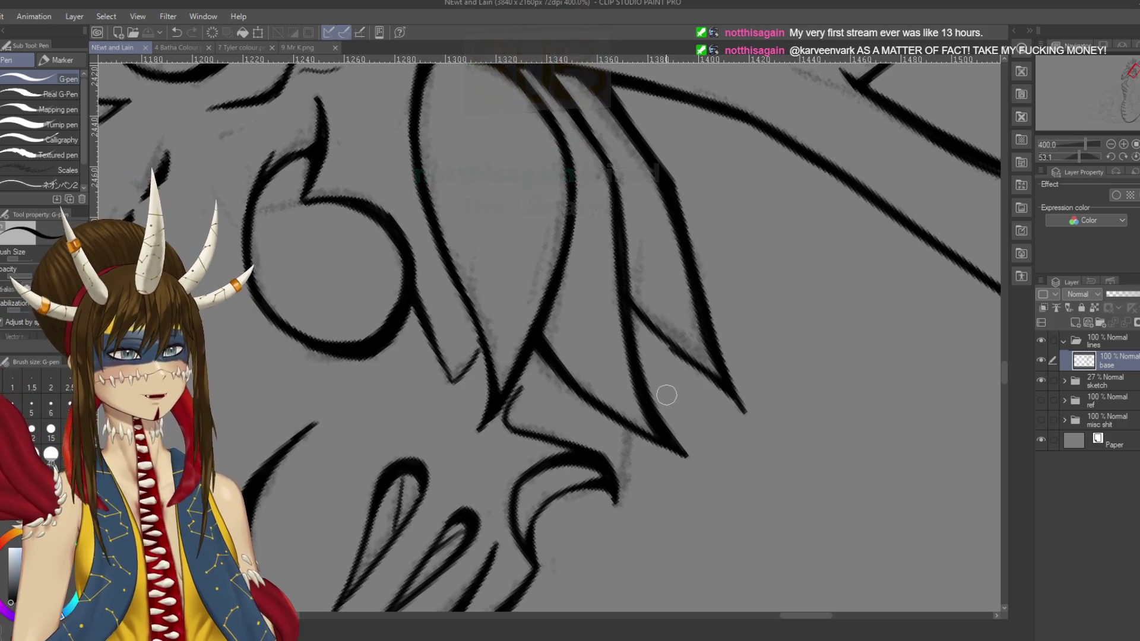
Step: Ink the lower frill point line linking the crest tip to the curled hook below
mouse_move(666, 394)
mouse_down()
mouse_move(663, 285)
mouse_move(674, 335)
mouse_up()
key(ctrl+z)
drag(653, 264, 674, 344)
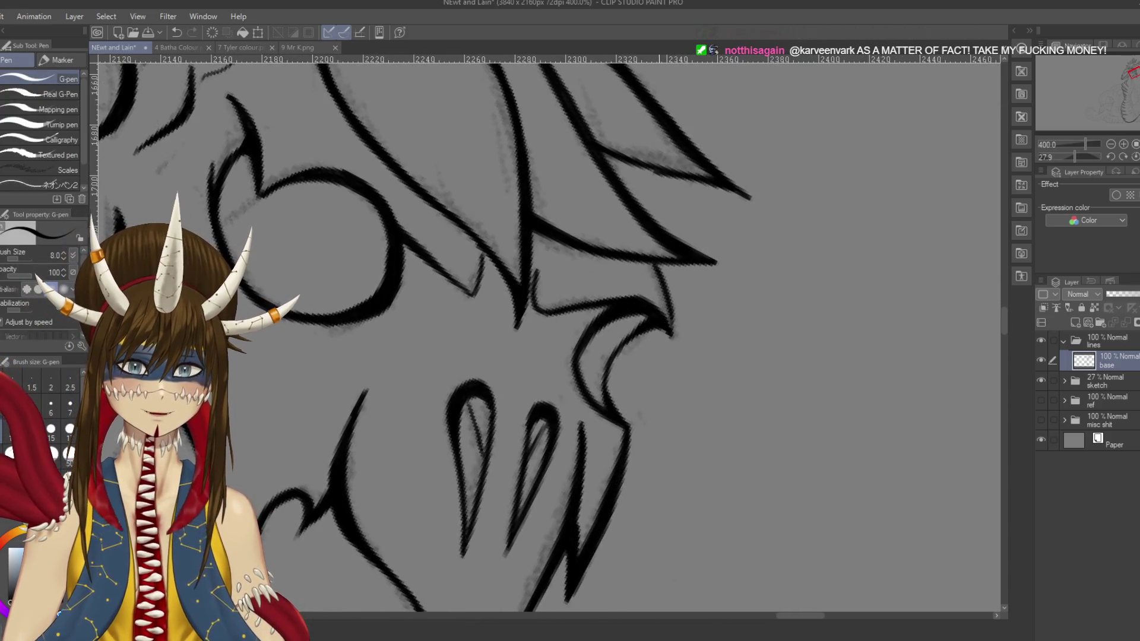
key(ctrl+z)
drag(652, 263, 670, 327)
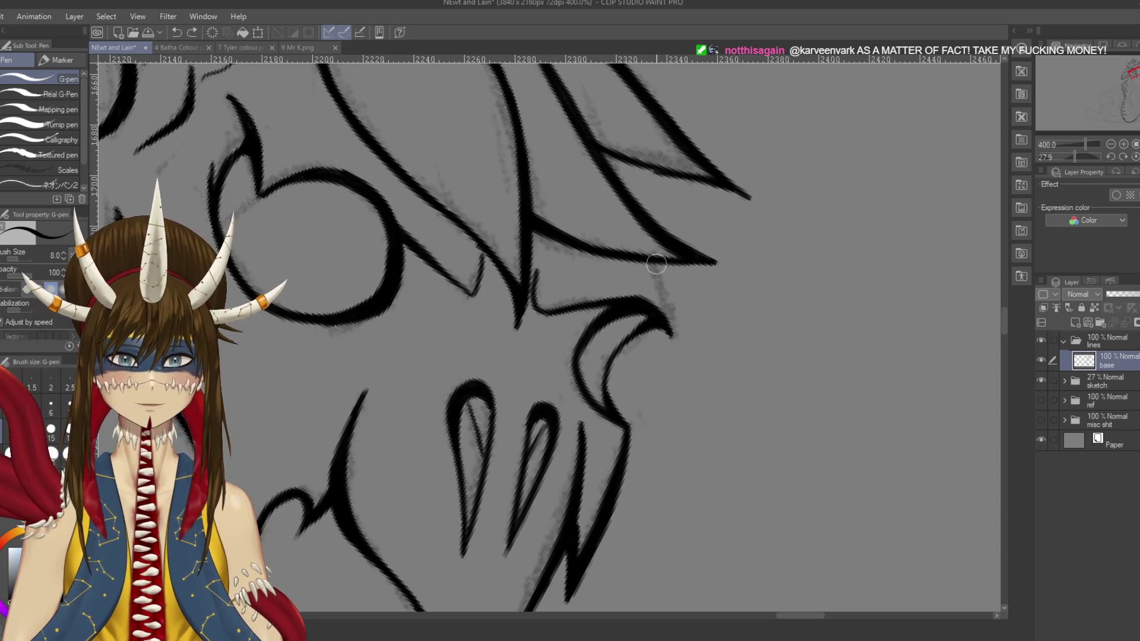
drag(663, 261, 667, 330)
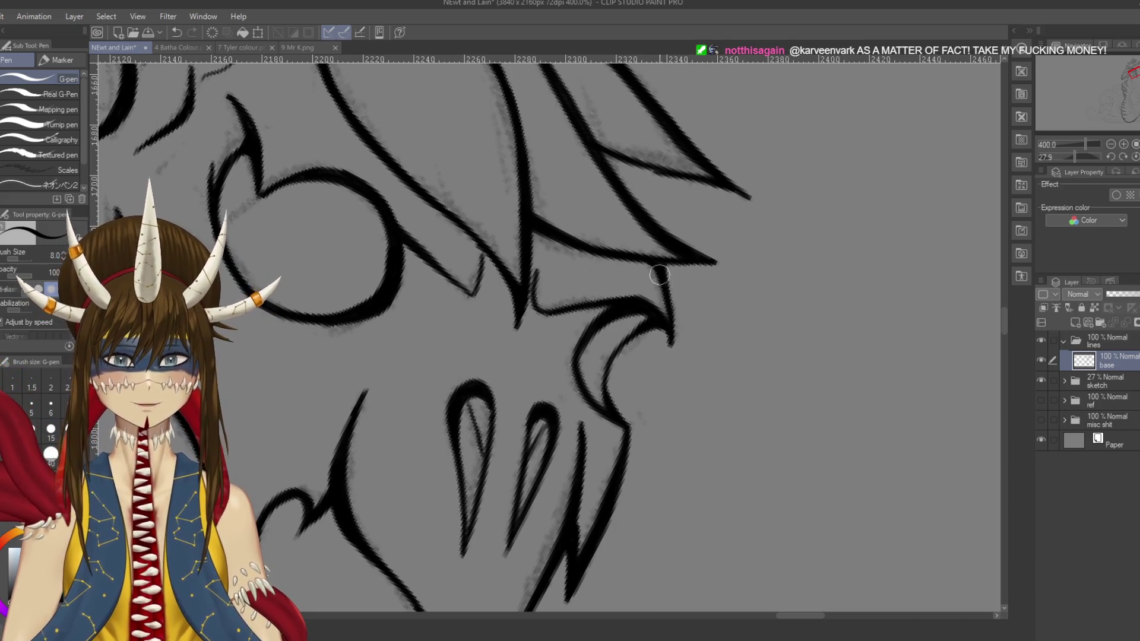
Step: Ink a first pass of the neck line running down from under the jaw, then save
scroll(681, 256, down, 5)
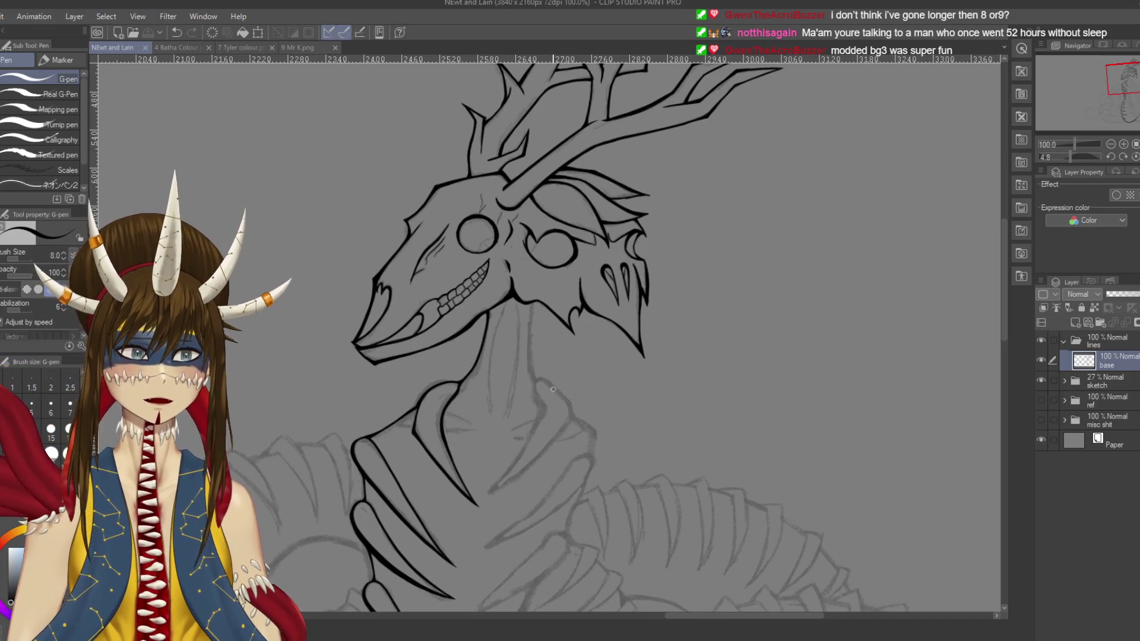
mouse_move(570, 297)
mouse_down()
mouse_move(523, 211)
mouse_move(511, 306)
mouse_up()
scroll(523, 211, up, 3)
key(ctrl+z)
mouse_move(515, 179)
mouse_down()
mouse_move(523, 359)
mouse_move(532, 262)
mouse_move(579, 264)
mouse_move(612, 304)
mouse_up()
key(ctrl+z)
key(ctrl+z)
key(ctrl+z)
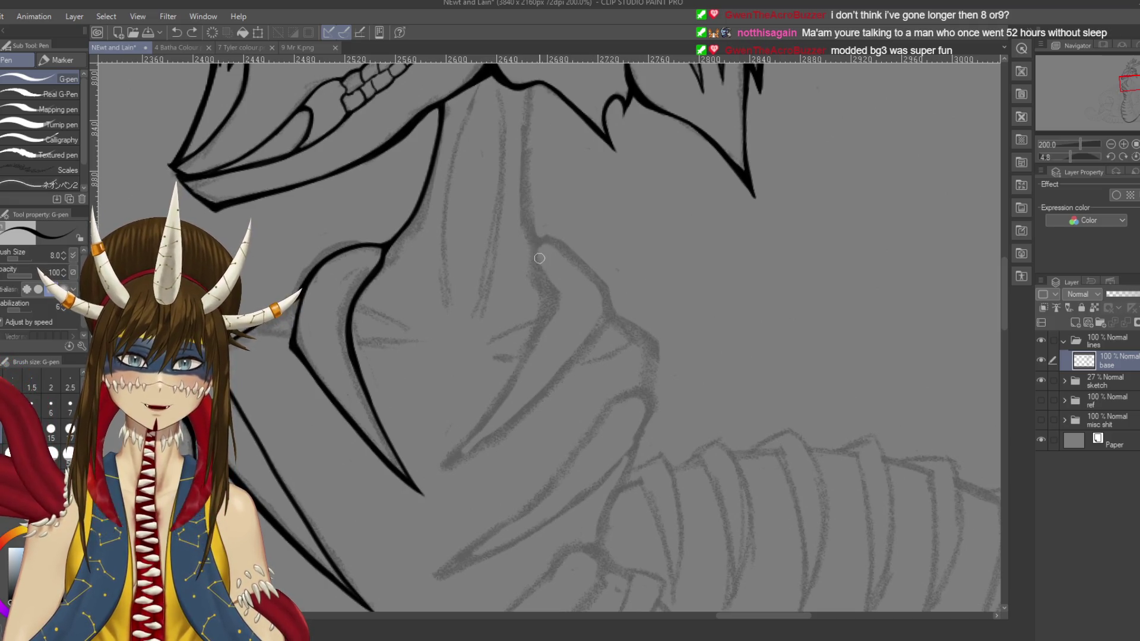
key(ctrl+z)
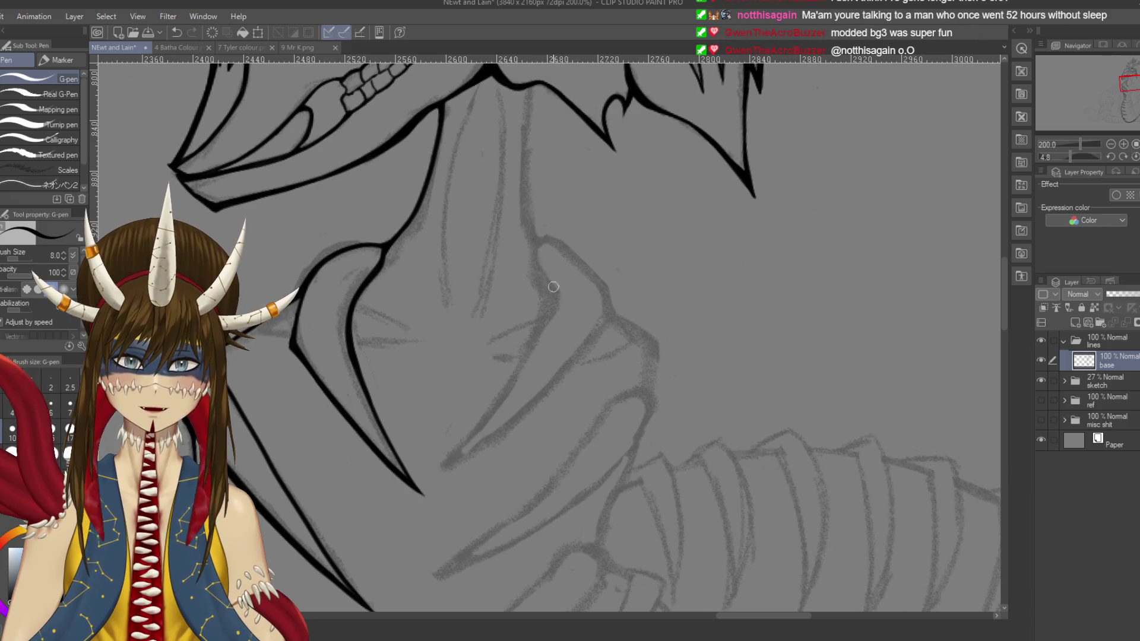
key(ctrl+z)
mouse_move(541, 258)
mouse_down()
mouse_move(522, 119)
mouse_move(536, 84)
mouse_up()
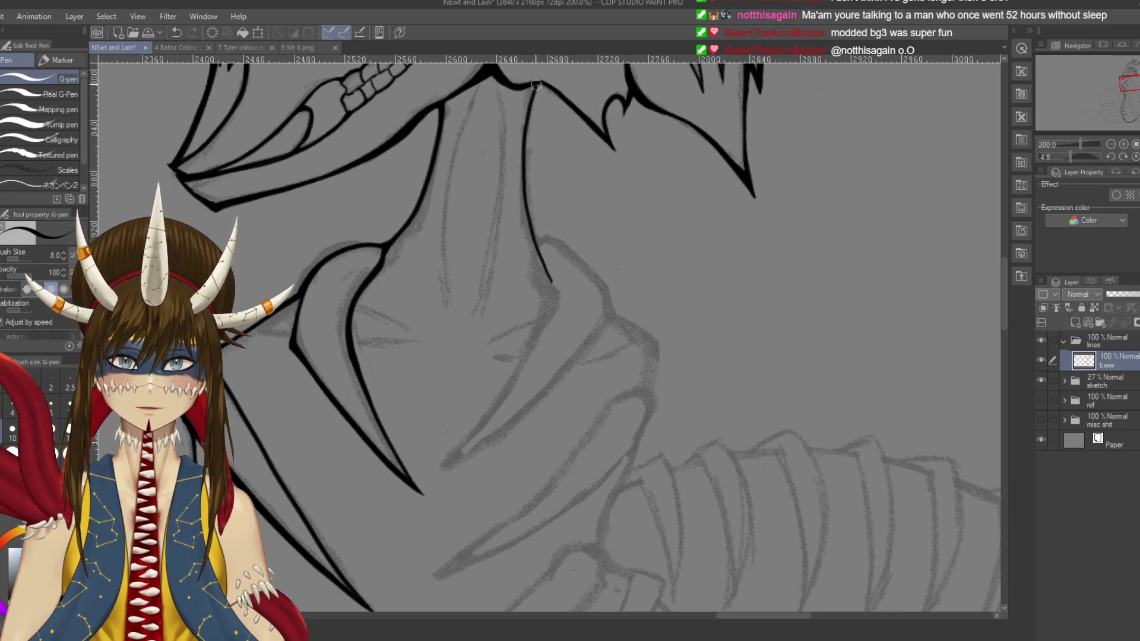
mouse_move(537, 243)
mouse_down()
mouse_move(596, 273)
mouse_move(556, 386)
mouse_up()
key(ctrl+z)
key(ctrl+s)
Step: Ink the long neck line in sections, extending it further down the frill strand
scroll(548, 238, up, 2)
mouse_move(534, 151)
mouse_down()
mouse_move(527, 321)
mouse_move(600, 338)
mouse_up()
mouse_move(566, 122)
mouse_down()
mouse_move(579, 110)
mouse_move(598, 134)
mouse_move(579, 220)
mouse_up()
key(ctrl+z)
drag(618, 98, 579, 229)
drag(614, 118, 582, 259)
drag(606, 173, 596, 365)
key(ctrl+z)
mouse_move(589, 183)
mouse_down()
mouse_move(580, 324)
mouse_move(635, 486)
mouse_up()
drag(602, 433, 644, 513)
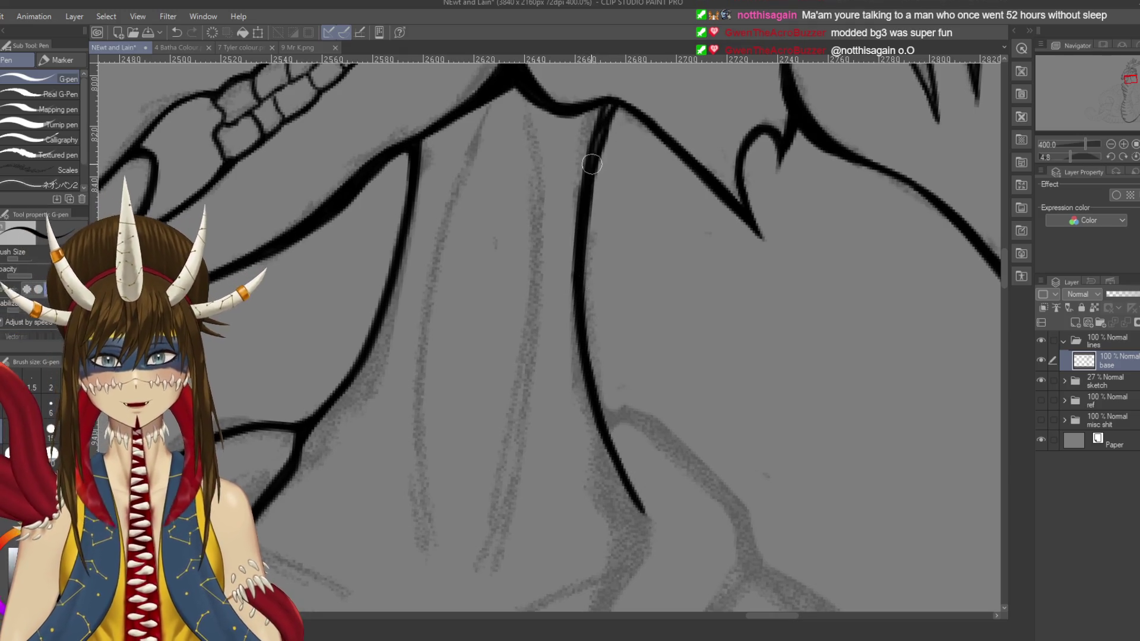
key(ctrl+z)
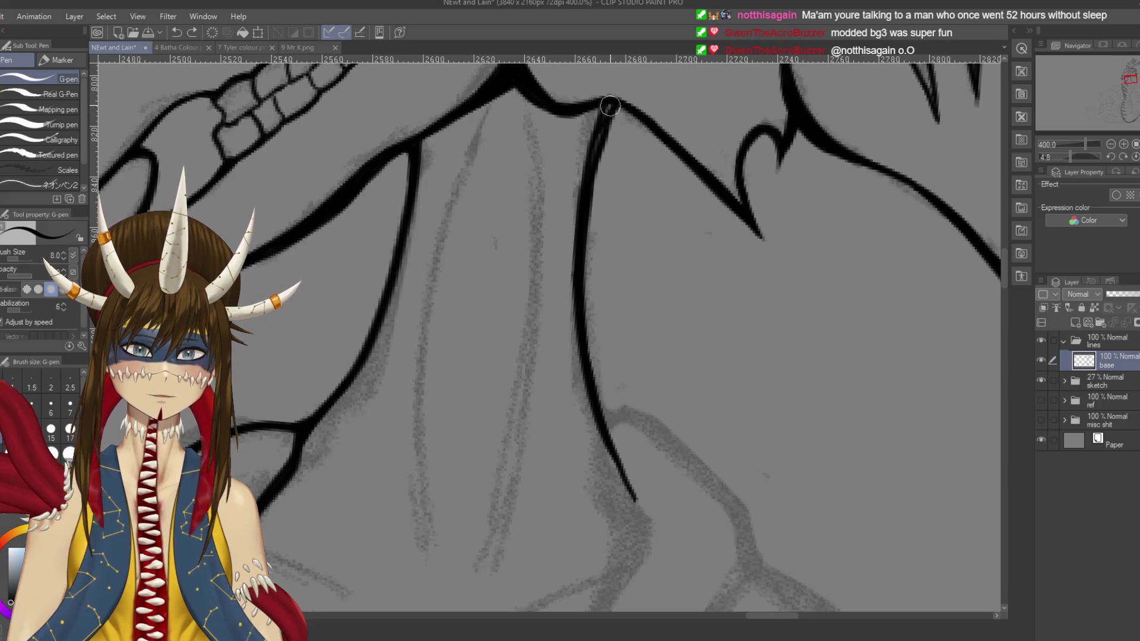
key(ctrl+y)
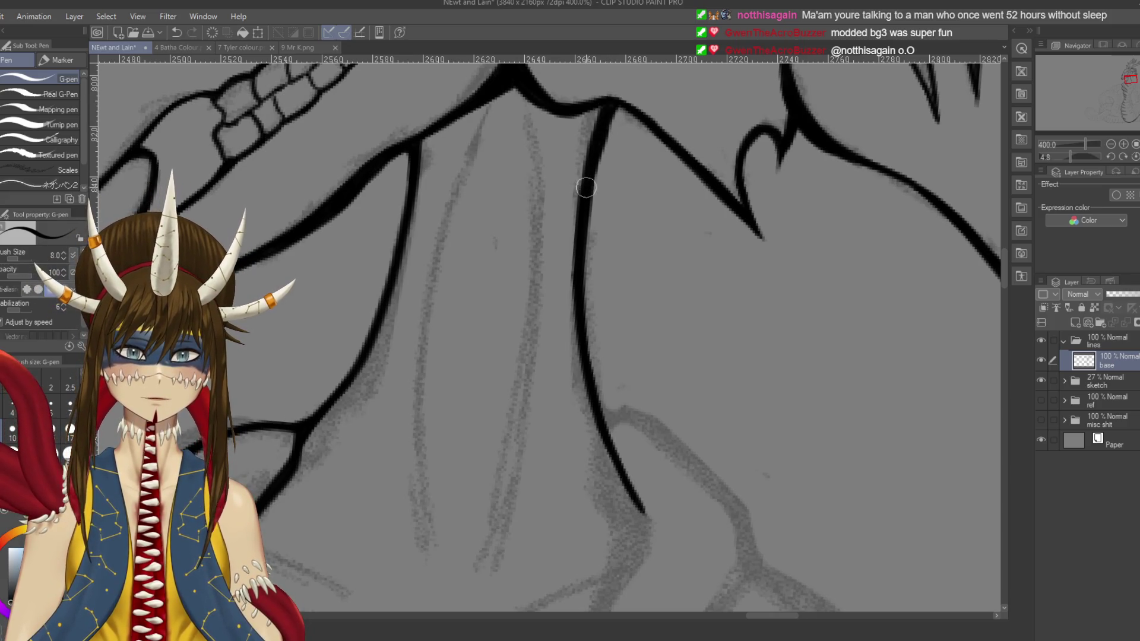
Step: Restroke the whole neck line from top to tapered tip until it's clean, then save
drag(587, 175, 568, 18)
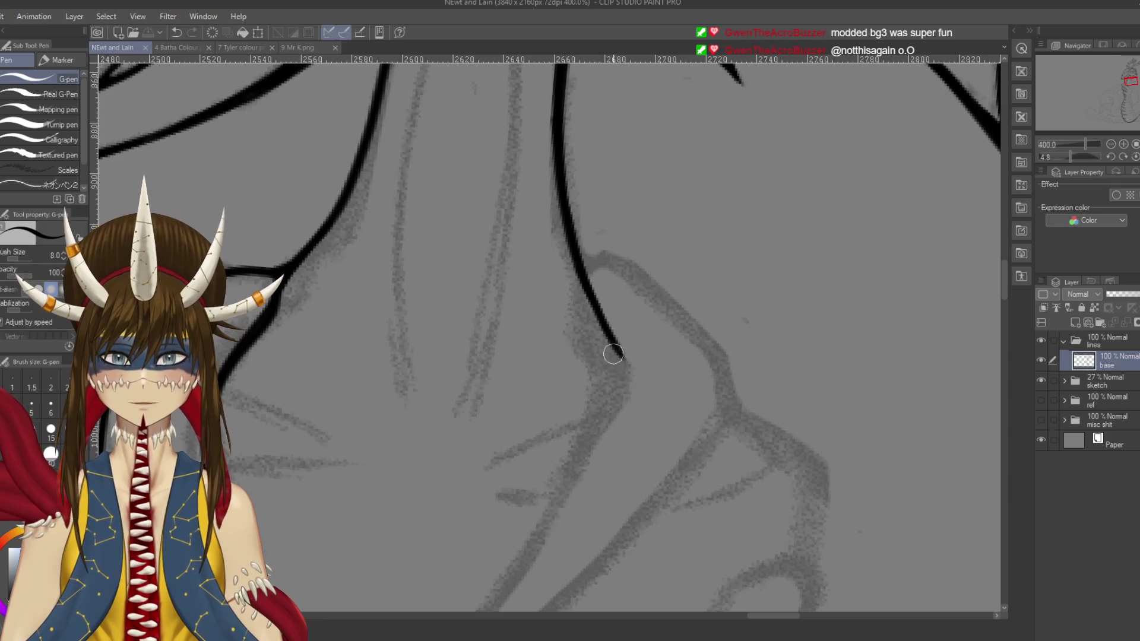
drag(616, 349, 631, 367)
mouse_move(560, 134)
mouse_down()
mouse_move(566, 214)
mouse_move(618, 410)
mouse_up()
key(ctrl+z)
mouse_move(561, 204)
mouse_down()
mouse_move(564, 285)
mouse_move(600, 398)
mouse_up()
key(ctrl+z)
drag(564, 229, 610, 409)
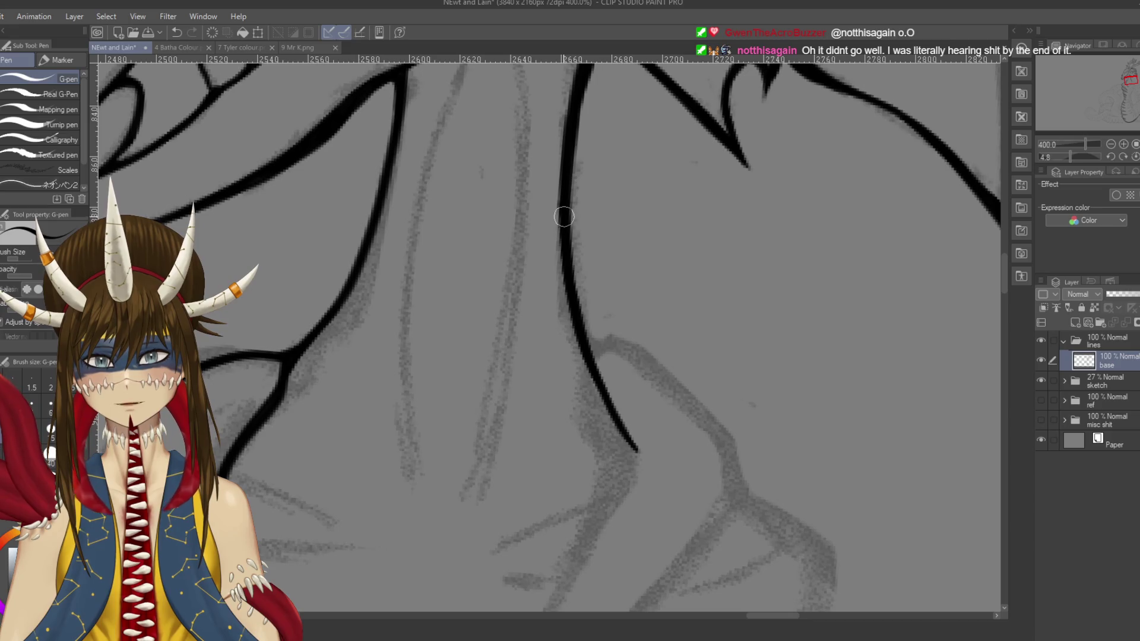
key(ctrl+z)
mouse_move(563, 215)
mouse_down()
mouse_move(569, 315)
mouse_move(633, 438)
mouse_up()
key(ctrl+z)
mouse_move(564, 218)
mouse_down()
mouse_move(597, 401)
mouse_move(636, 452)
mouse_up()
key(ctrl+z)
mouse_move(565, 221)
mouse_down()
mouse_move(594, 374)
mouse_move(635, 448)
mouse_up()
key(ctrl+z)
drag(565, 222, 597, 386)
key(ctrl+z)
drag(559, 246, 629, 440)
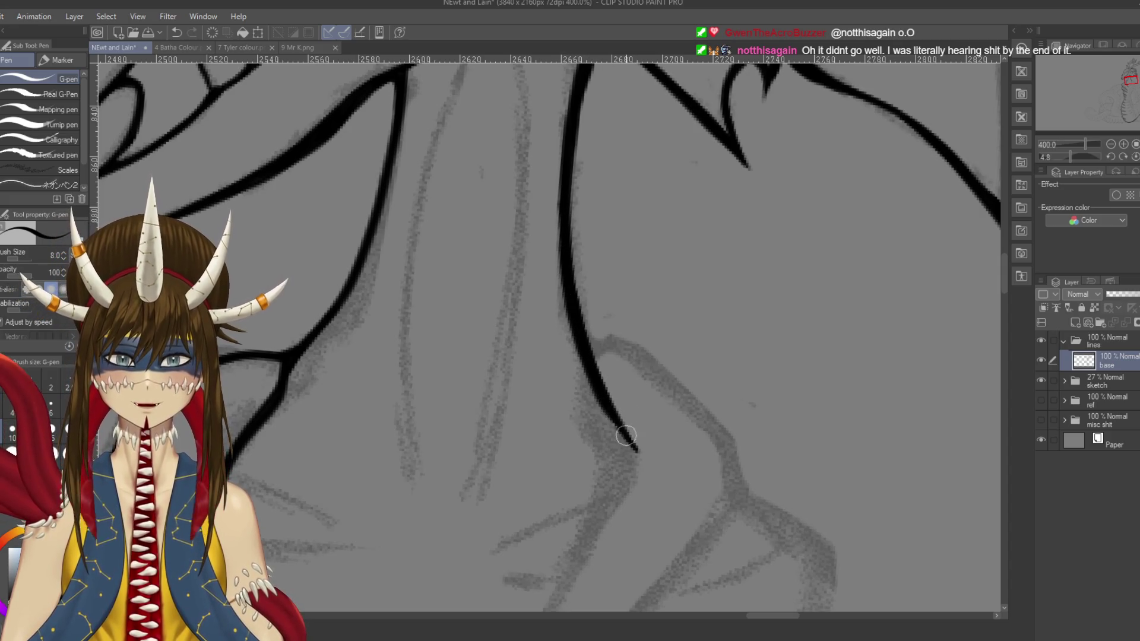
key(ctrl+s)
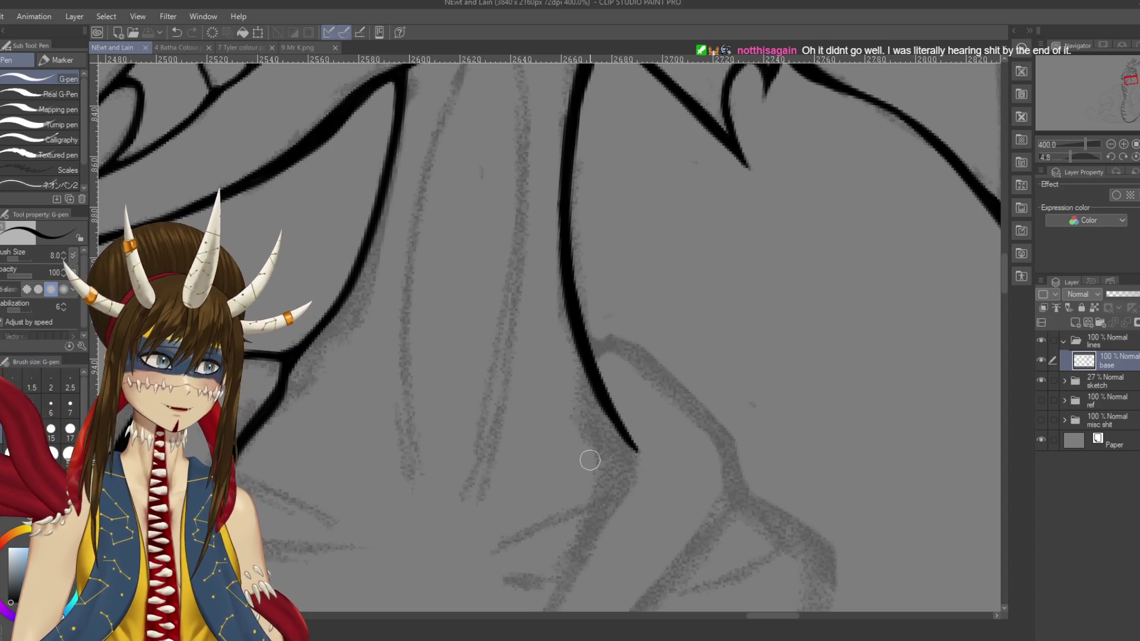
scroll(545, 333, down, 2)
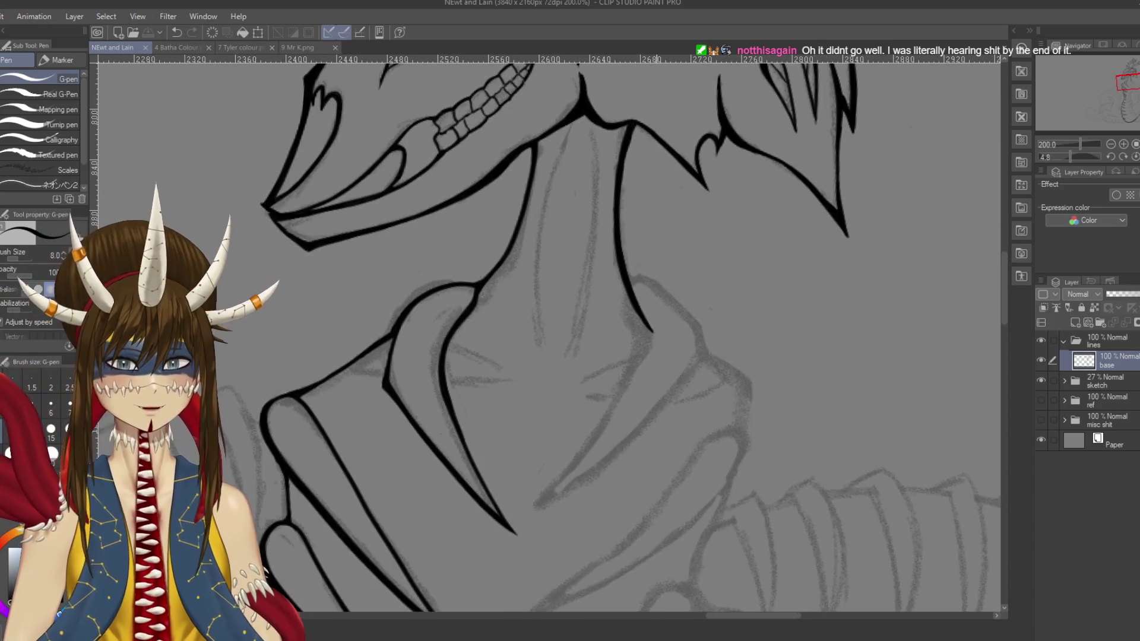
Step: Draw the curve along the neck fold, removing a stray mark and the stroke's tail
click(629, 249)
key(ctrl+z)
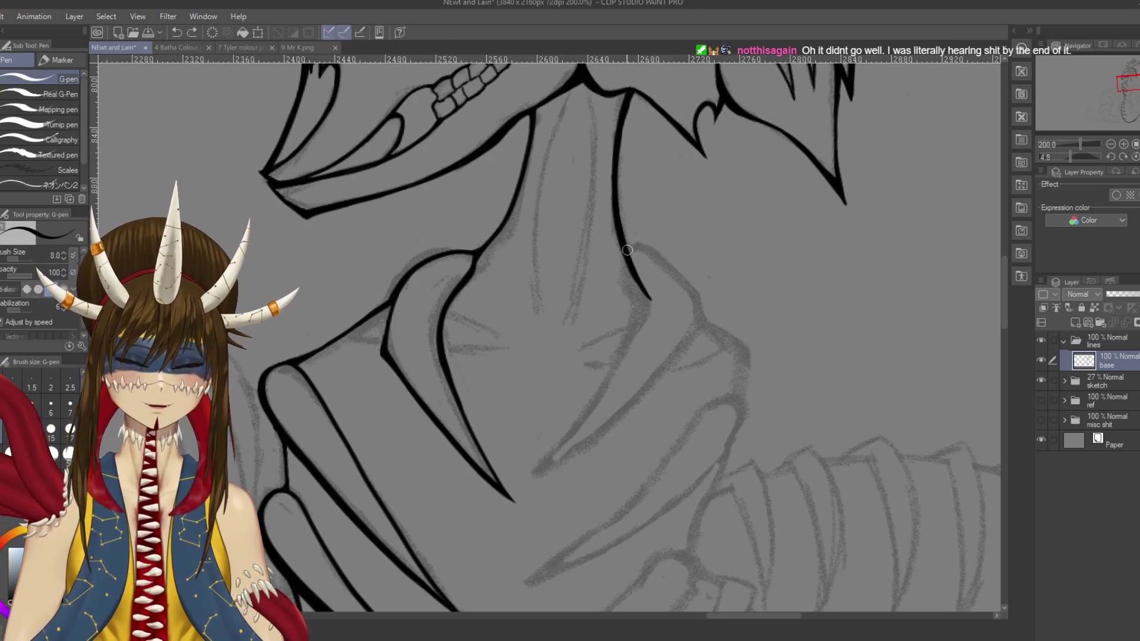
mouse_move(653, 255)
mouse_down()
mouse_move(687, 294)
mouse_move(699, 210)
mouse_move(561, 390)
mouse_up()
key(ctrl+z)
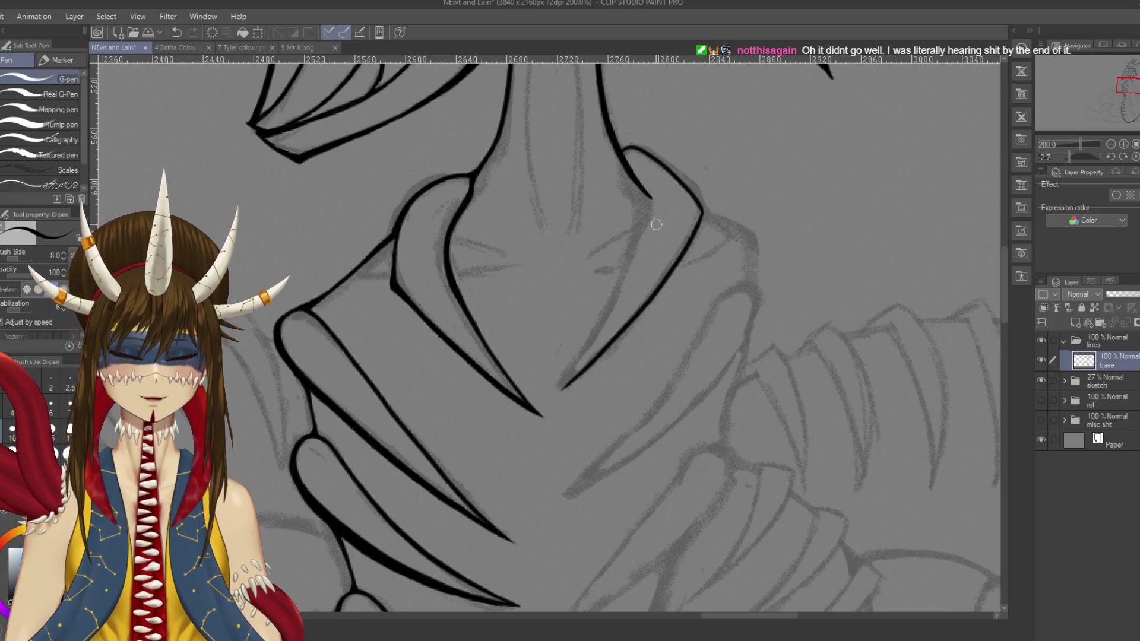
Step: Redraw the inner line of the neck fold until it meets the outer edge, then save
drag(652, 200, 561, 386)
key(ctrl+z)
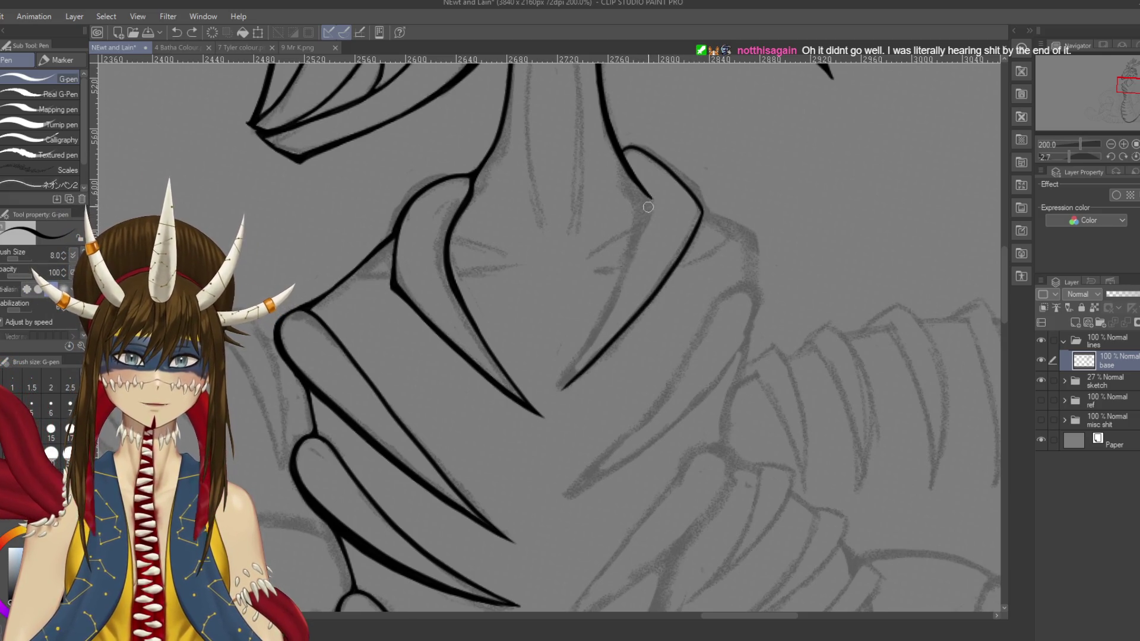
drag(652, 200, 561, 389)
key(ctrl+z)
drag(652, 200, 568, 386)
key(ctrl+z)
drag(652, 200, 561, 389)
key(ctrl+z)
drag(651, 200, 562, 389)
key(ctrl+z)
drag(651, 201, 563, 386)
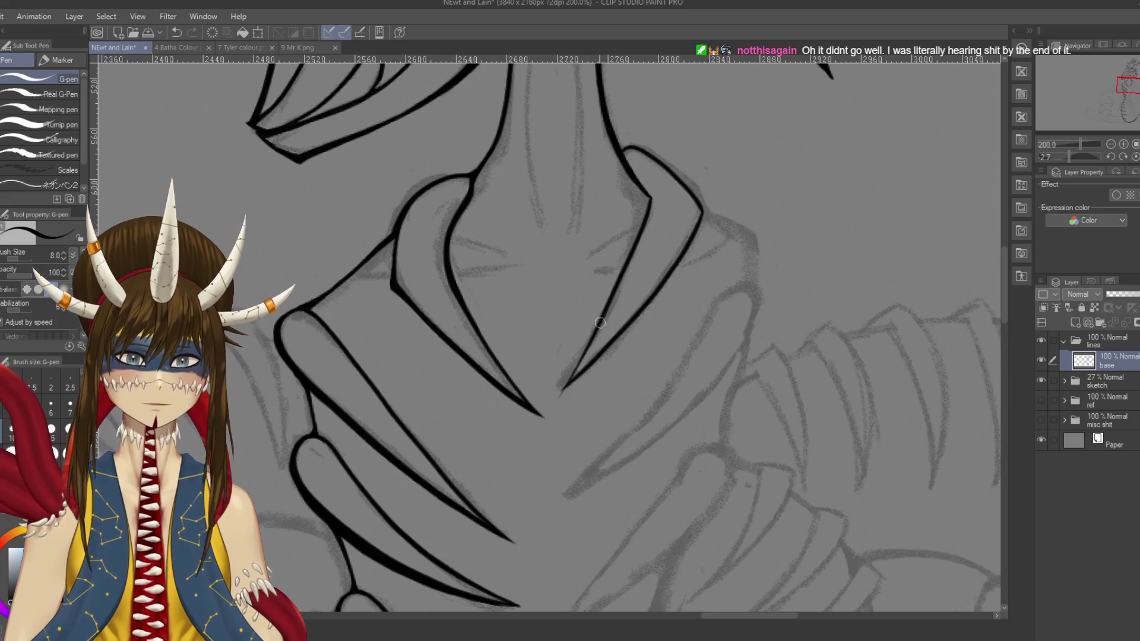
key(e)
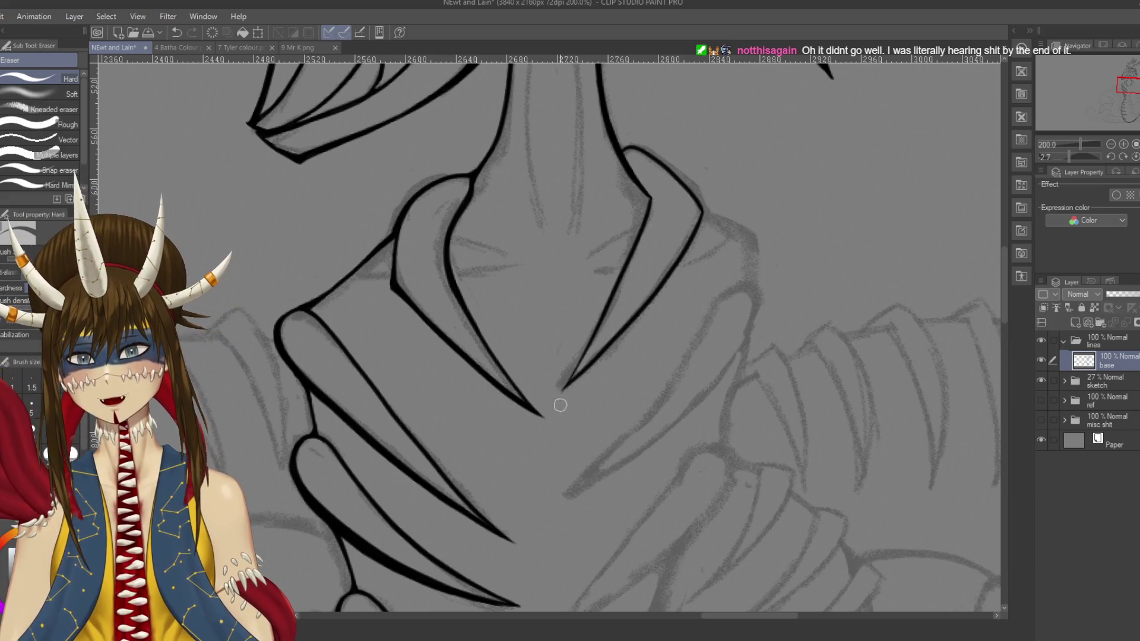
key(ctrl+s)
Step: Thicken the neck fold's pointed corner and the line running down from it
key(p)
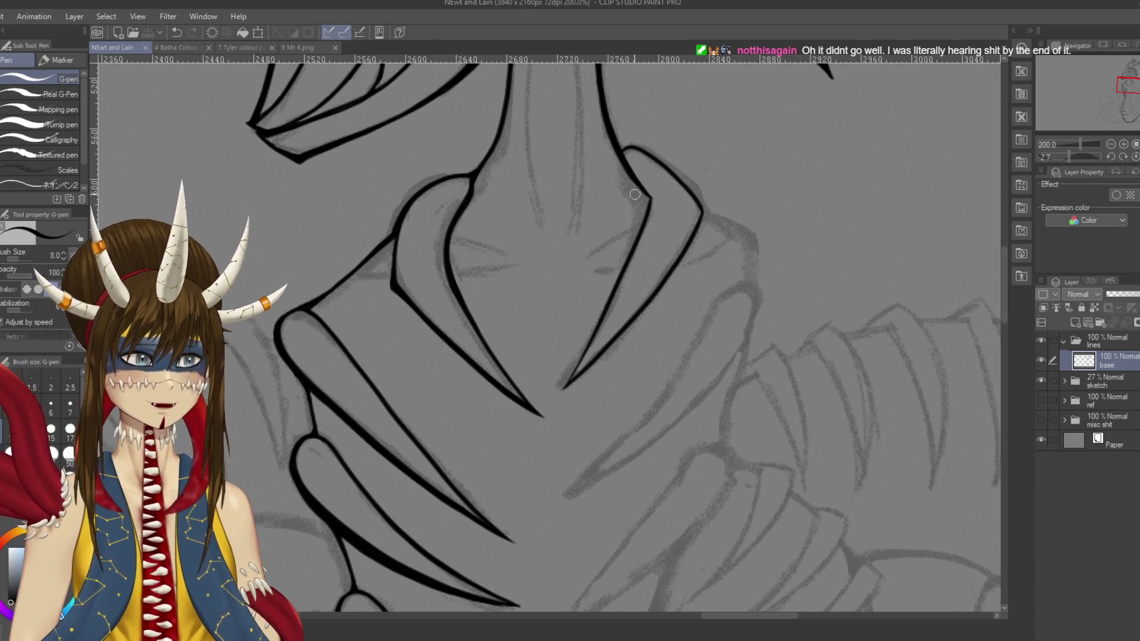
scroll(657, 168, up, 2)
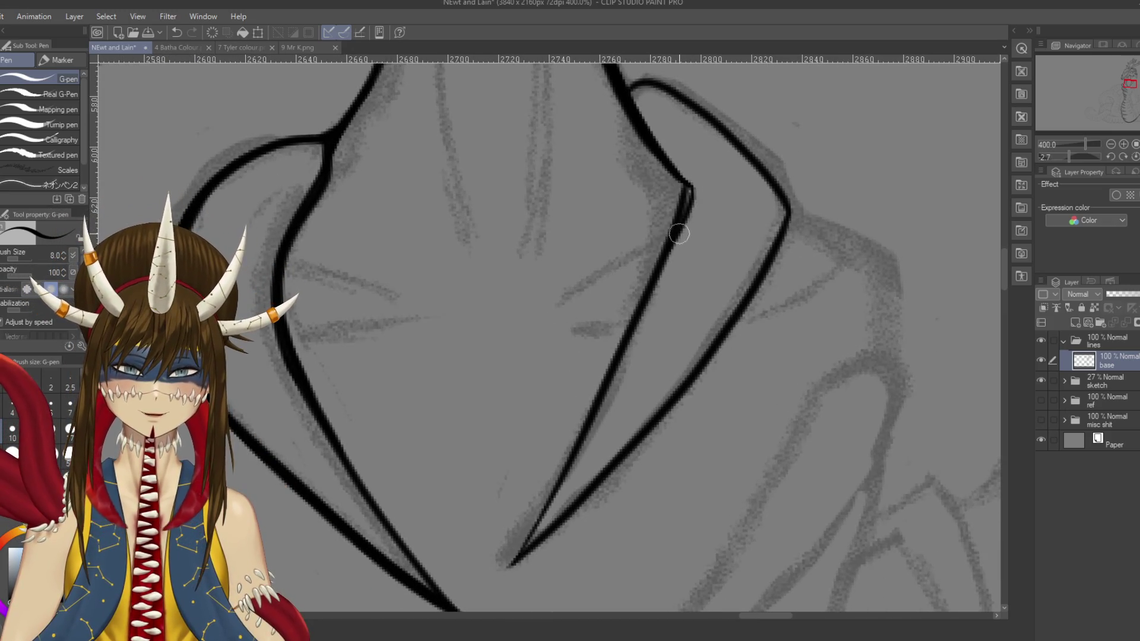
drag(684, 181, 690, 197)
key(ctrl+z)
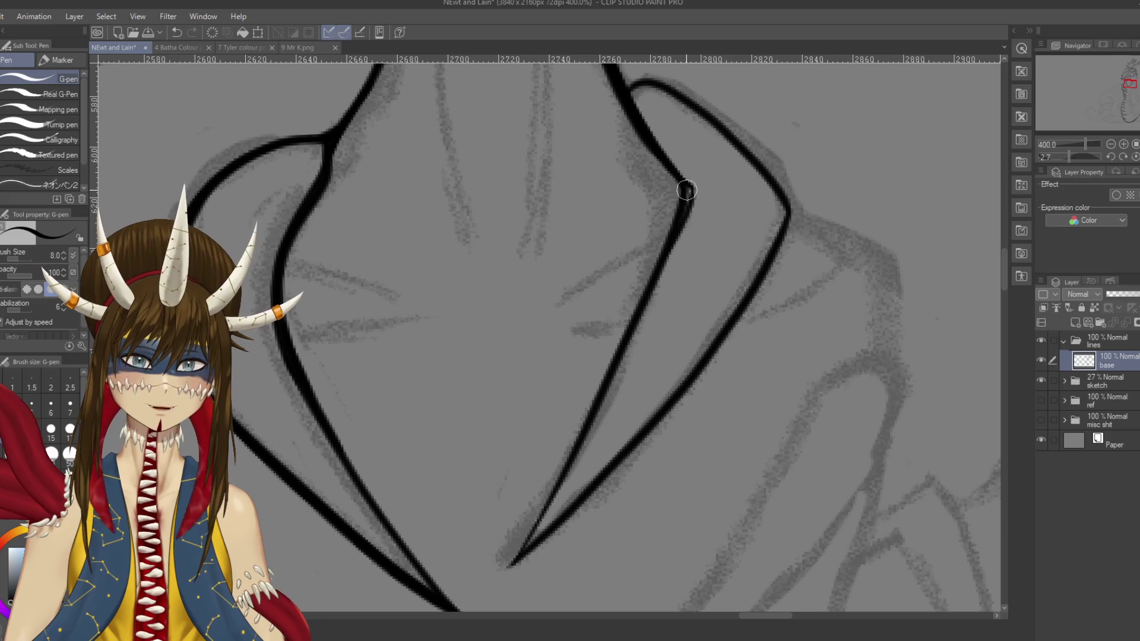
drag(696, 197, 636, 329)
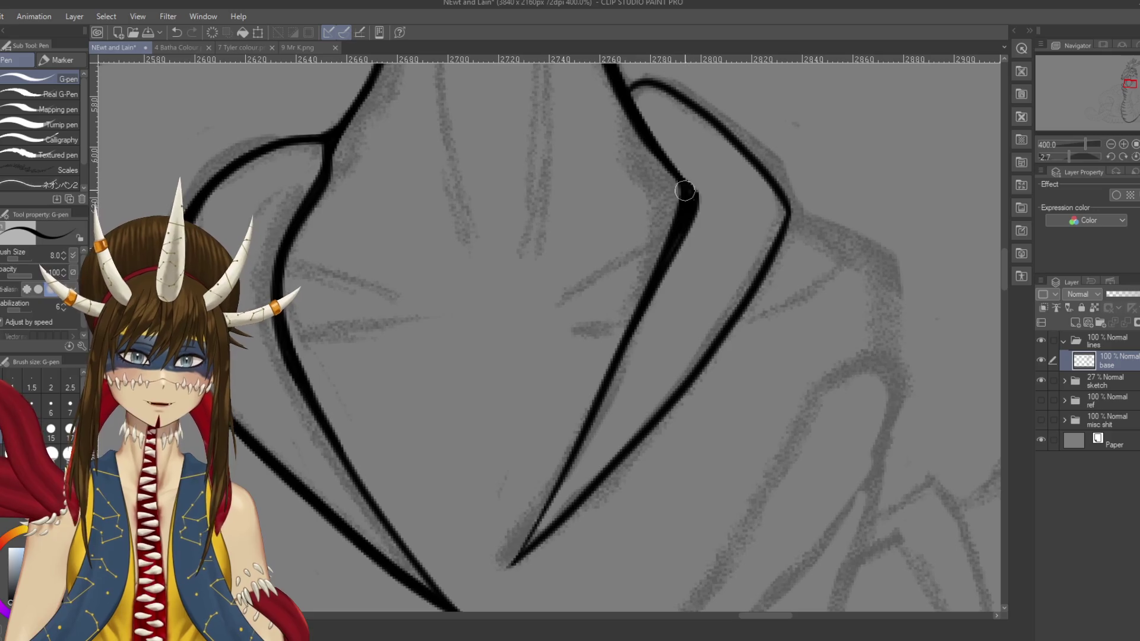
mouse_move(682, 216)
mouse_down()
mouse_move(690, 196)
mouse_move(665, 238)
mouse_move(533, 286)
mouse_move(548, 305)
mouse_up()
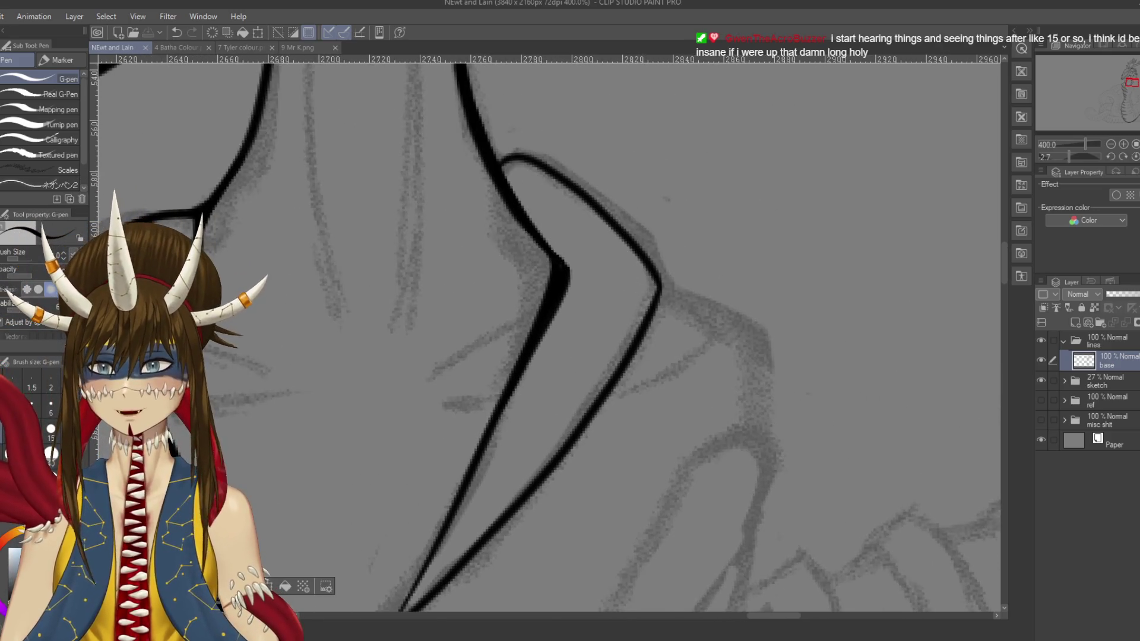
key(ctrl+d)
Step: Join a new stroke to the fold line, redraw the upper-right corner, and save
drag(511, 156, 484, 184)
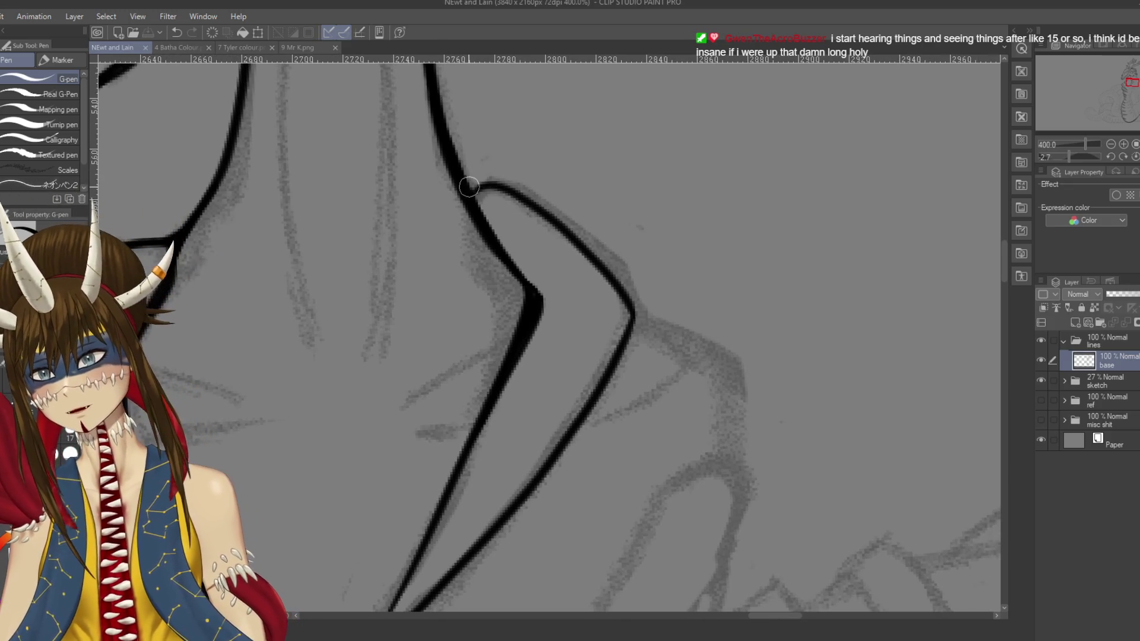
mouse_move(472, 185)
mouse_down()
mouse_move(551, 213)
mouse_move(647, 313)
mouse_move(723, 171)
mouse_move(744, 176)
mouse_move(730, 162)
mouse_move(747, 178)
mouse_move(736, 199)
mouse_move(731, 178)
mouse_up()
key(ctrl+z)
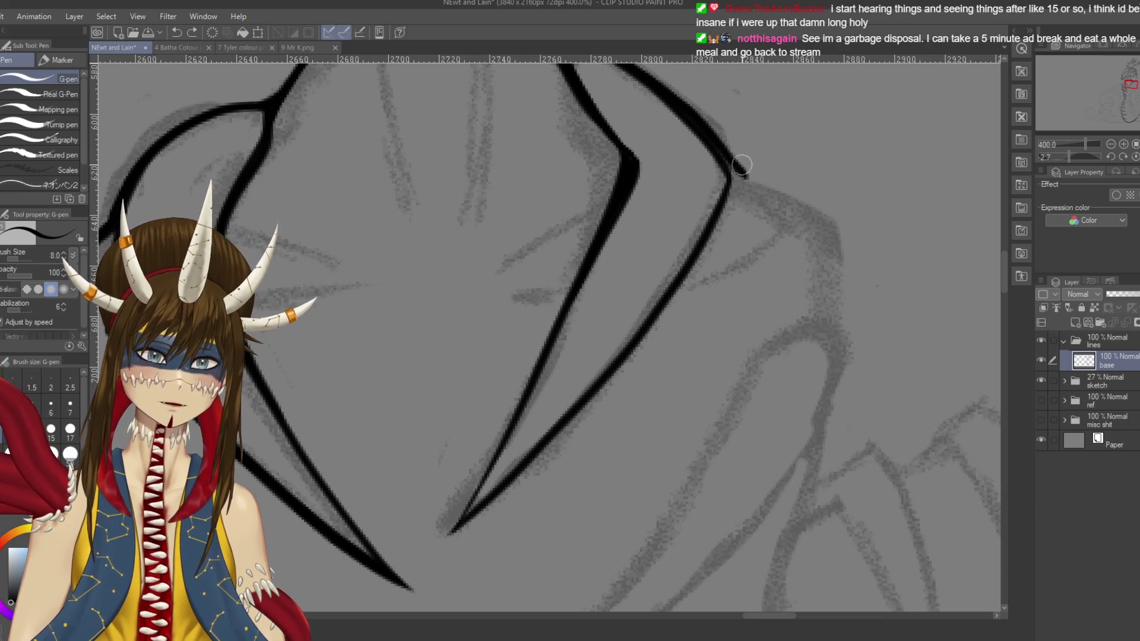
drag(728, 153, 753, 183)
scroll(704, 231, down, 1)
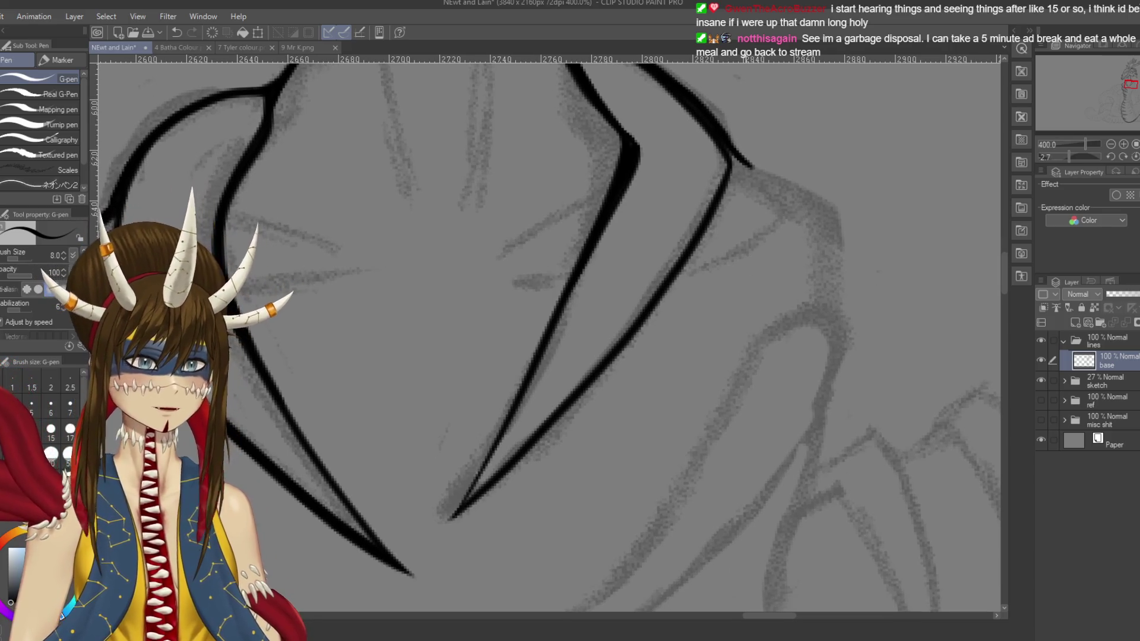
key(ctrl+s)
scroll(741, 200, down, 1)
scroll(741, 201, up, 2)
Step: Erase excess ink along the upper-right line and below the fold corner
drag(737, 175, 719, 195)
scroll(718, 202, up, 3)
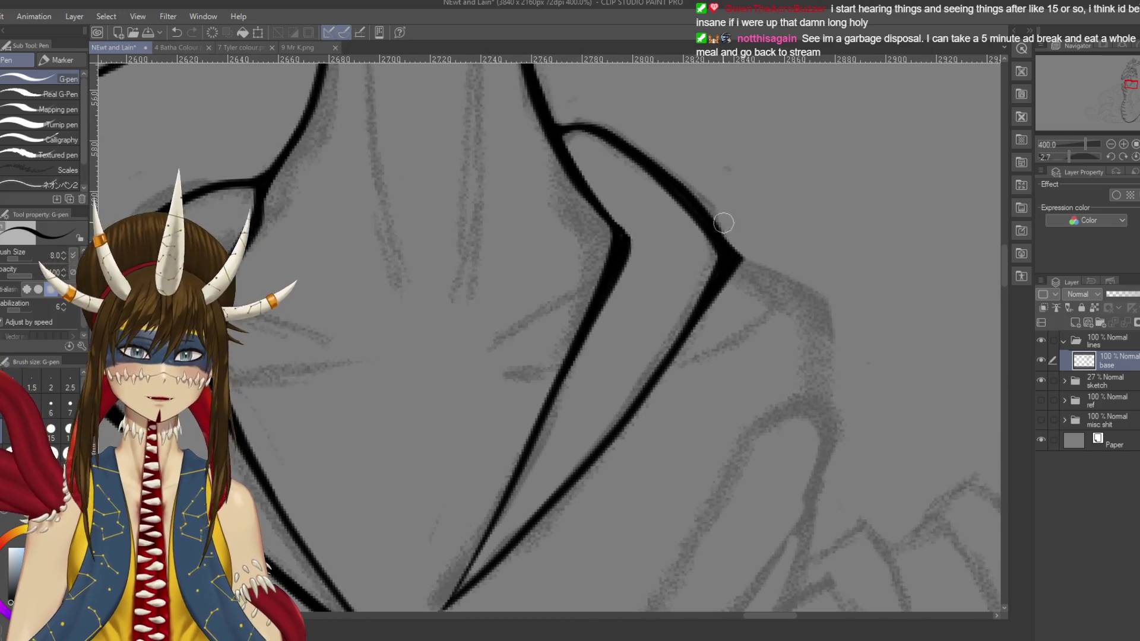
key(e)
key(ctrl+z)
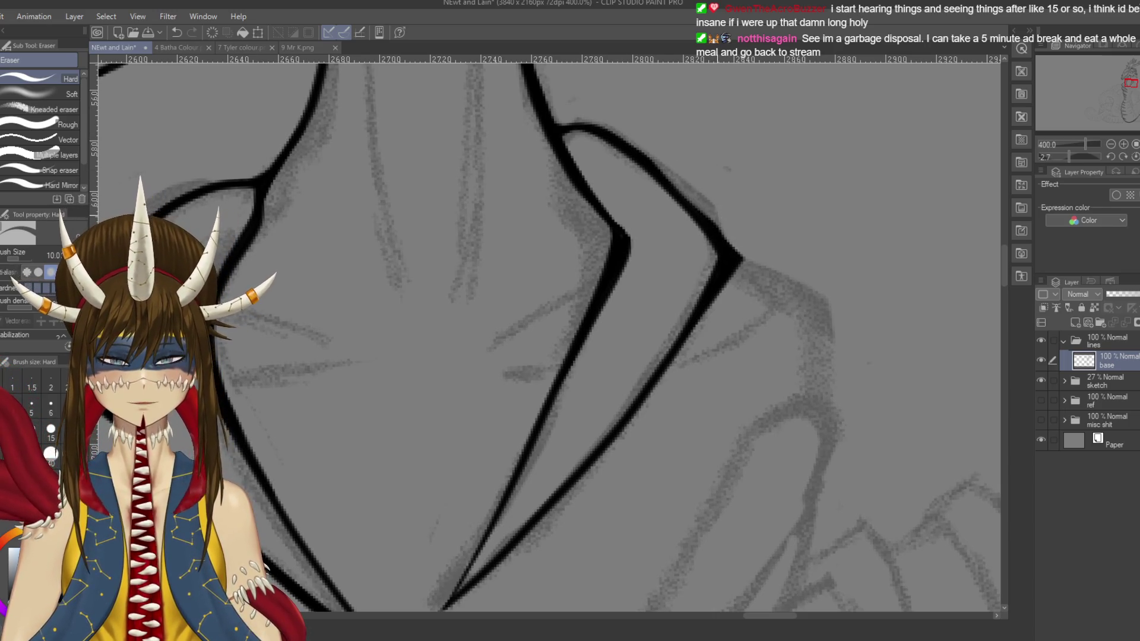
drag(666, 153, 709, 213)
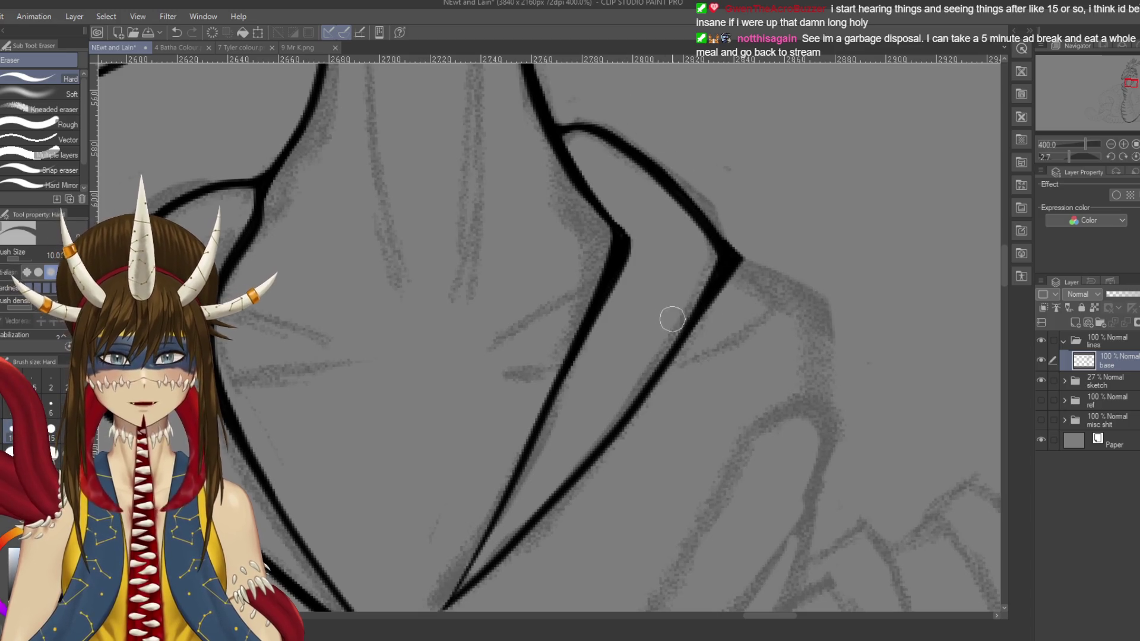
key(p)
drag(676, 401, 712, 367)
key(e)
mouse_move(785, 221)
mouse_down()
mouse_move(726, 321)
mouse_move(782, 247)
mouse_up()
key(p)
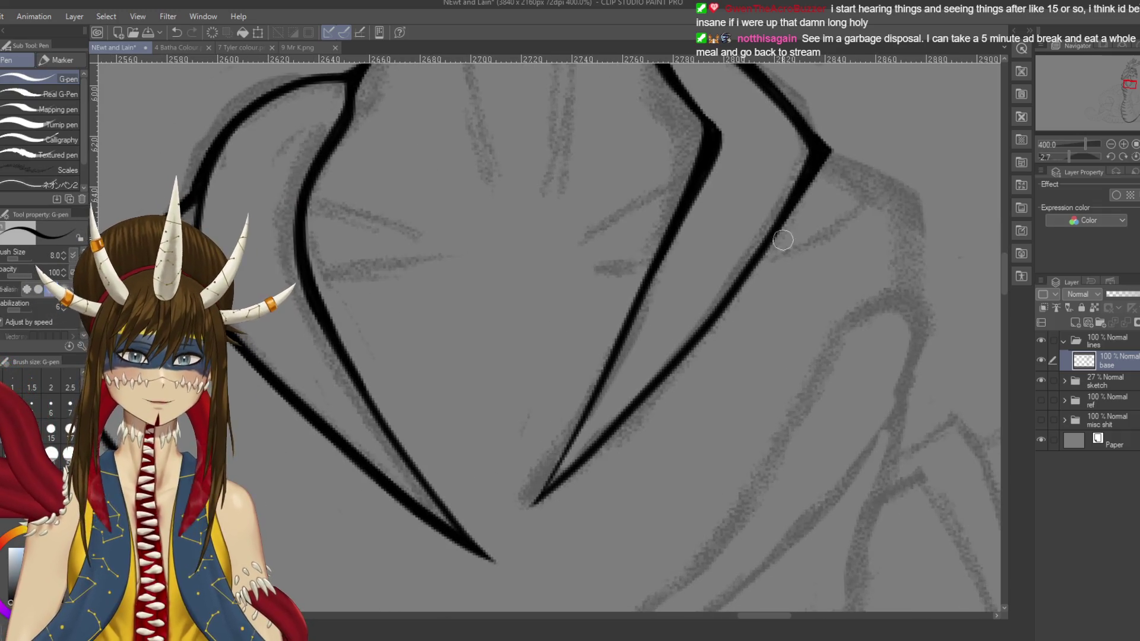
Step: Try several strokes along the diagonal line, undoing each unsatisfying attempt
drag(804, 183, 763, 255)
key(ctrl+z)
mouse_move(798, 187)
mouse_down()
mouse_move(707, 337)
mouse_move(784, 219)
mouse_move(671, 374)
mouse_move(600, 443)
mouse_up()
key(ctrl+z)
key(ctrl+z)
drag(665, 373, 604, 447)
key(ctrl+z)
drag(653, 392, 553, 493)
key(ctrl+z)
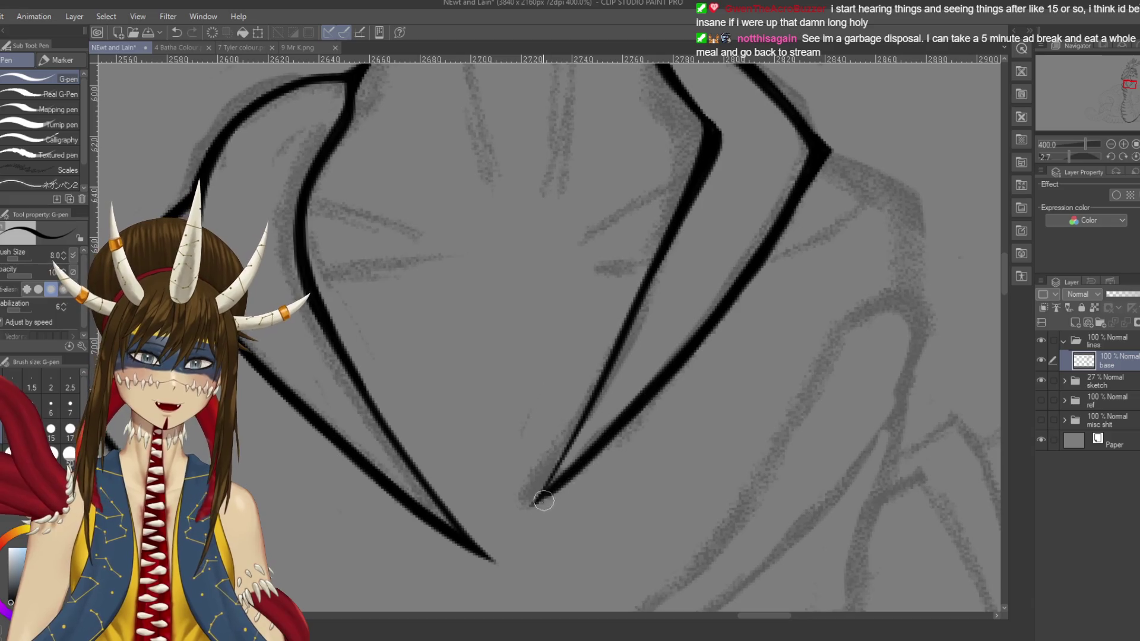
Step: Extend the lower diagonal line further down, restroke the inner diagonal, and save
drag(588, 457, 521, 522)
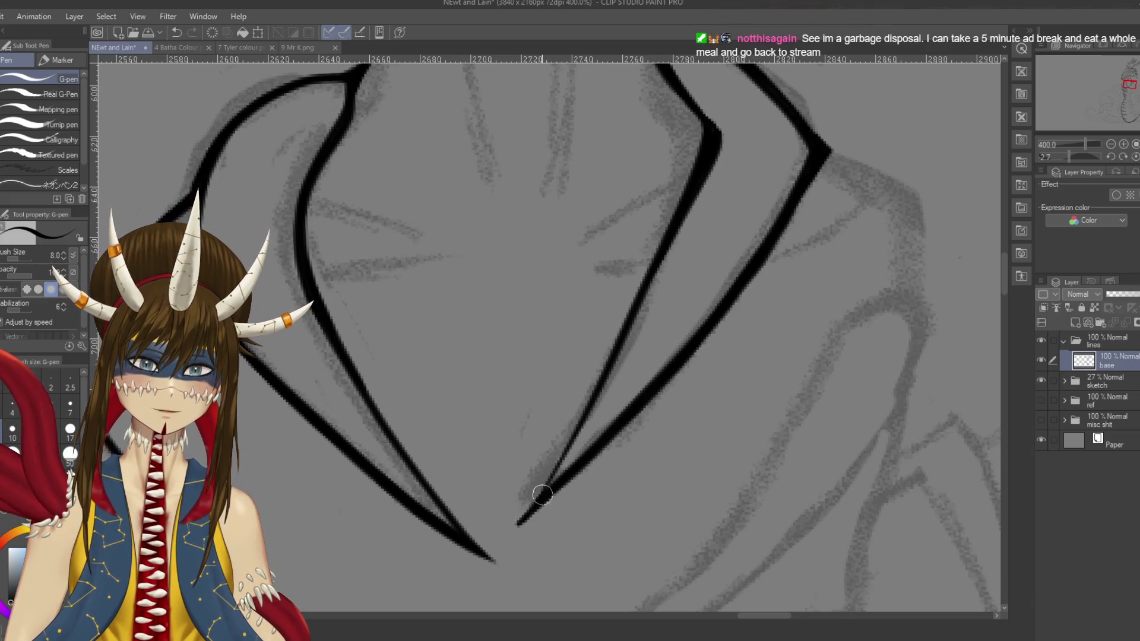
key(e)
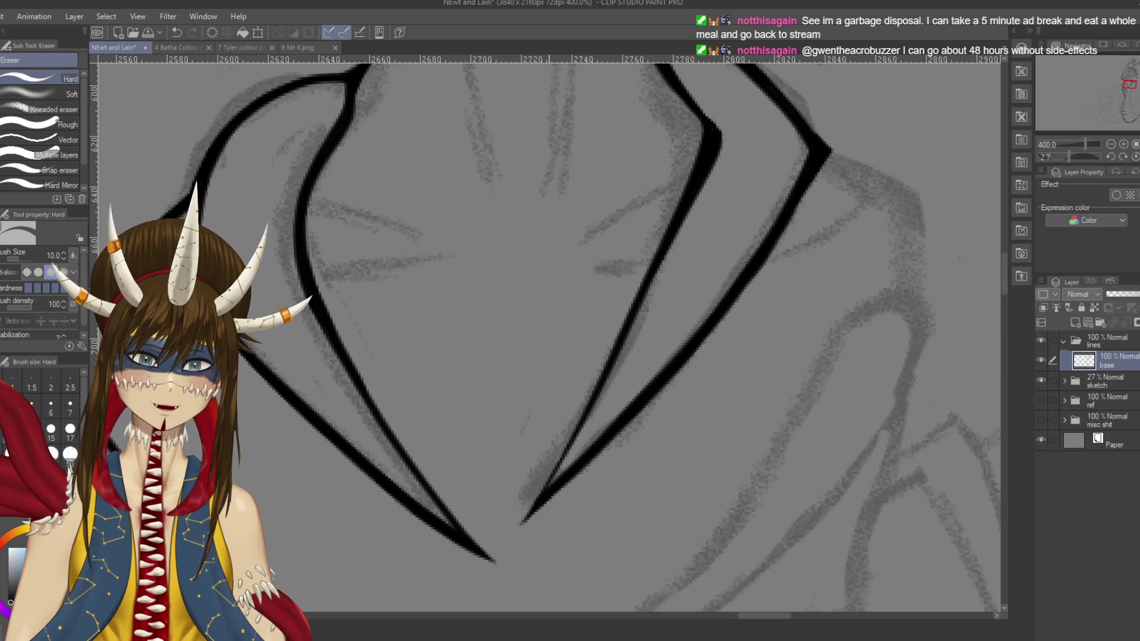
key(p)
drag(588, 410, 537, 493)
key(ctrl+s)
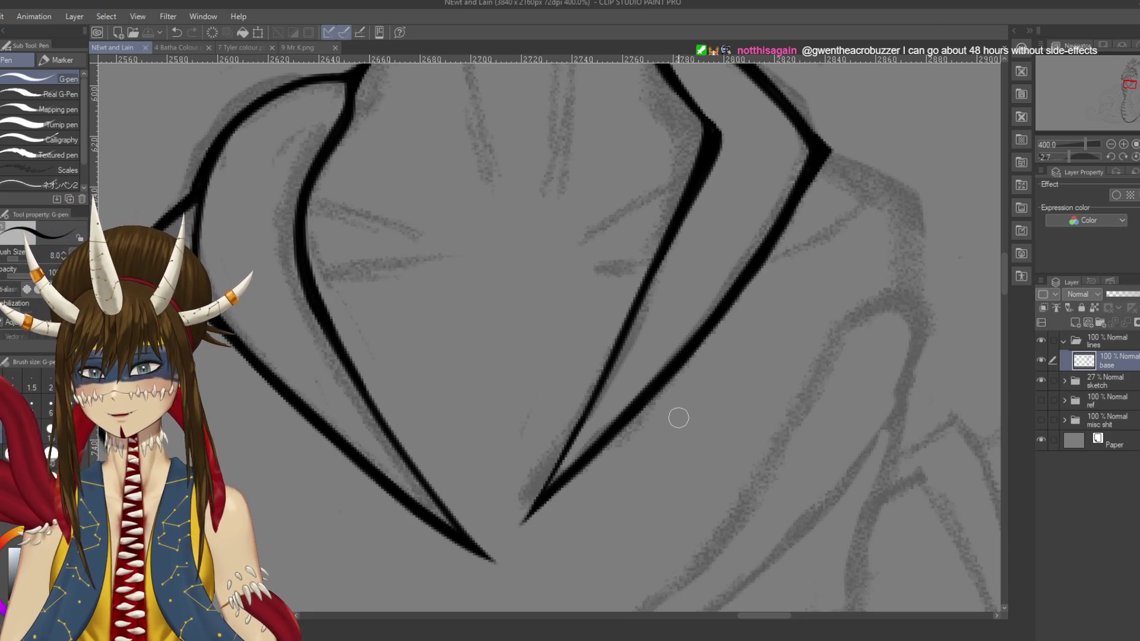
scroll(679, 418, down, 4)
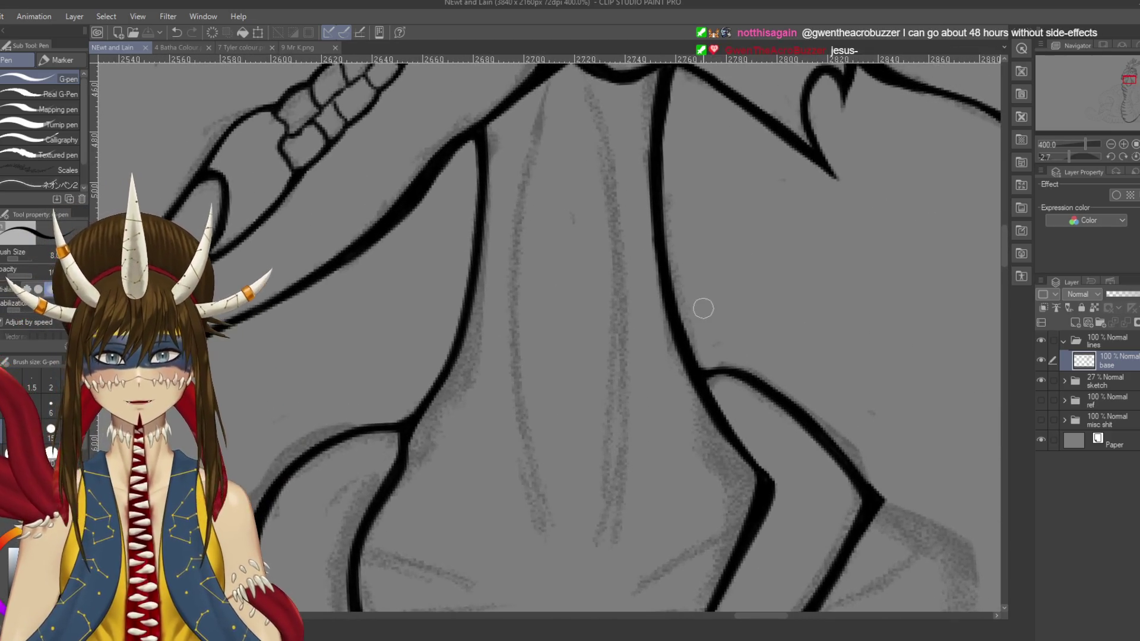
Step: Draw a full ink line down the front of the neck and save
scroll(668, 213, down, 1)
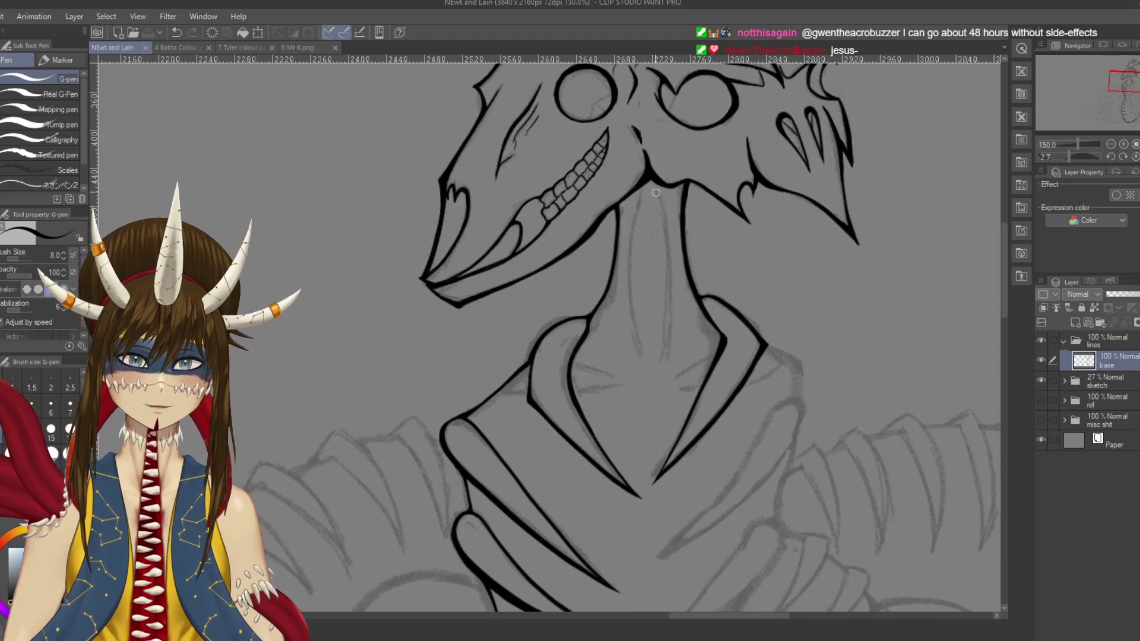
drag(667, 212, 666, 377)
key(ctrl+z)
drag(671, 230, 656, 365)
key(ctrl+z)
drag(657, 187, 665, 350)
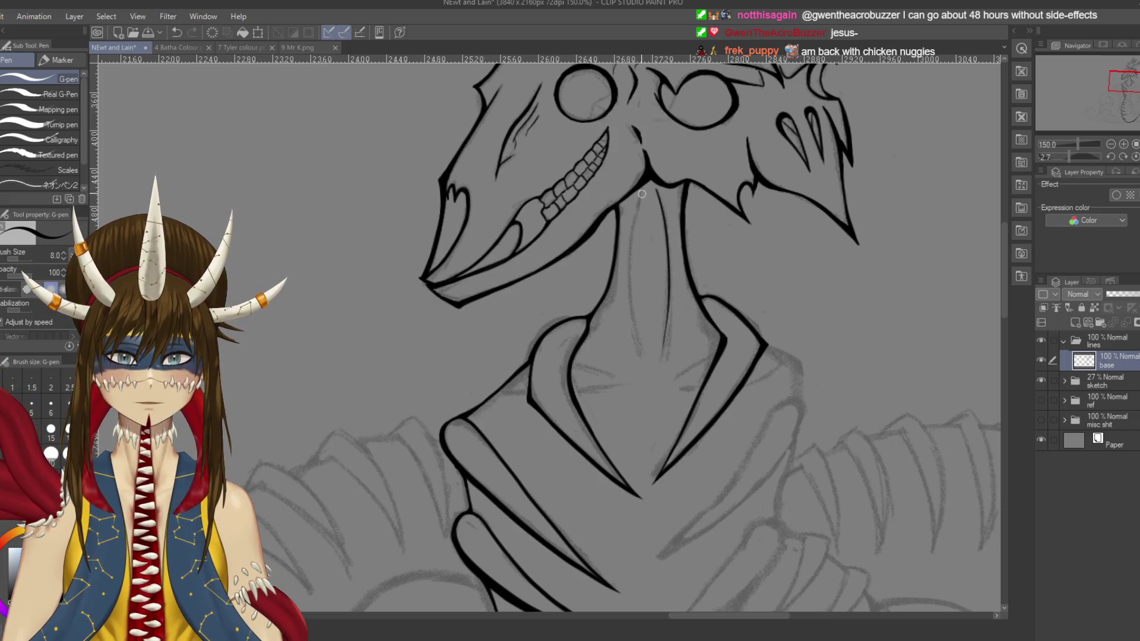
drag(631, 235, 642, 370)
key(ctrl+z)
mouse_move(639, 186)
mouse_down()
mouse_move(651, 362)
mouse_move(672, 296)
mouse_up()
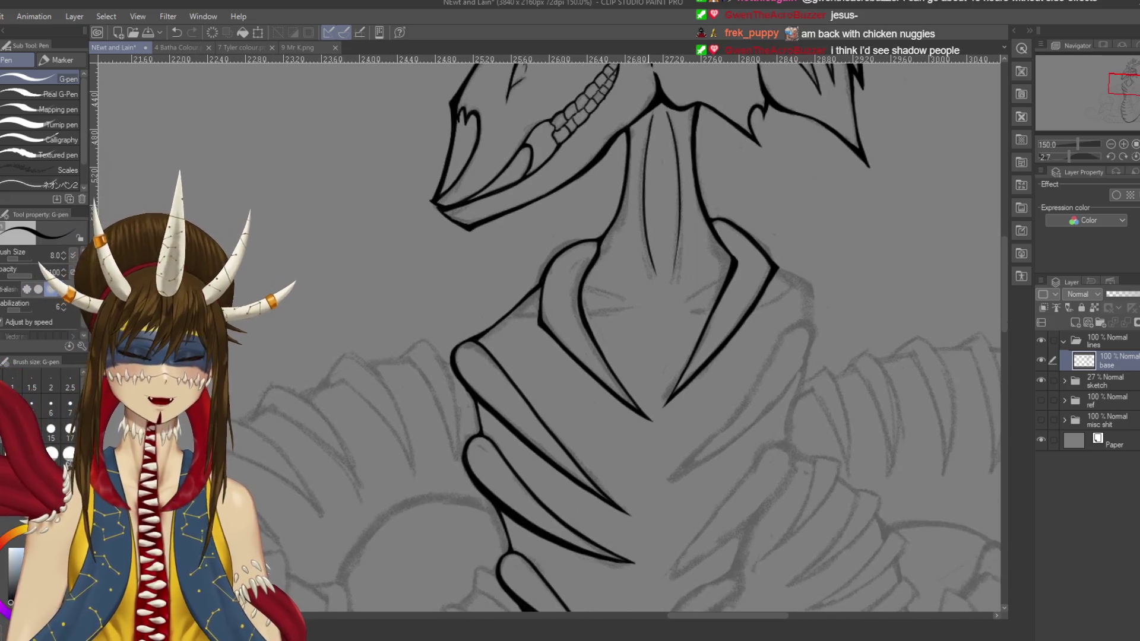
key(ctrl+s)
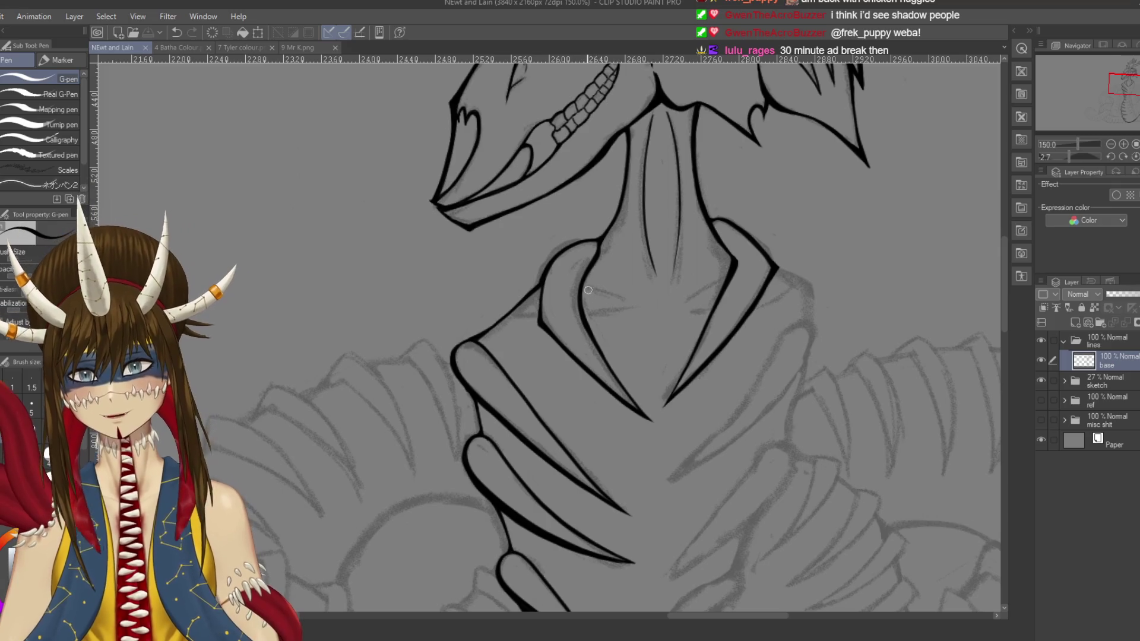
Step: Add thin crease strokes across the neck folds, rotating the canvas for easier angles
drag(583, 286, 625, 303)
key(ctrl+z)
mouse_move(546, 289)
mouse_down()
mouse_move(567, 272)
mouse_move(567, 315)
mouse_move(555, 314)
mouse_move(629, 378)
mouse_up()
key(ctrl+z)
key(ctrl+z)
key(ctrl+z)
drag(588, 347, 620, 376)
key(shift+space)
mouse_move(656, 410)
mouse_down()
mouse_move(680, 355)
mouse_move(680, 314)
mouse_move(639, 258)
mouse_move(618, 279)
mouse_up()
key(ctrl+z)
drag(659, 248, 623, 278)
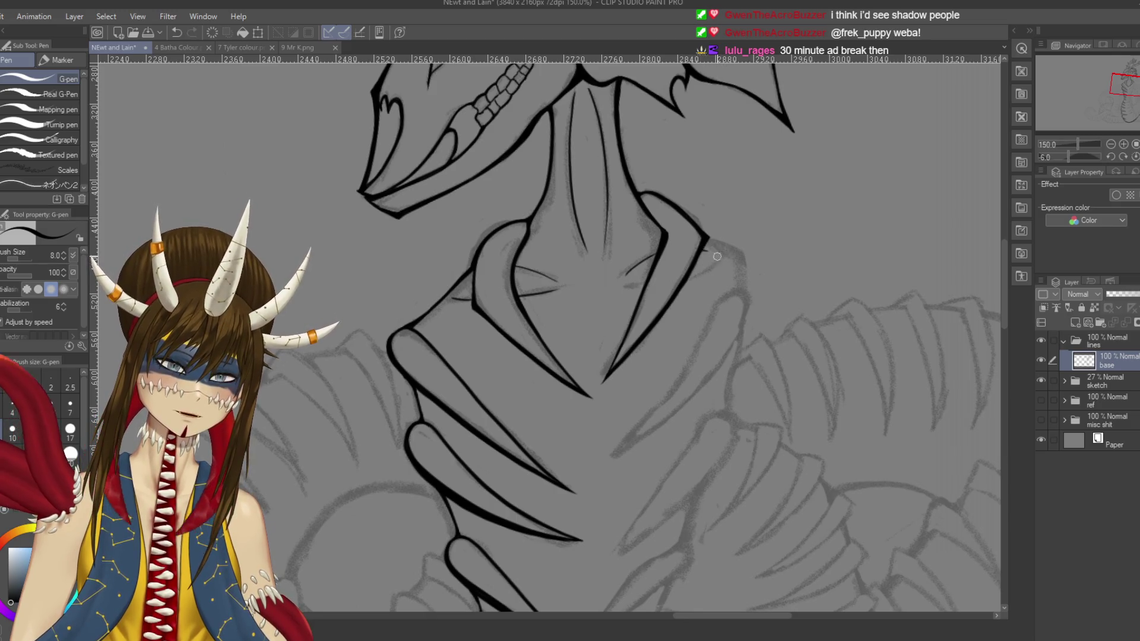
mouse_move(706, 260)
mouse_down()
mouse_move(680, 211)
mouse_move(645, 231)
mouse_move(677, 309)
mouse_move(762, 389)
mouse_up()
key(ctrl+z)
key(ctrl+z)
key(ctrl+z)
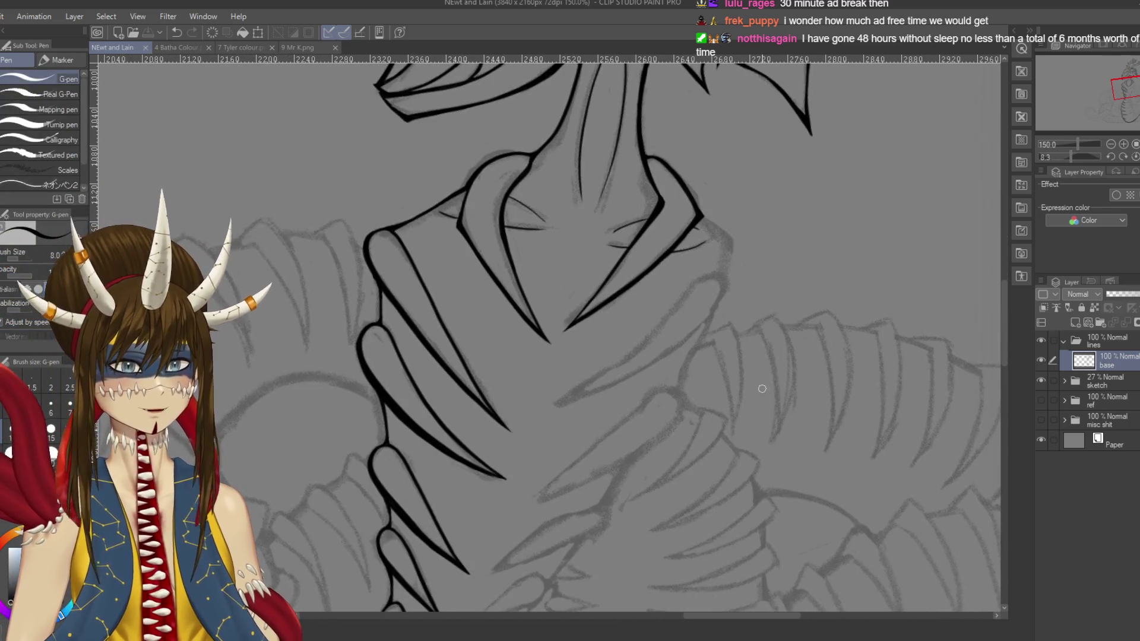
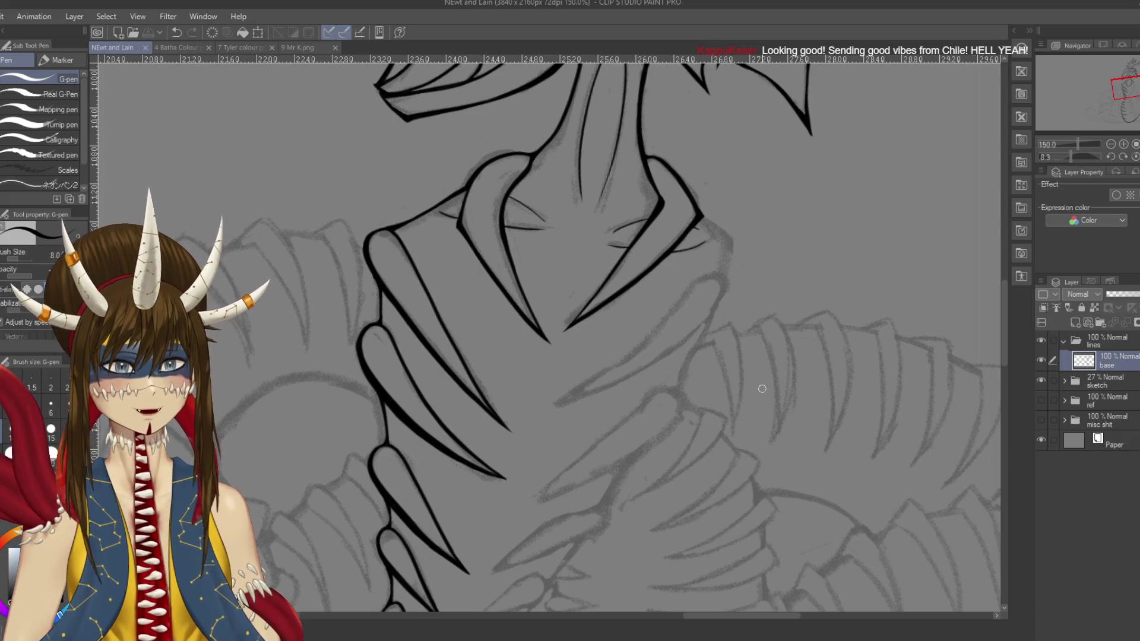
Step: Pull back to see the whole dragon, then zoom in on the neck's rib coils
drag(674, 280, 630, 273)
scroll(328, 360, down, 5)
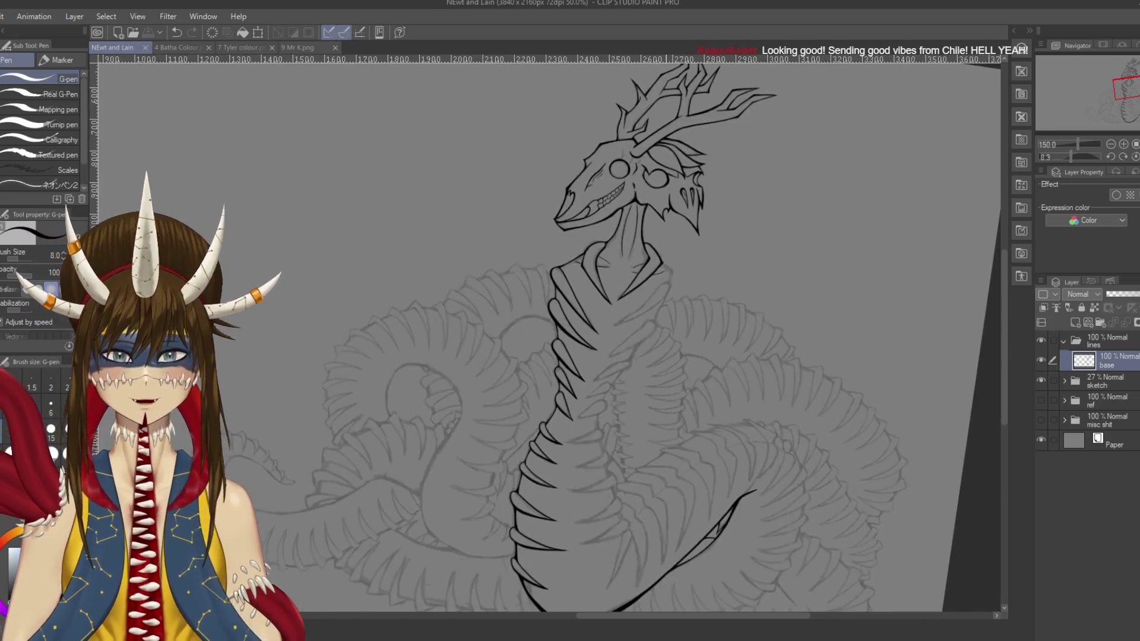
mouse_move(358, 339)
mouse_down()
mouse_move(308, 327)
mouse_move(337, 404)
mouse_up()
scroll(328, 360, down, 1)
drag(777, 457, 791, 450)
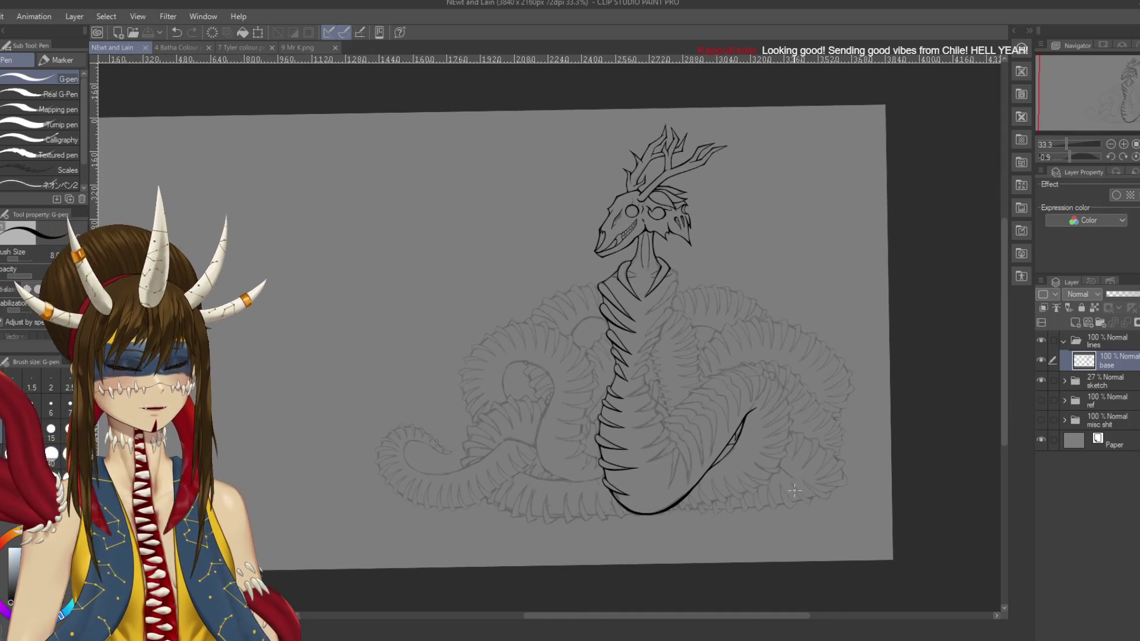
scroll(795, 498, up, 3)
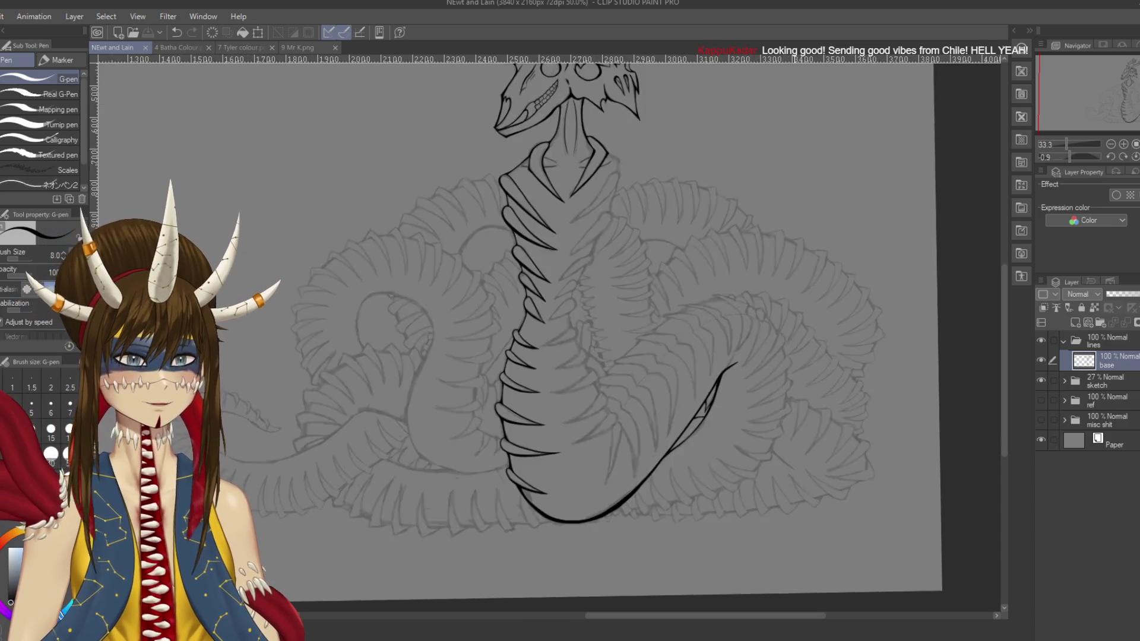
drag(594, 296, 684, 539)
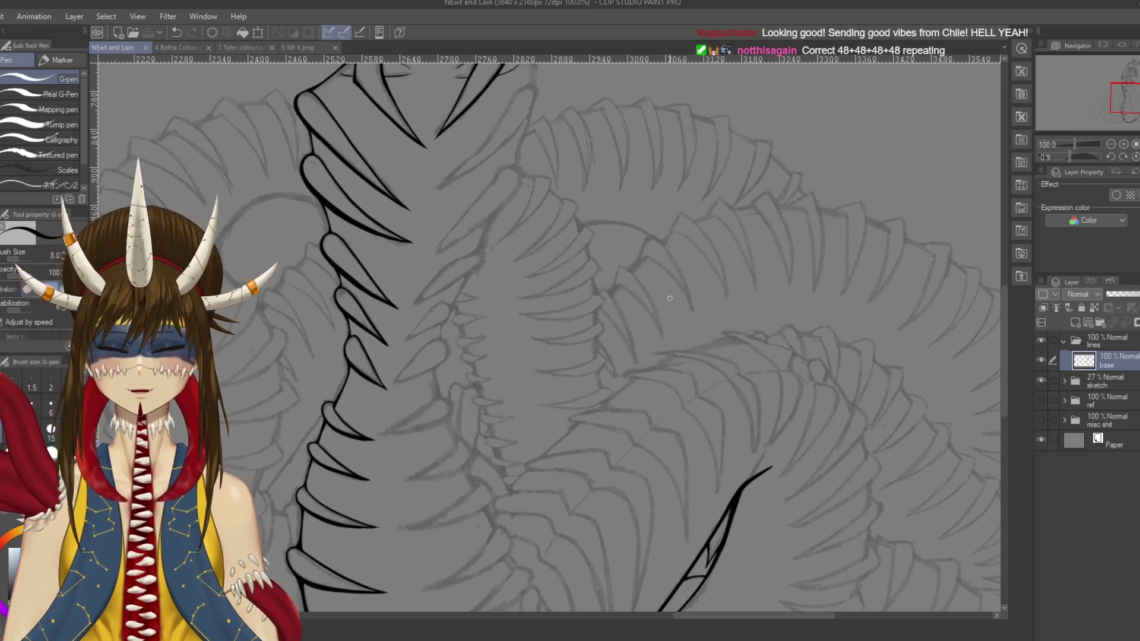
key(ctrl+plus)
key(ctrl+plus)
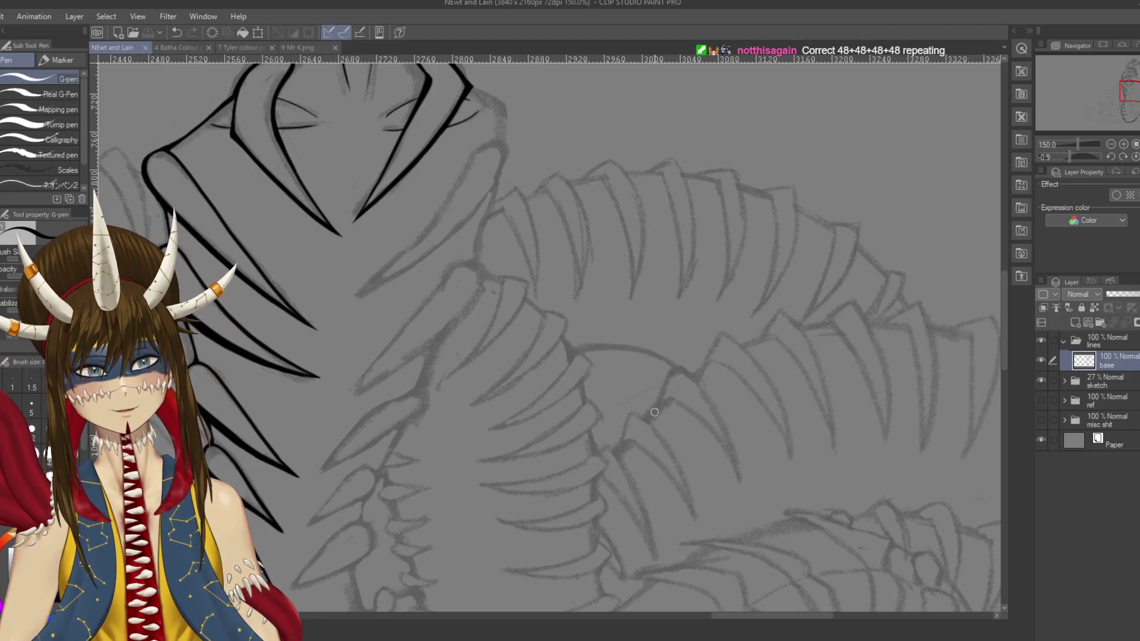
Step: Ink the long curved upper spike edge beside the neck coil, retrying the stroke
drag(639, 218, 678, 385)
scroll(679, 385, up, 2)
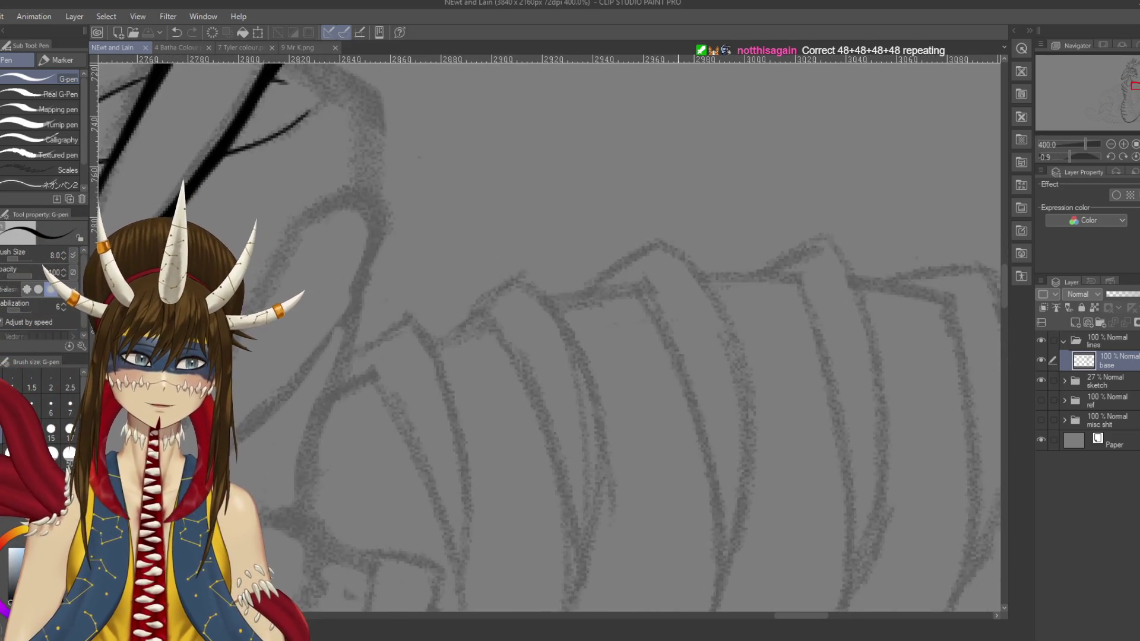
scroll(665, 332, up, 2)
scroll(662, 322, down, 2)
mouse_move(662, 322)
mouse_down()
mouse_move(748, 261)
mouse_move(834, 297)
mouse_up()
mouse_move(647, 183)
mouse_down()
mouse_move(615, 193)
mouse_move(612, 324)
mouse_move(580, 454)
mouse_up()
key(ctrl+z)
mouse_move(649, 180)
mouse_down()
mouse_move(608, 253)
mouse_move(585, 444)
mouse_up()
key(ctrl+z)
mouse_move(648, 178)
mouse_down()
mouse_move(610, 201)
mouse_move(579, 442)
mouse_up()
mouse_move(647, 178)
mouse_down()
mouse_move(633, 338)
mouse_move(606, 404)
mouse_up()
key(ctrl+z)
Step: Ink and thicken the lower part of the spike edge, then save
scroll(640, 309, down, 3)
scroll(632, 275, down, 1)
drag(632, 274, 599, 351)
key(ctrl+z)
drag(632, 275, 597, 351)
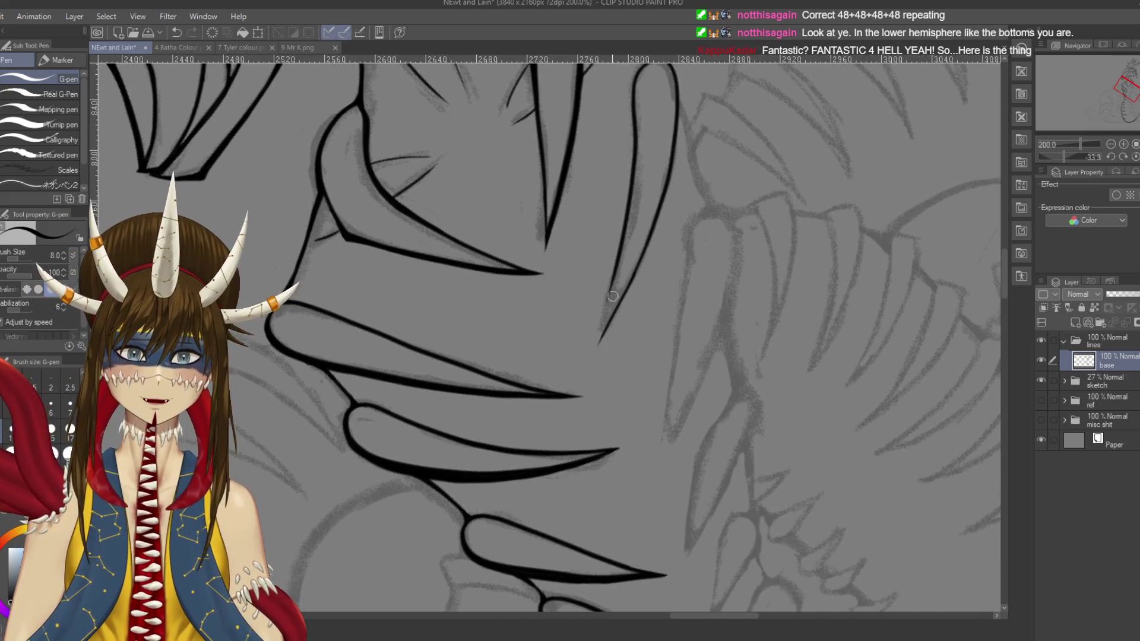
drag(615, 288, 595, 348)
key(ctrl+z)
drag(618, 279, 595, 356)
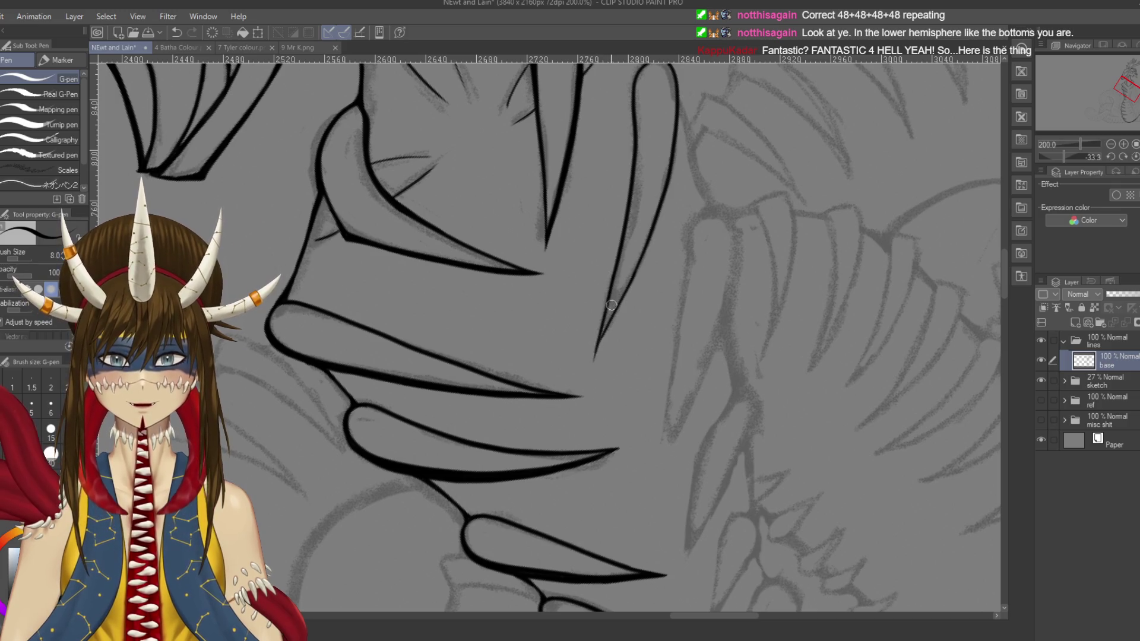
key(e)
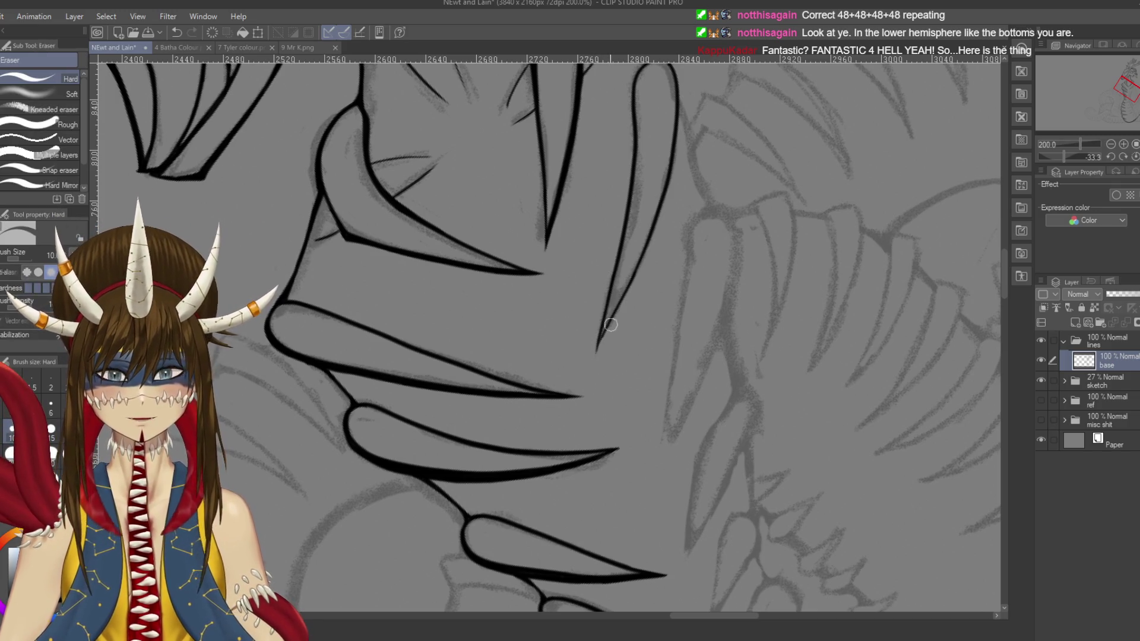
key(p)
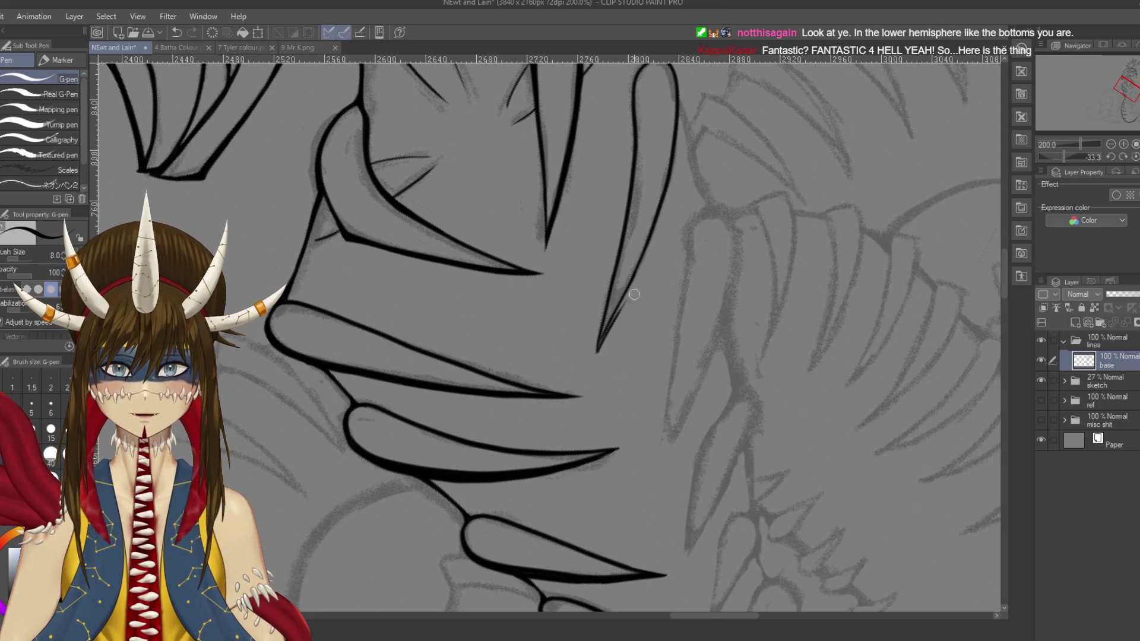
key(ctrl+s)
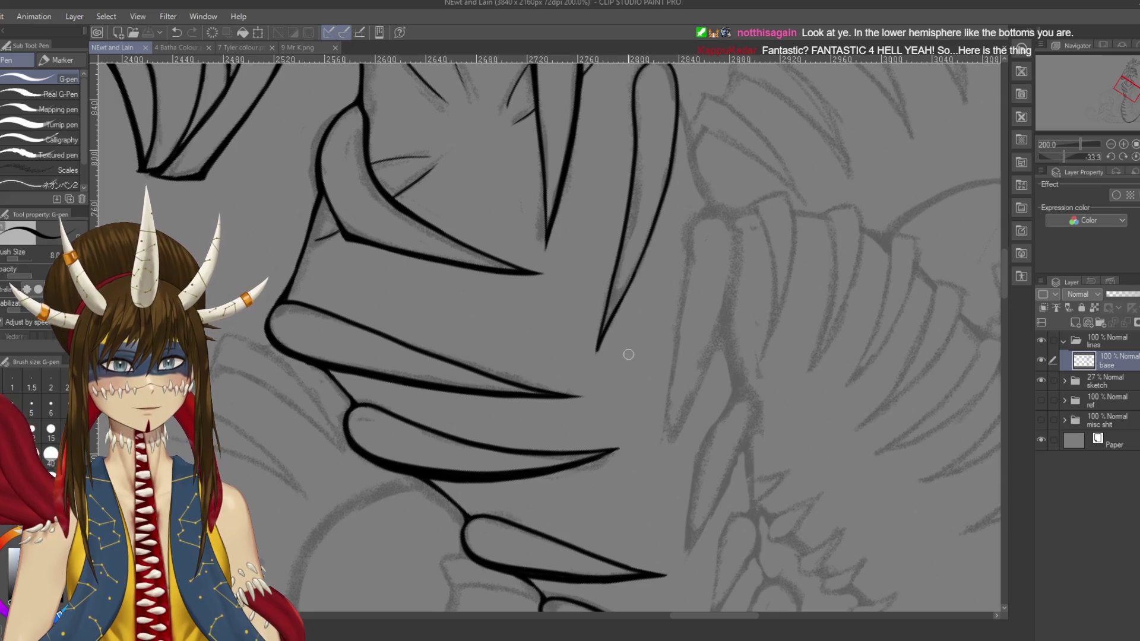
Step: Darken the spike line near its tip and save the drawing again
scroll(628, 356, down, 1)
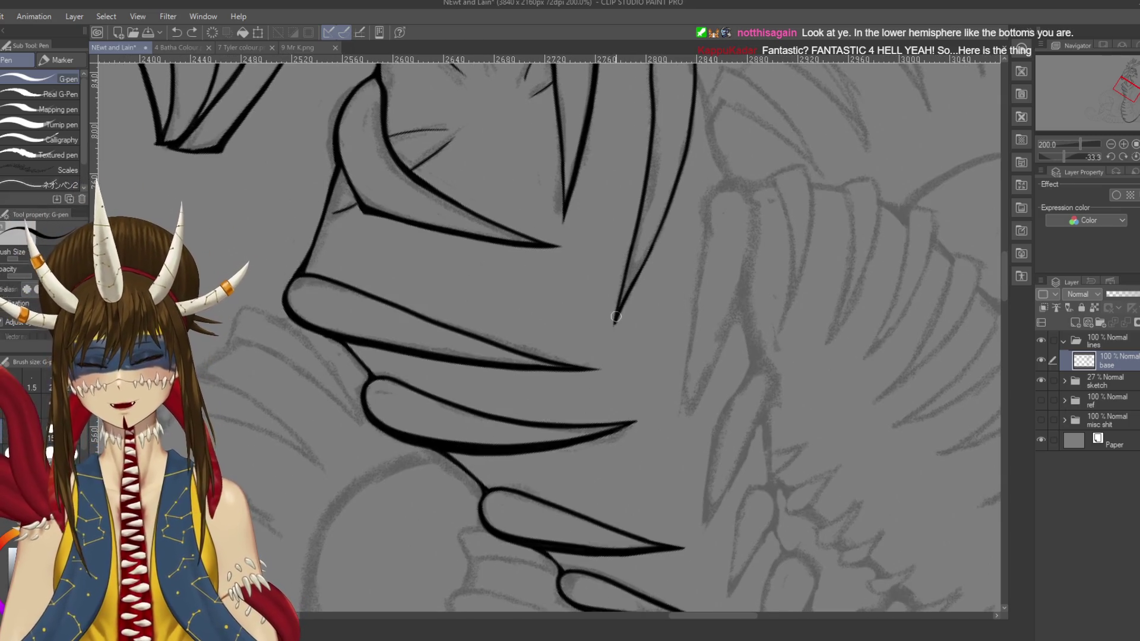
drag(638, 286, 613, 334)
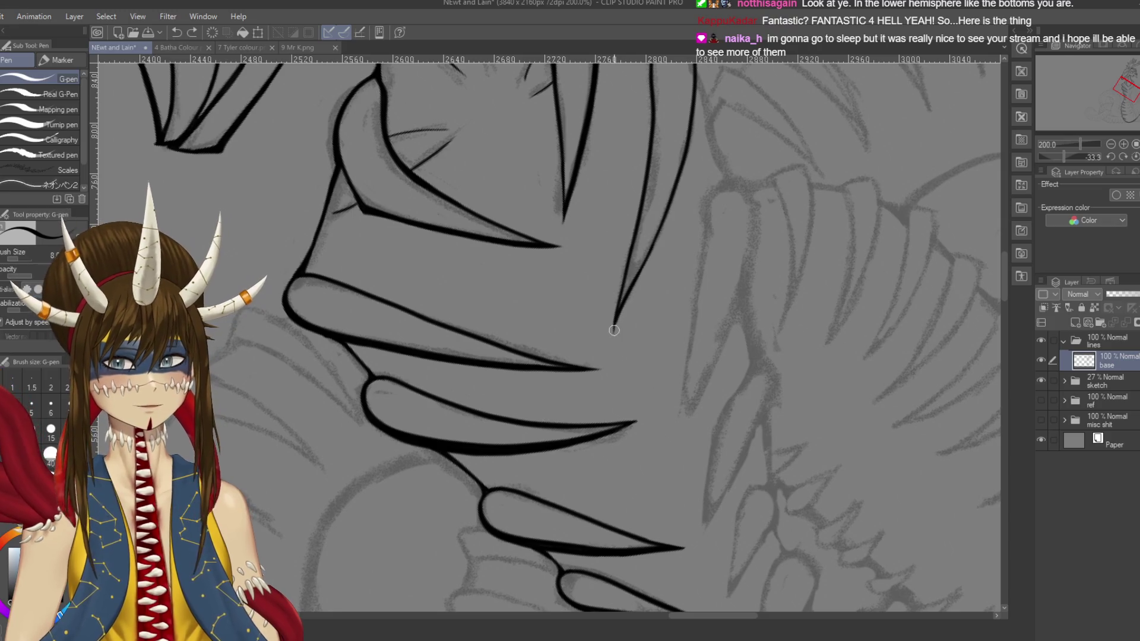
key(e)
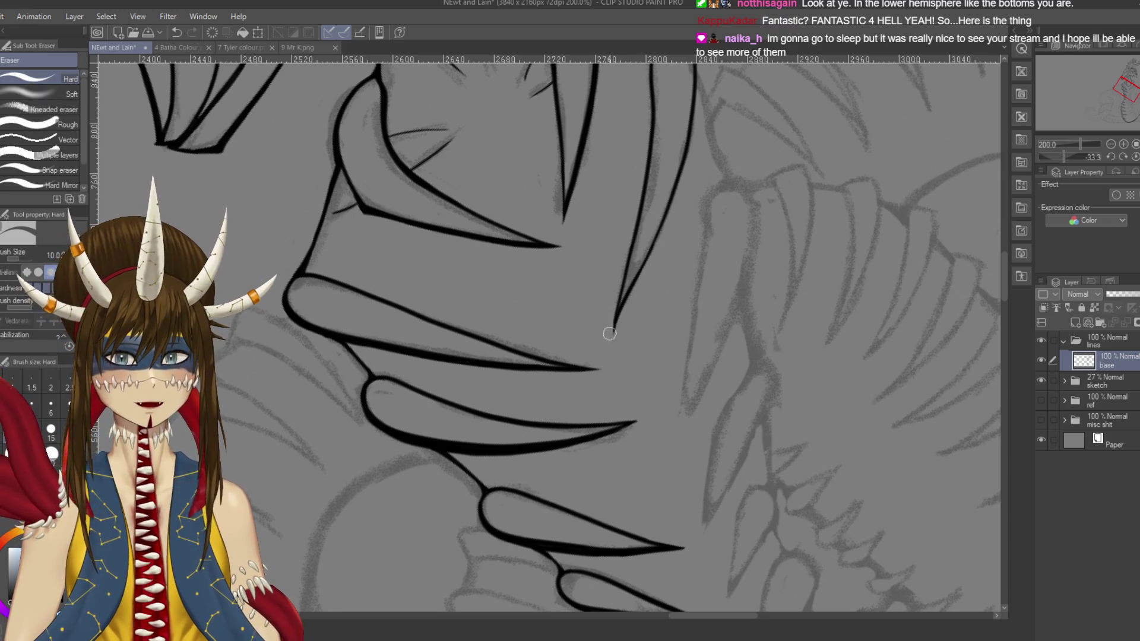
key(p)
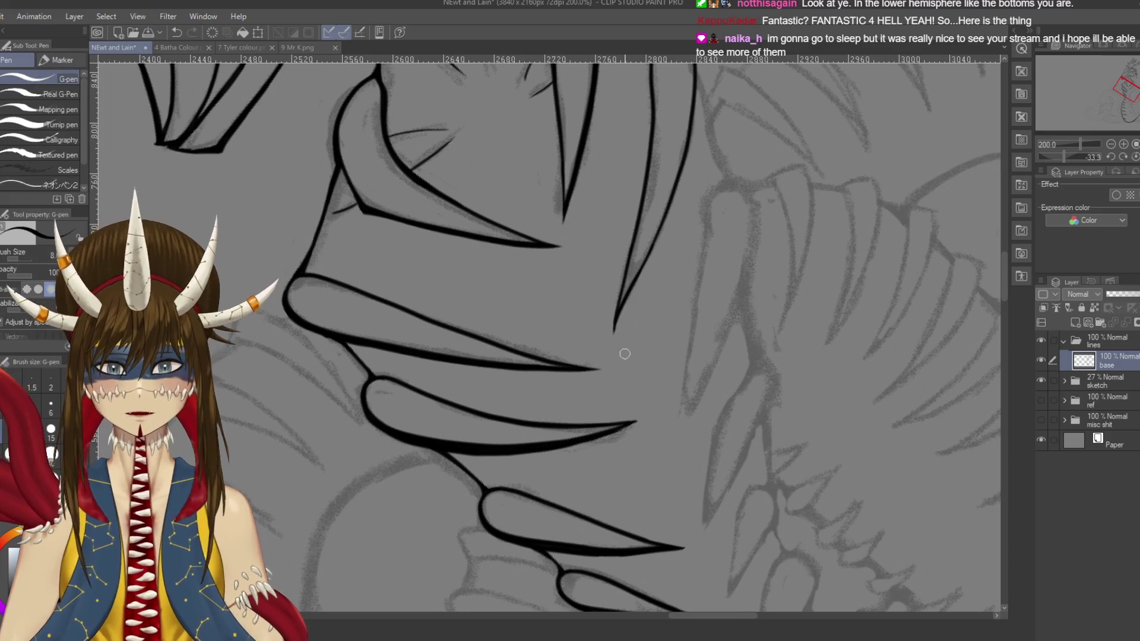
key(ctrl+s)
scroll(624, 347, up, 3)
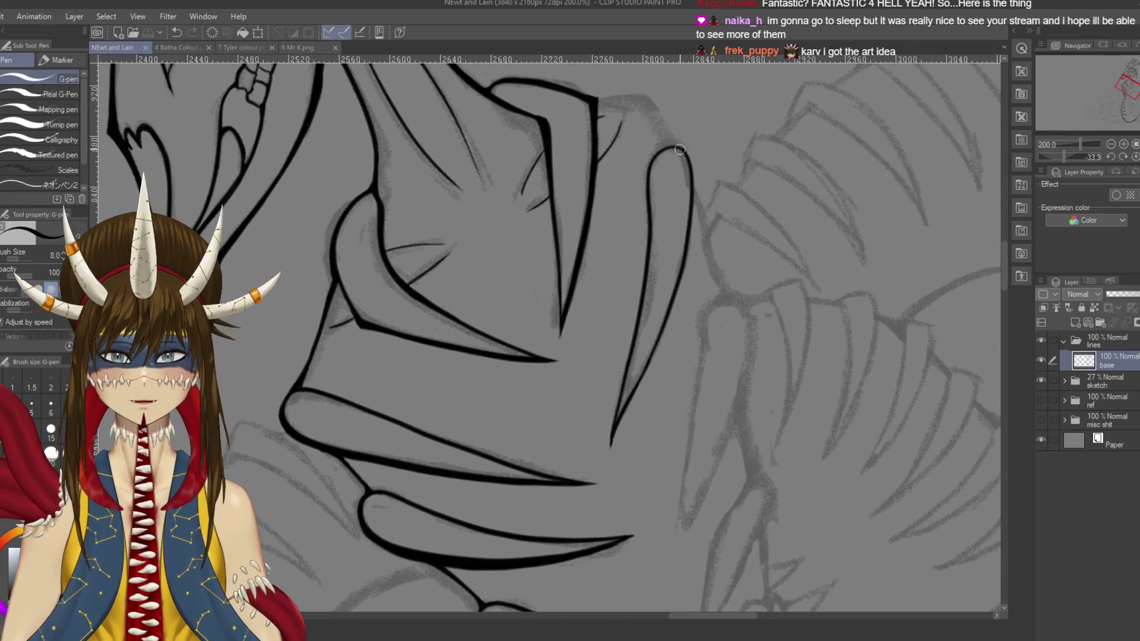
Step: Redraw the fingertip's right edge, retrying the curved stroke several times
key(ctrl+z)
key(ctrl+z)
drag(689, 155, 700, 205)
key(ctrl+z)
key(ctrl+z)
mouse_move(677, 146)
mouse_down()
mouse_move(698, 205)
mouse_move(709, 178)
mouse_move(694, 259)
mouse_up()
key(ctrl+z)
key(ctrl+z)
mouse_move(709, 169)
mouse_down()
mouse_move(677, 329)
mouse_move(715, 203)
mouse_move(676, 303)
mouse_up()
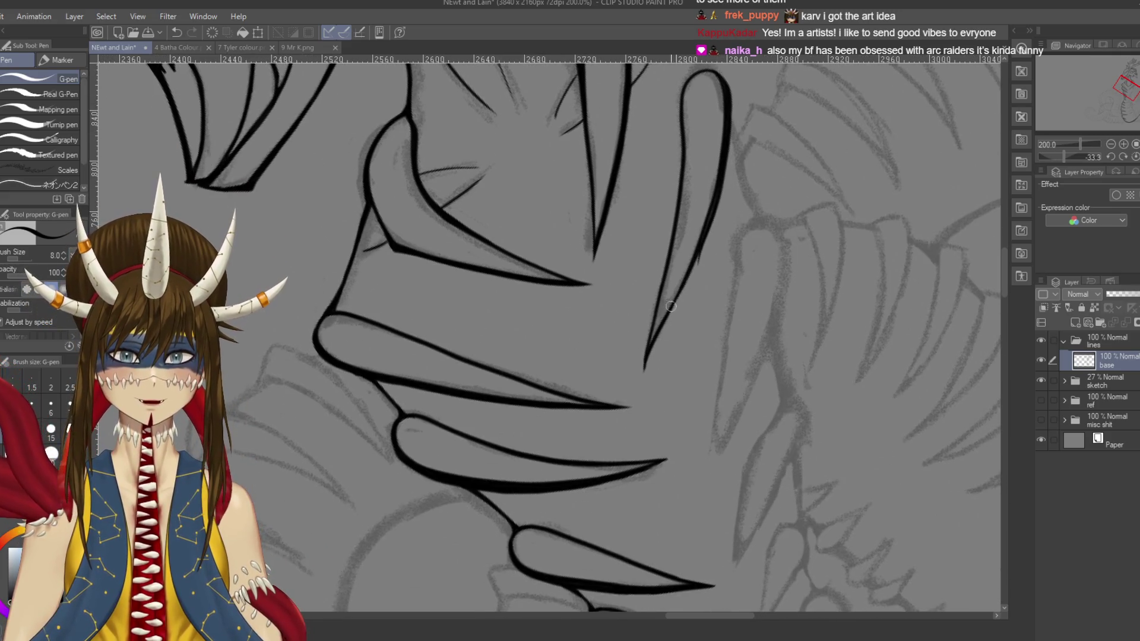
key(ctrl+z)
drag(718, 193, 677, 297)
drag(707, 239, 656, 342)
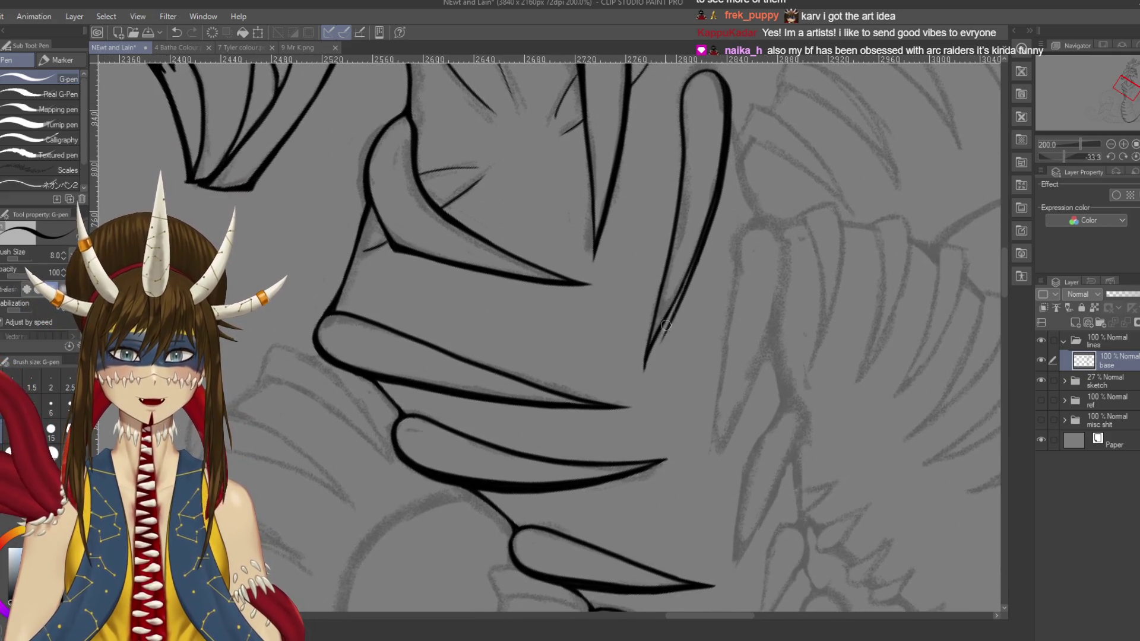
key(ctrl+z)
drag(696, 255, 652, 345)
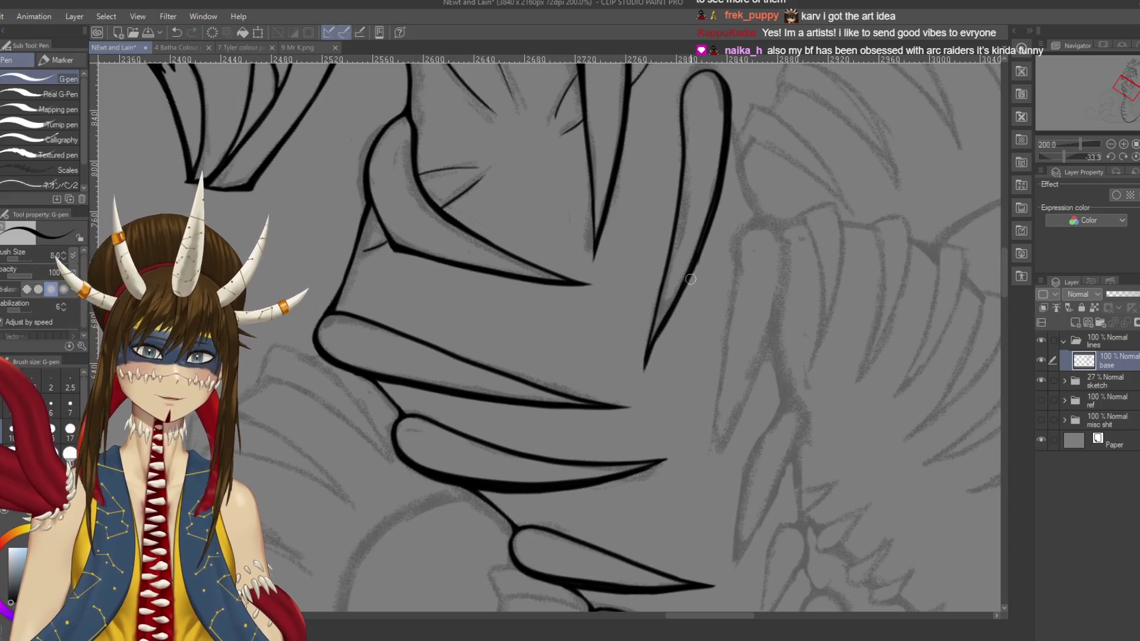
key(e)
key(p)
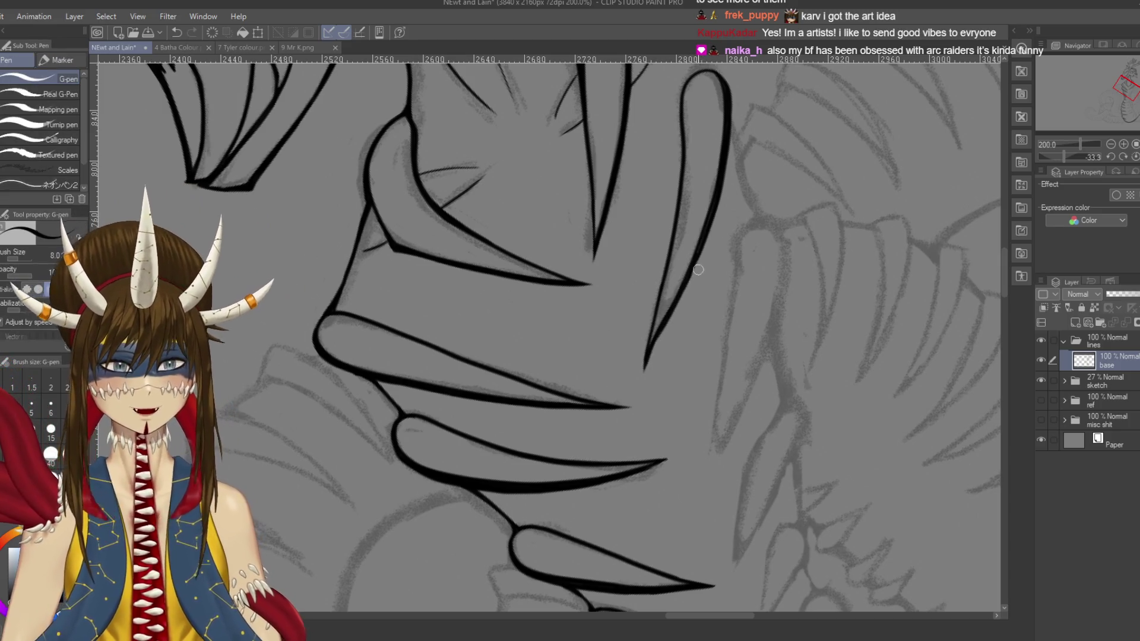
Step: Rotate the canvas so the fingers lie horizontal and redraw the spike line's tapering tail
mouse_move(681, 289)
mouse_down()
mouse_move(671, 303)
mouse_move(682, 304)
mouse_up()
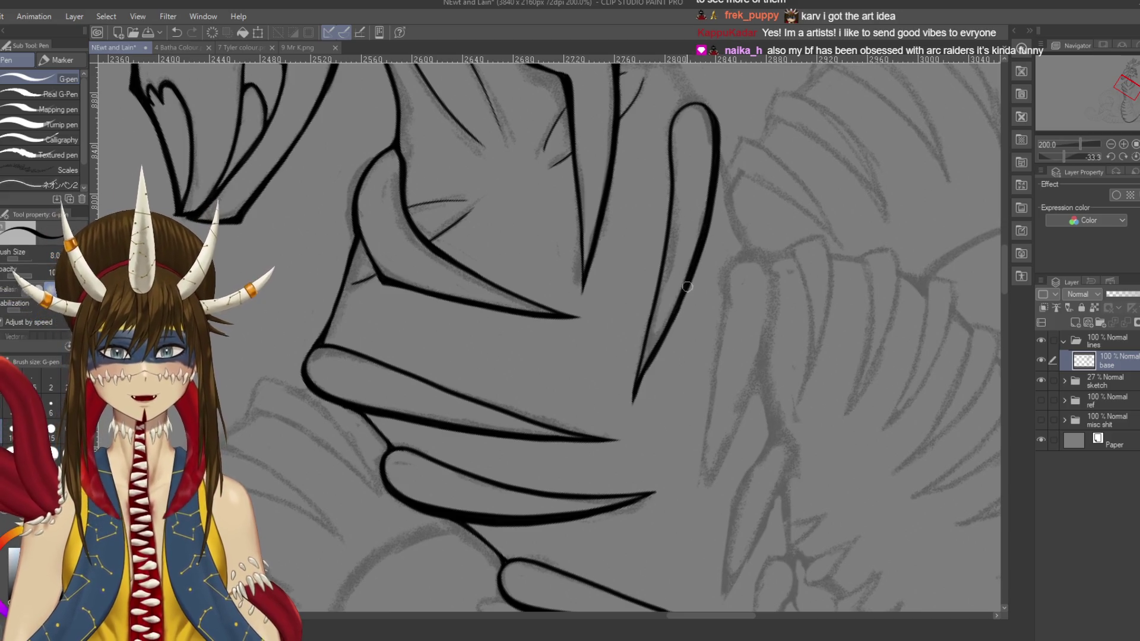
drag(712, 259, 687, 334)
drag(732, 215, 718, 225)
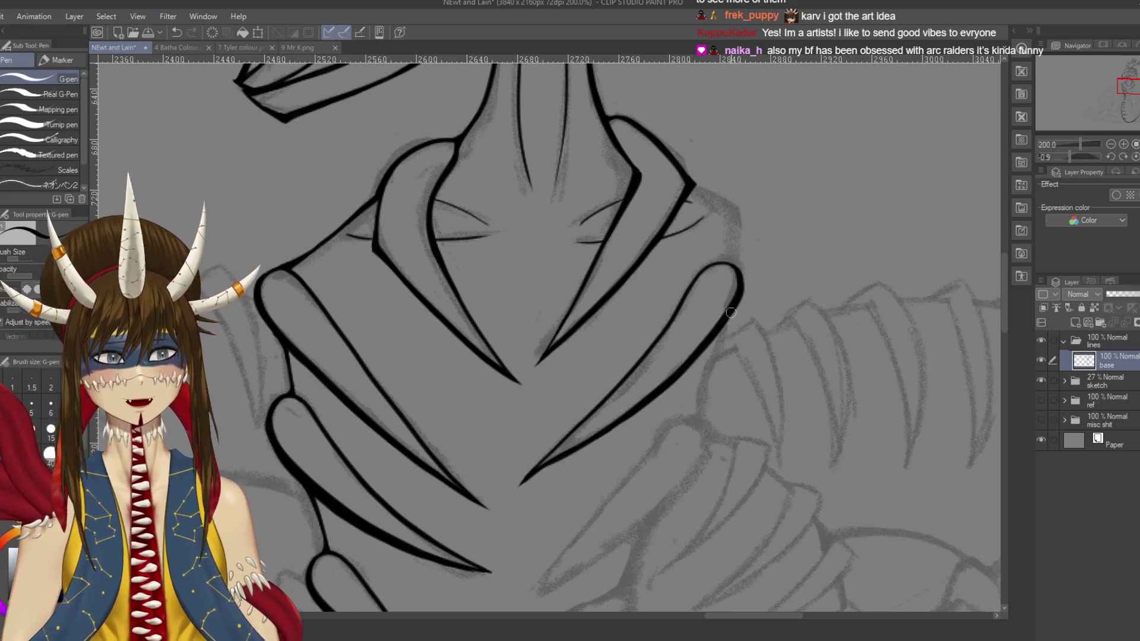
mouse_move(723, 326)
mouse_down()
mouse_move(754, 282)
mouse_move(701, 187)
mouse_up()
key(r)
drag(616, 283, 597, 327)
drag(619, 281, 596, 334)
key(ctrl+z)
drag(619, 279, 596, 336)
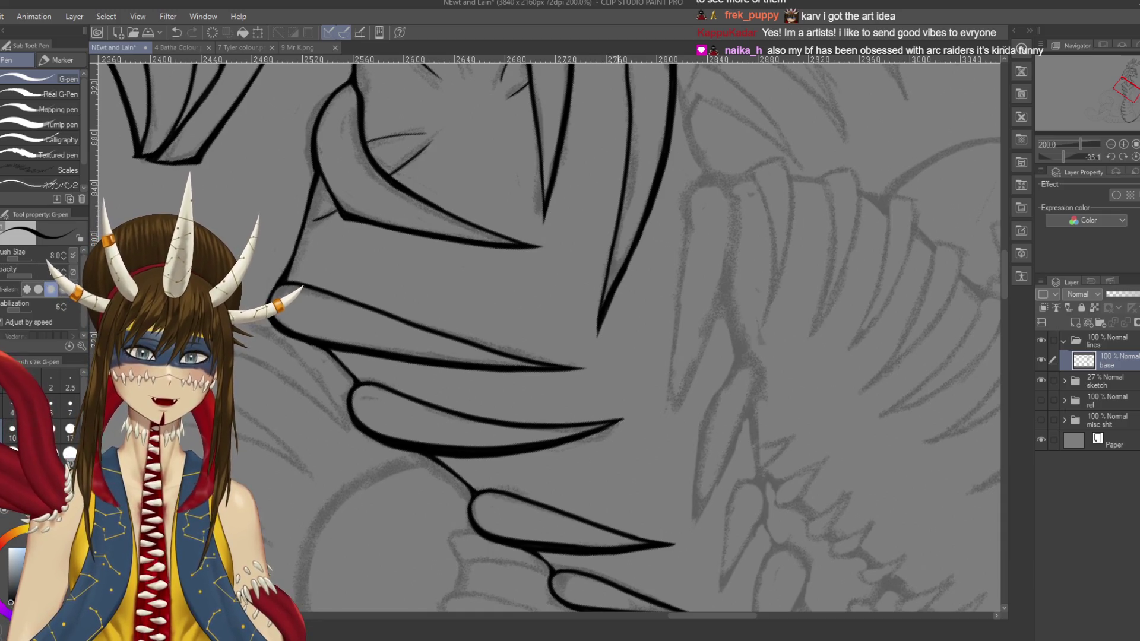
key(ctrl+z)
drag(627, 267, 605, 306)
key(ctrl+z)
drag(627, 267, 607, 304)
key(ctrl+z)
drag(630, 257, 605, 306)
key(ctrl+z)
drag(631, 258, 604, 306)
Step: Rotate back toward level and try joining the right line to the hand curve, removing the joins
drag(653, 356, 564, 297)
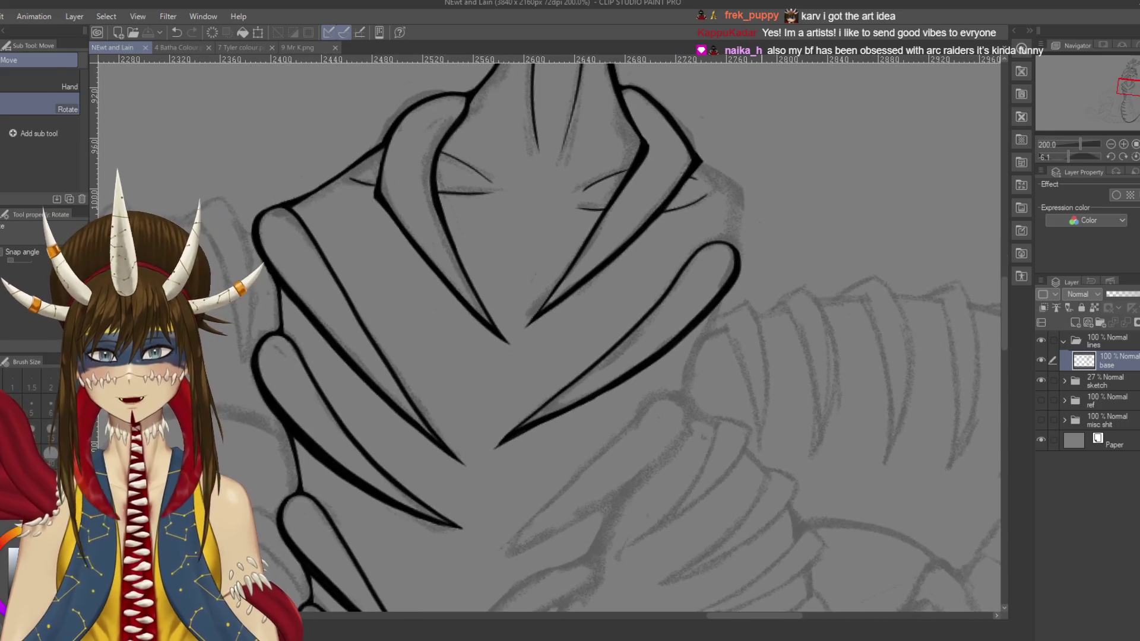
mouse_move(682, 148)
mouse_down()
mouse_move(730, 181)
mouse_move(720, 232)
mouse_up()
key(ctrl+z)
key(ctrl+z)
key(ctrl+z)
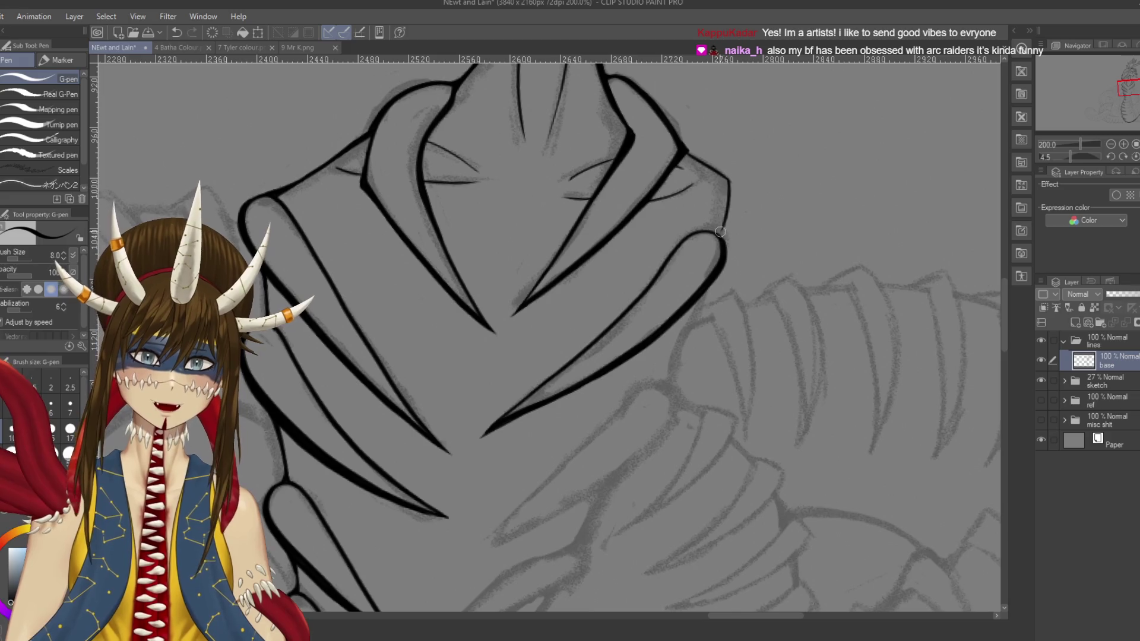
drag(727, 190, 724, 246)
key(ctrl+z)
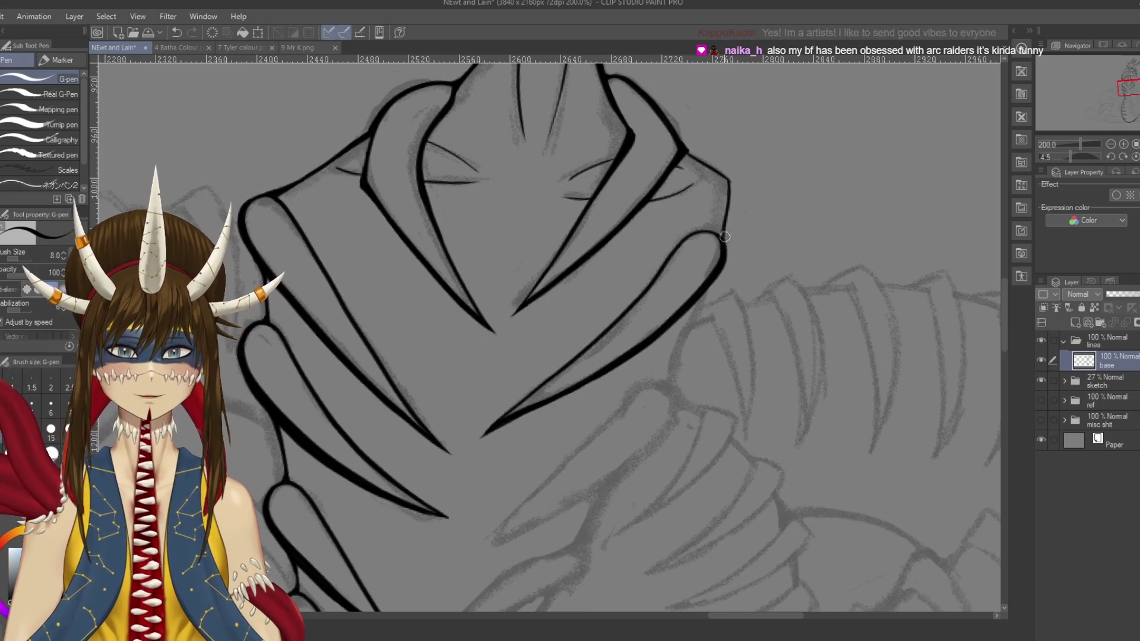
key(ctrl+z)
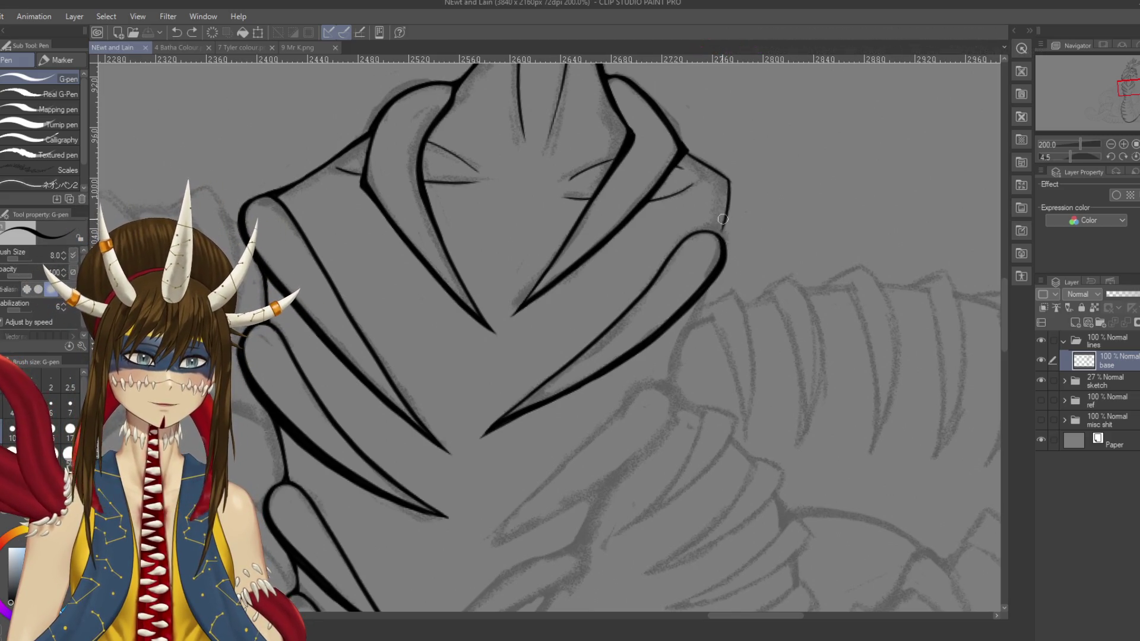
drag(723, 220, 722, 244)
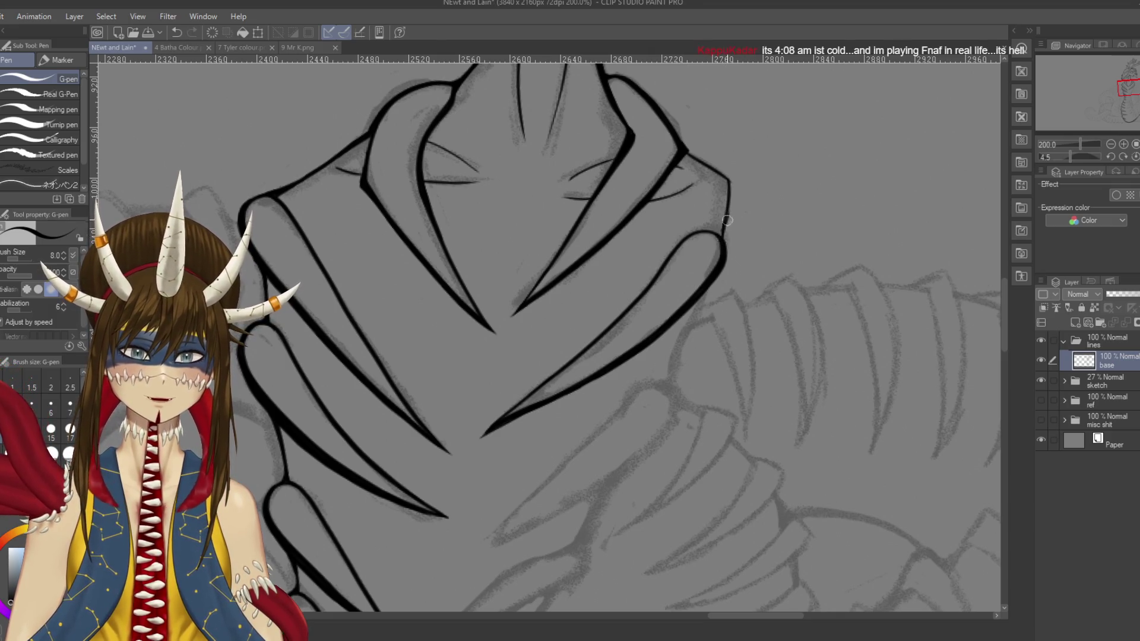
key(ctrl+z)
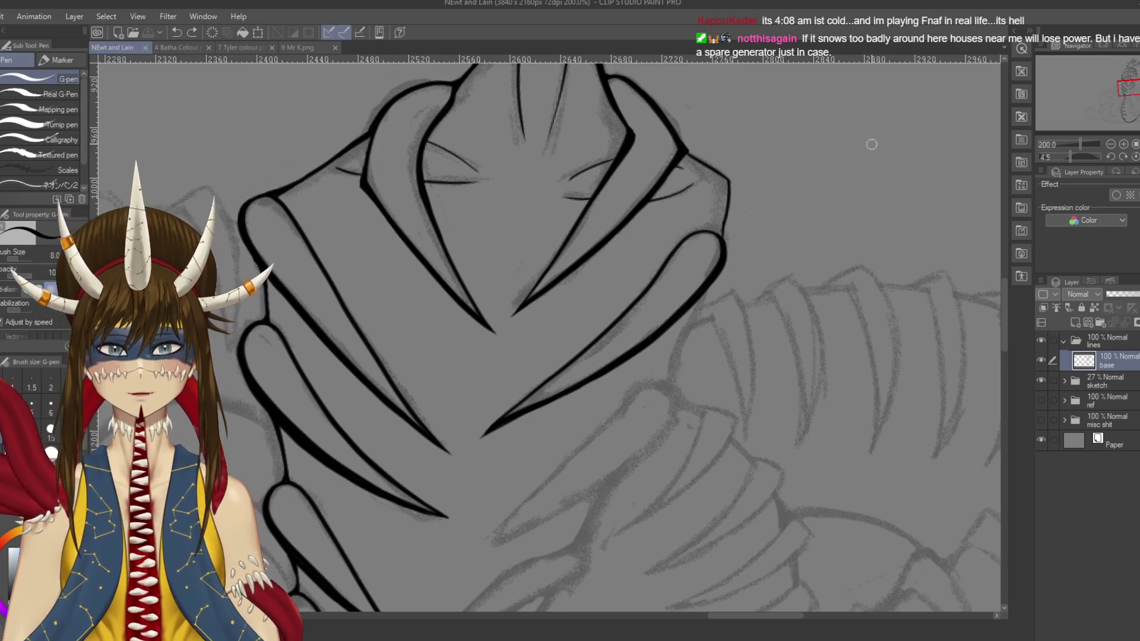
drag(838, 122, 879, 357)
drag(834, 127, 869, 378)
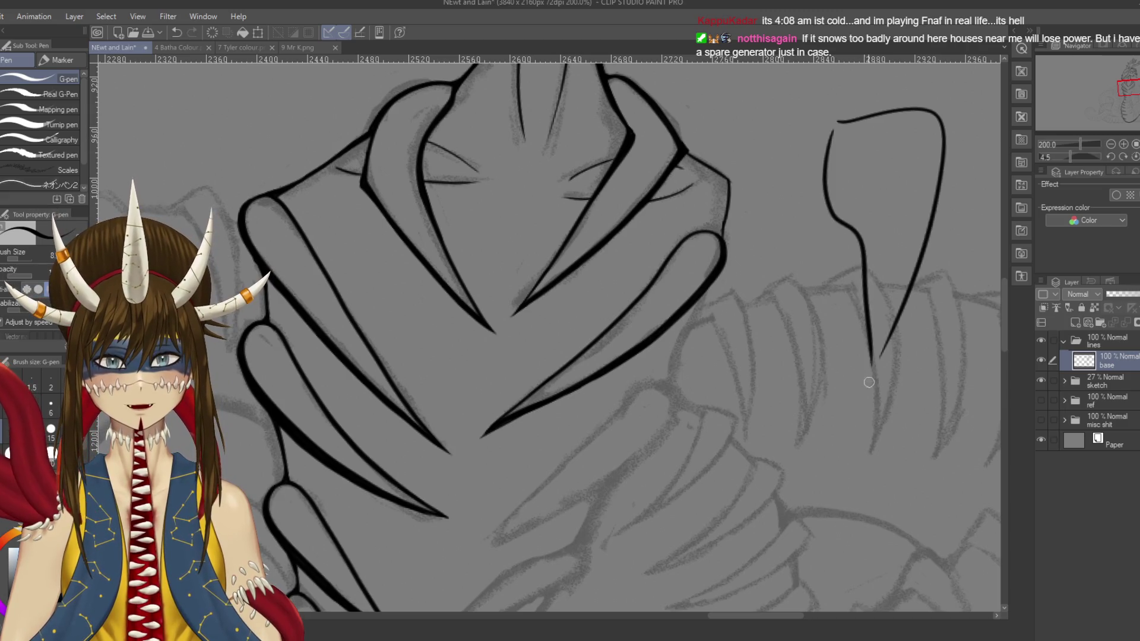
drag(834, 126, 870, 351)
mouse_move(796, 282)
mouse_down()
mouse_move(829, 255)
mouse_move(837, 279)
mouse_up()
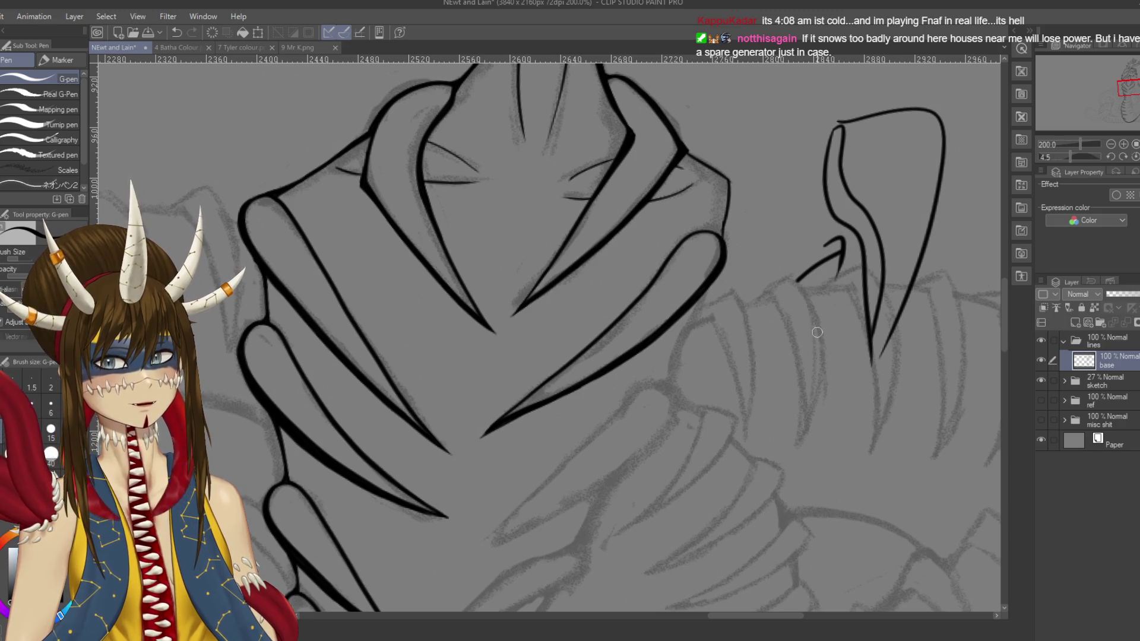
key(ctrl+z)
key(ctrl+z)
key(ctrl+z)
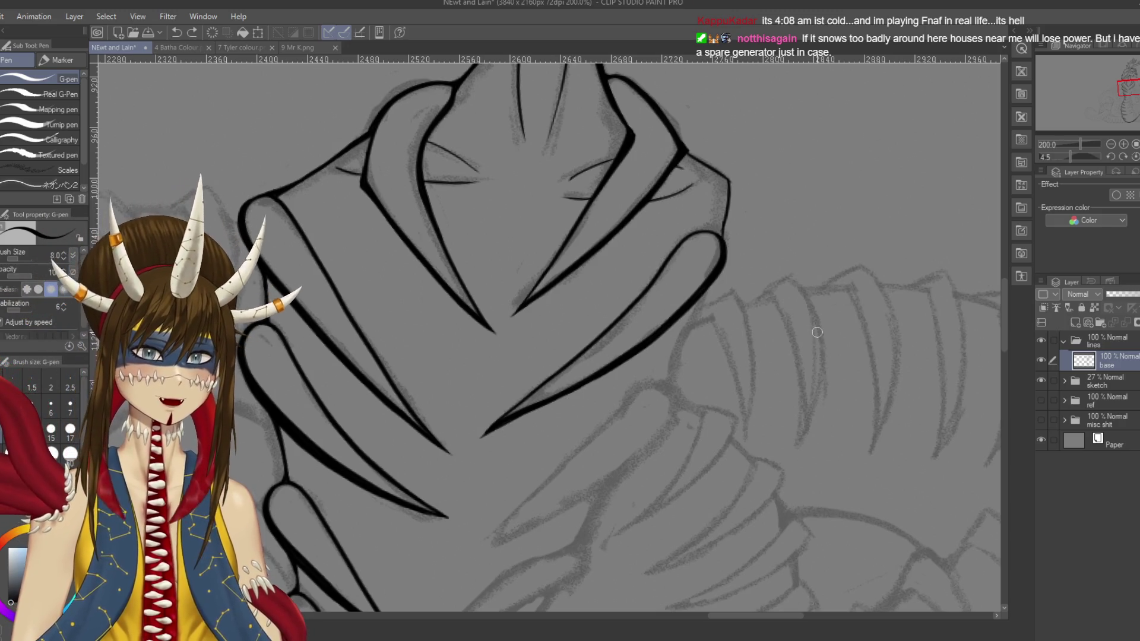
mouse_move(811, 121)
mouse_down()
mouse_move(869, 150)
mouse_move(894, 137)
mouse_up()
drag(895, 106, 909, 250)
drag(807, 118, 832, 249)
mouse_move(840, 248)
mouse_down()
mouse_move(897, 229)
mouse_move(911, 252)
mouse_up()
drag(906, 273, 927, 343)
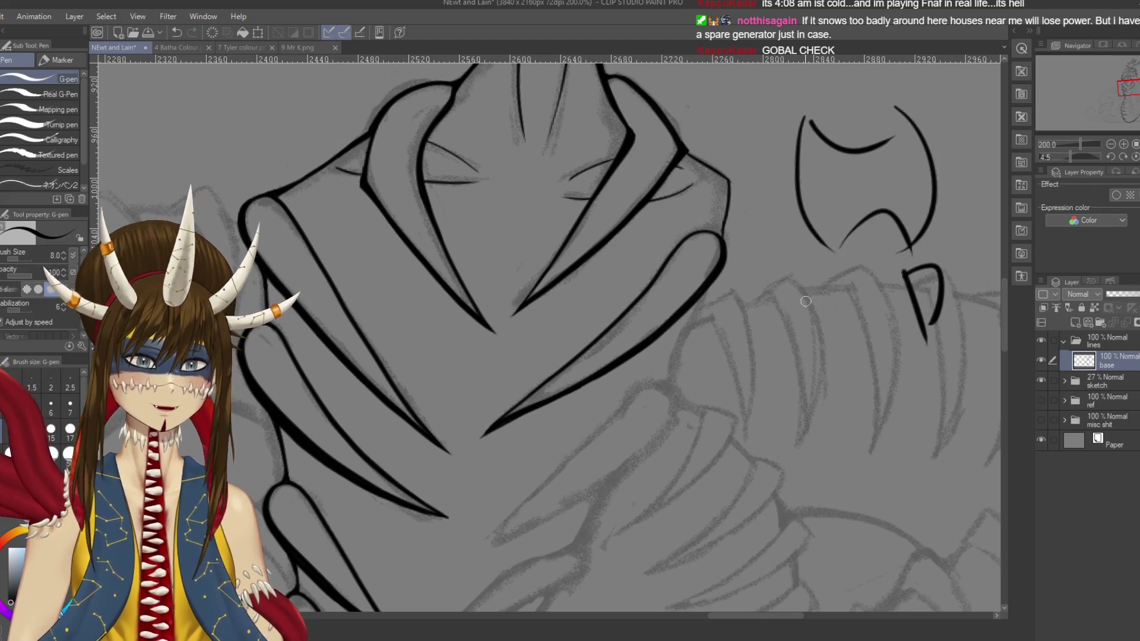
key(ctrl+z)
key(ctrl+z)
key(ctrl+z)
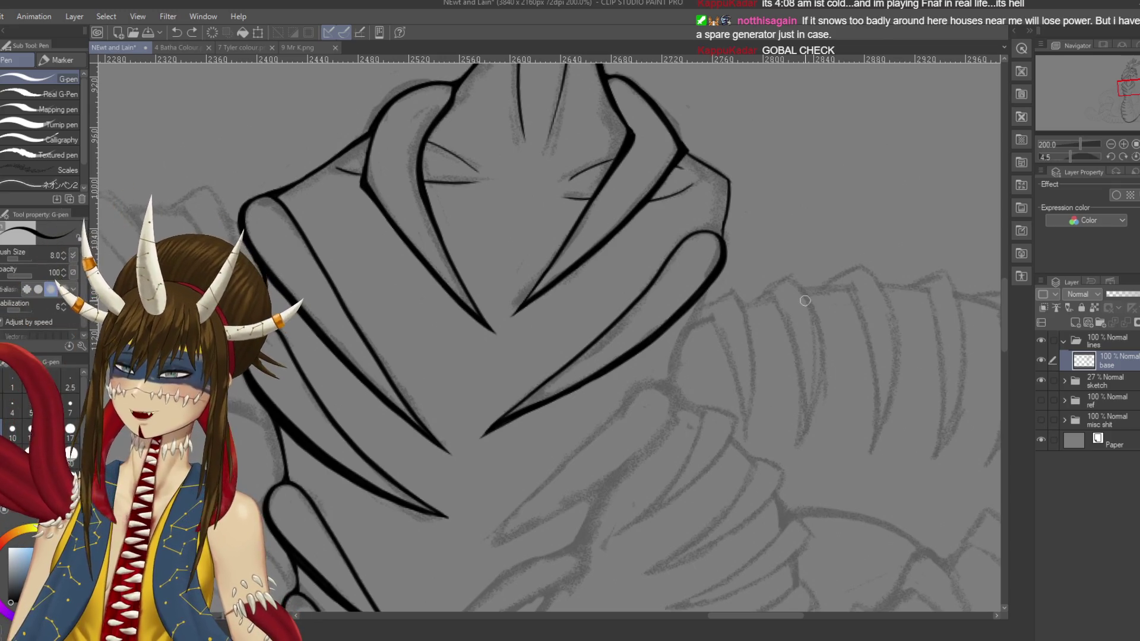
Step: Close off and thicken the ink at the skull's right corner tip
mouse_move(675, 230)
mouse_down()
mouse_move(677, 157)
mouse_move(694, 168)
mouse_move(669, 156)
mouse_move(707, 176)
mouse_move(737, 159)
mouse_up()
mouse_move(723, 205)
mouse_down()
mouse_move(733, 164)
mouse_move(719, 228)
mouse_up()
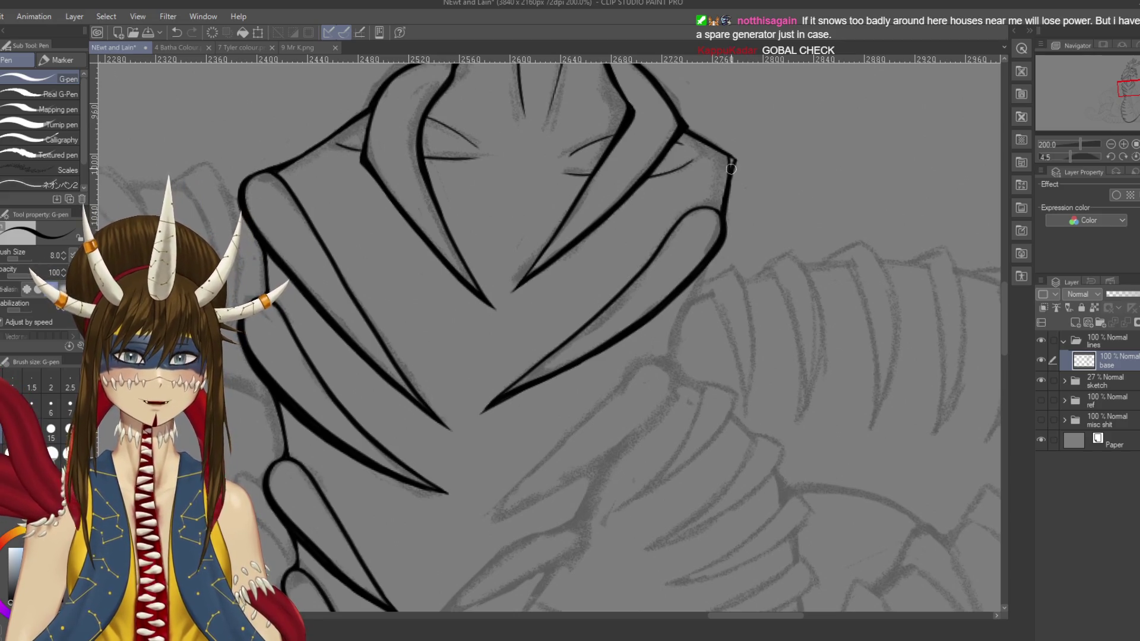
drag(736, 191, 707, 200)
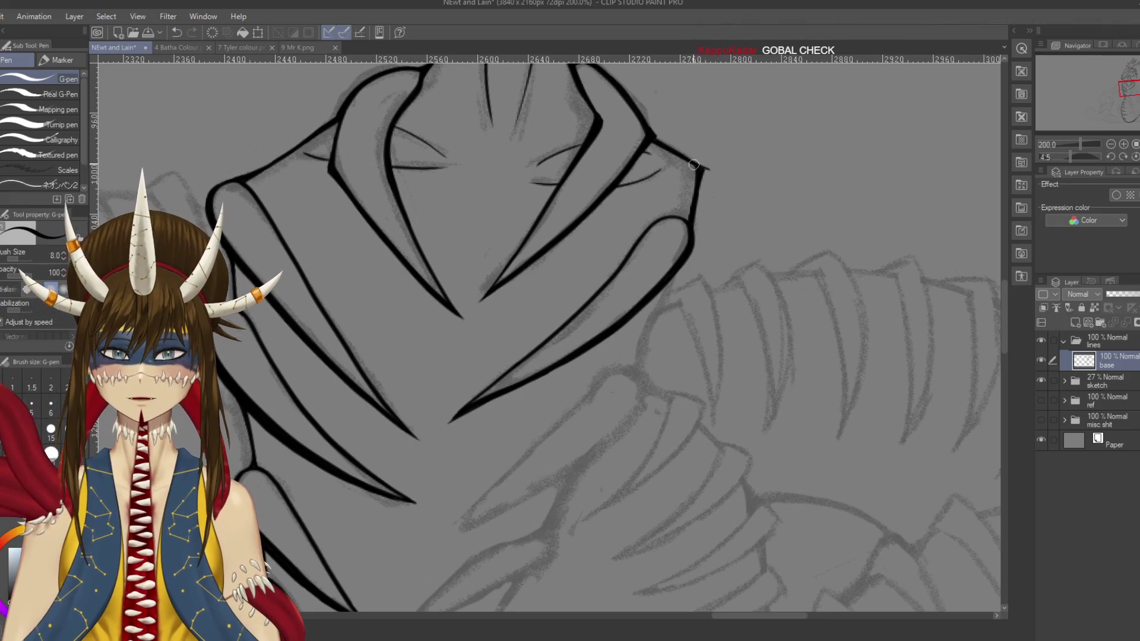
key(ctrl+z)
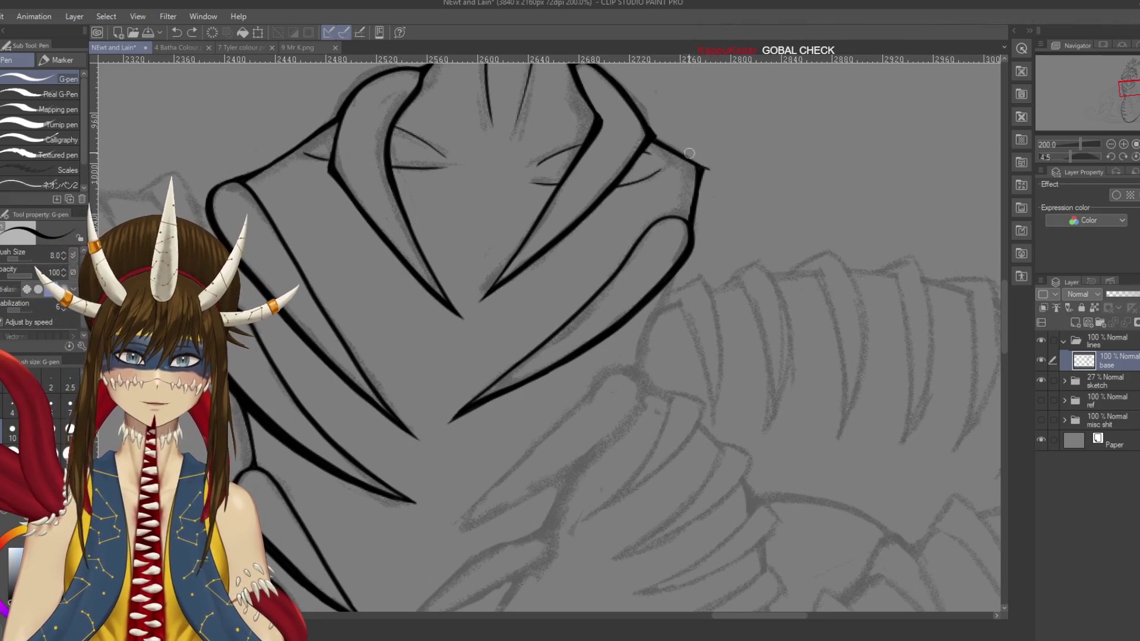
drag(698, 166, 693, 214)
key(ctrl+z)
key(e)
key(p)
drag(701, 172, 706, 170)
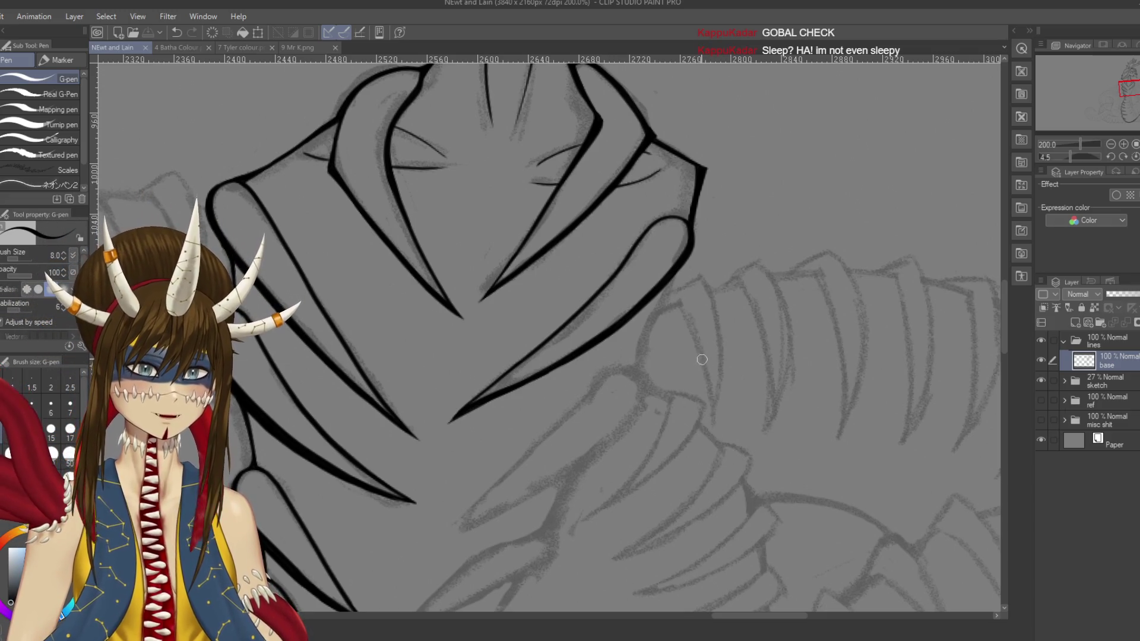
Step: Add a short stroke near the skull and rotate the canvas to reach the long spike
mouse_move(603, 377)
mouse_down()
mouse_move(653, 214)
mouse_move(671, 208)
mouse_move(691, 246)
mouse_move(574, 337)
mouse_up()
drag(652, 210, 511, 358)
drag(583, 295, 534, 279)
mouse_move(566, 313)
mouse_down()
mouse_move(598, 227)
mouse_move(577, 313)
mouse_up()
key(ctrl+z)
drag(601, 209, 573, 315)
key(ctrl+z)
Step: Ink the spike's right edge down to its fine tip, retrying several times
drag(601, 209, 578, 325)
key(ctrl+z)
drag(594, 286, 578, 335)
key(ctrl+z)
drag(594, 288, 580, 330)
key(ctrl+z)
drag(593, 289, 577, 339)
key(ctrl+z)
drag(592, 291, 576, 342)
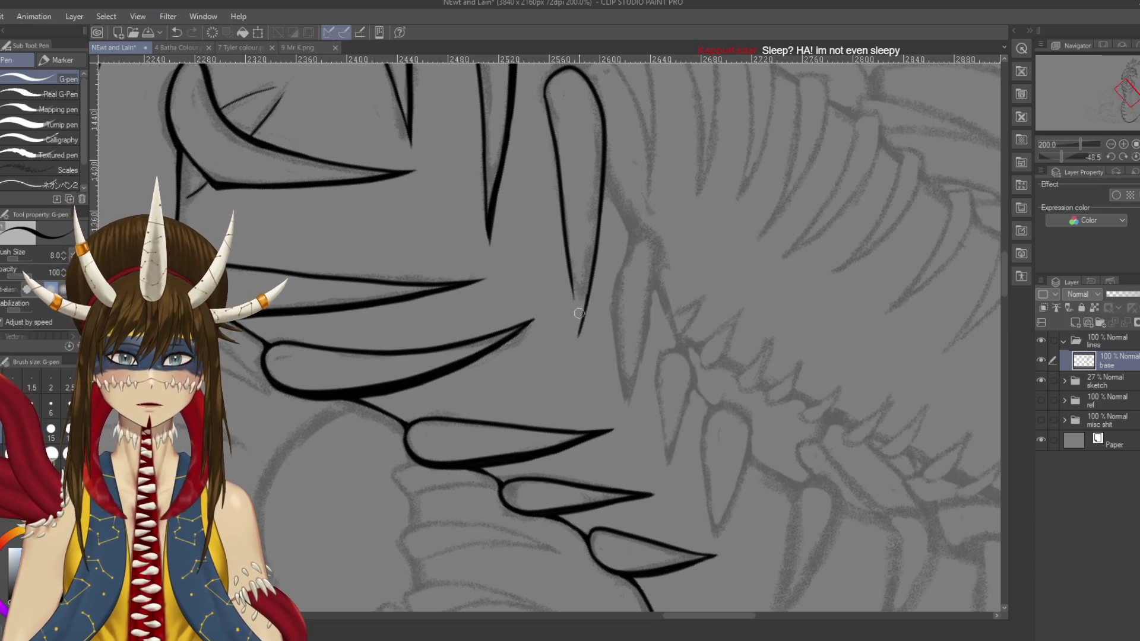
Step: Ink the spike's left edge down to its point
drag(571, 281, 578, 340)
key(ctrl+z)
drag(571, 273, 579, 343)
key(ctrl+z)
drag(571, 282, 578, 337)
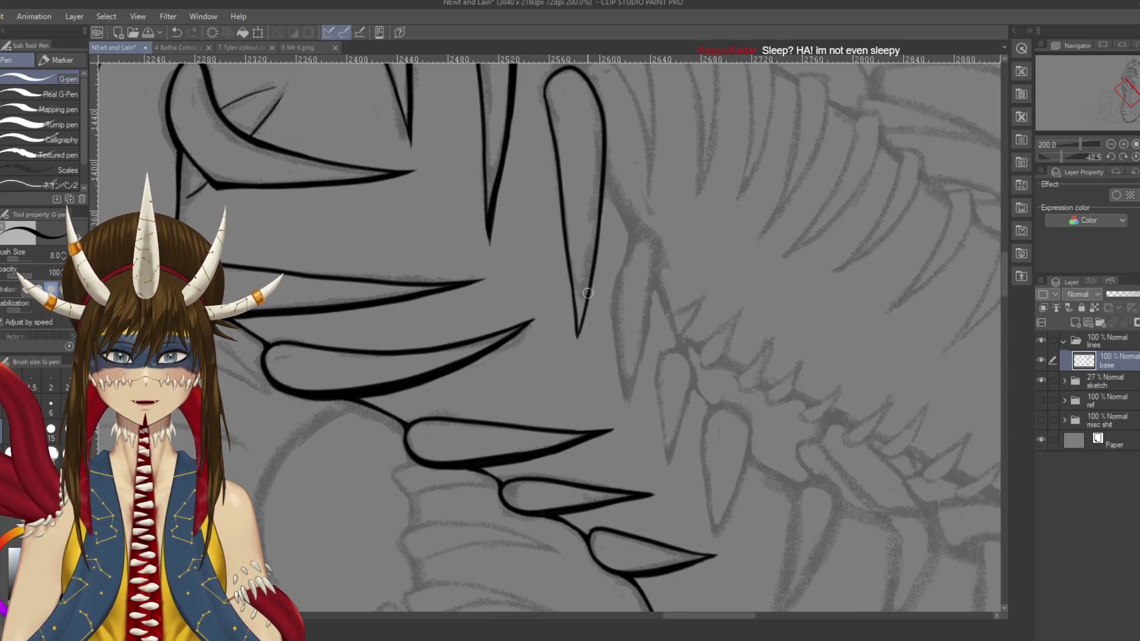
Step: Rotate the canvas and try retracing the loop's right edge, undoing the attempts and saving once
mouse_move(587, 295)
mouse_down()
mouse_move(594, 250)
mouse_move(641, 196)
mouse_move(632, 125)
mouse_up()
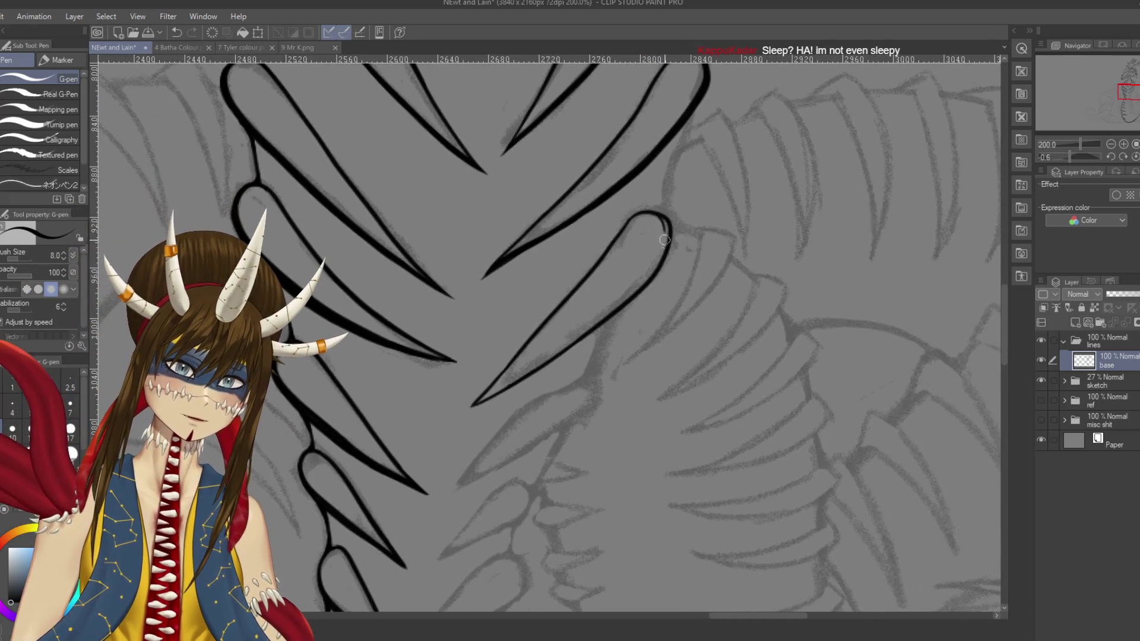
mouse_move(663, 267)
mouse_down()
mouse_move(666, 220)
mouse_move(653, 270)
mouse_up()
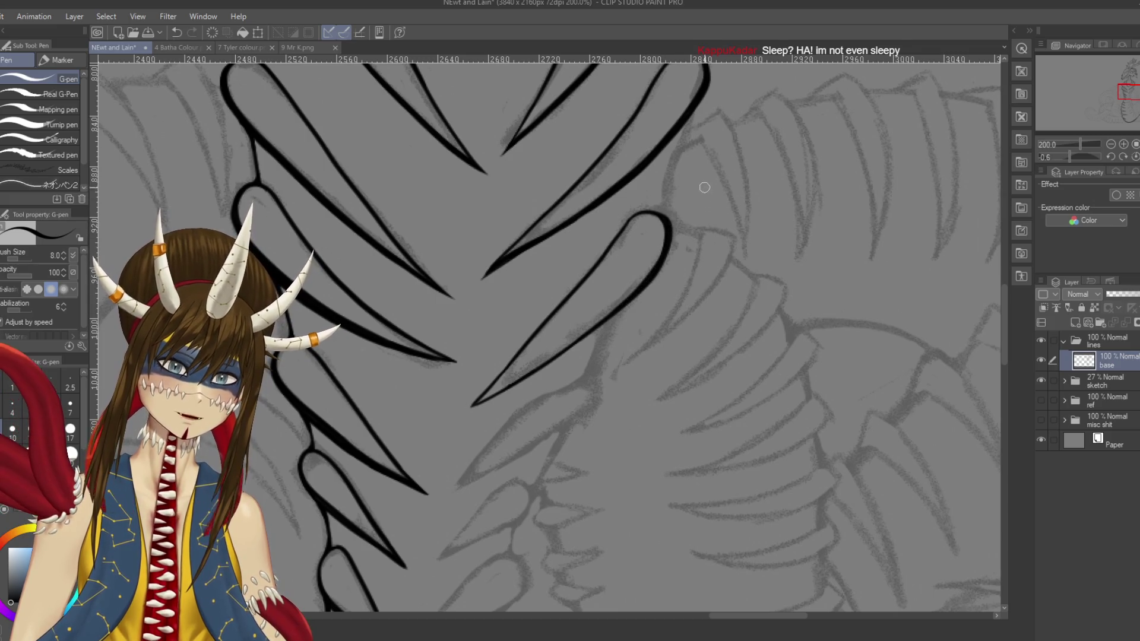
drag(725, 142, 692, 252)
drag(730, 205, 686, 261)
key(ctrl+z)
key(ctrl+z)
key(ctrl+s)
mouse_move(572, 335)
mouse_down()
mouse_move(618, 250)
mouse_move(676, 182)
mouse_up()
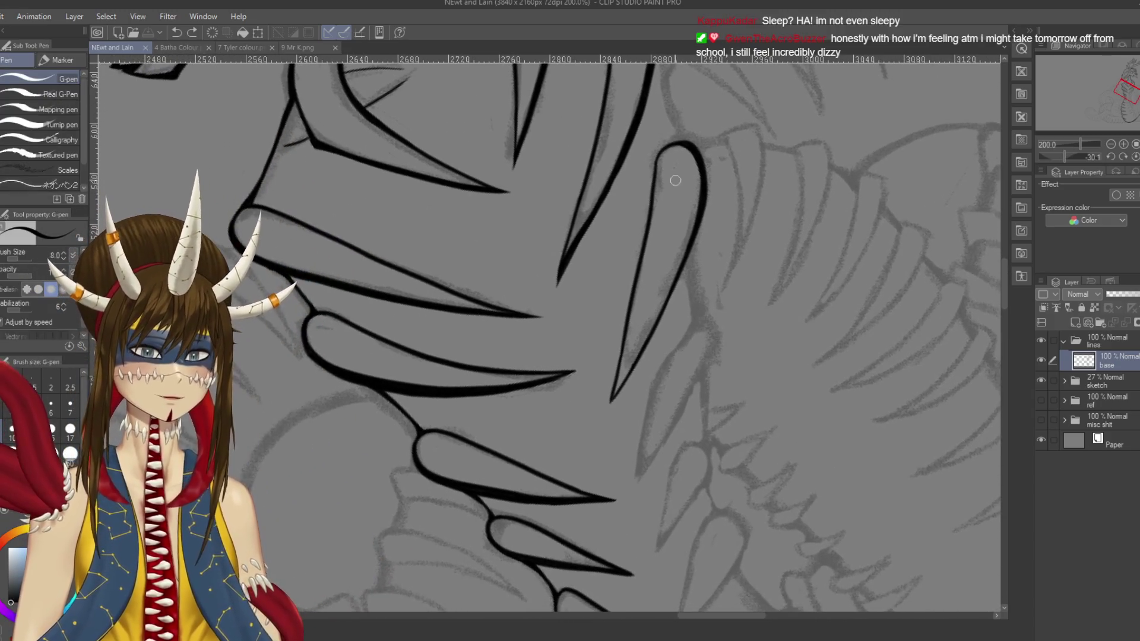
drag(701, 220, 663, 309)
key(ctrl+z)
drag(703, 198, 655, 328)
key(ctrl+z)
key(ctrl+z)
drag(703, 197, 641, 357)
key(ctrl+z)
Step: Handwrite '6am' and '9pm' beside the ribs, strike through '9pm' and circle '6am'
drag(848, 155, 853, 197)
mouse_move(877, 193)
mouse_down()
mouse_move(891, 202)
mouse_move(924, 172)
mouse_up()
drag(881, 240, 901, 278)
mouse_move(908, 243)
mouse_down()
mouse_move(914, 280)
mouse_move(929, 250)
mouse_up()
mouse_move(932, 253)
mouse_down()
mouse_move(945, 232)
mouse_move(962, 240)
mouse_up()
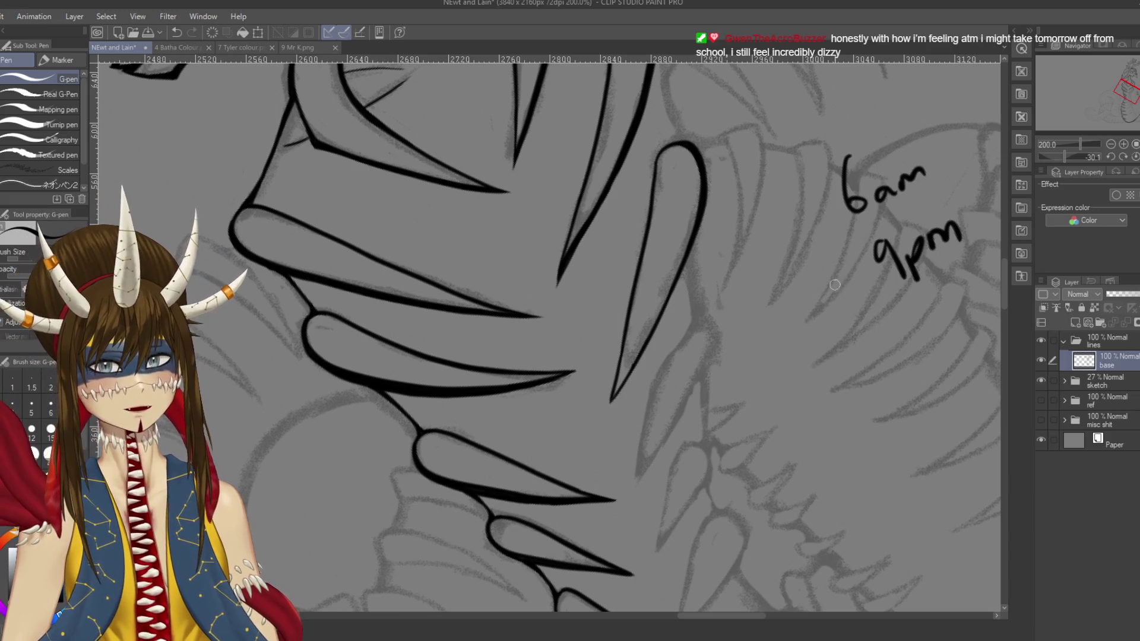
drag(870, 272, 998, 226)
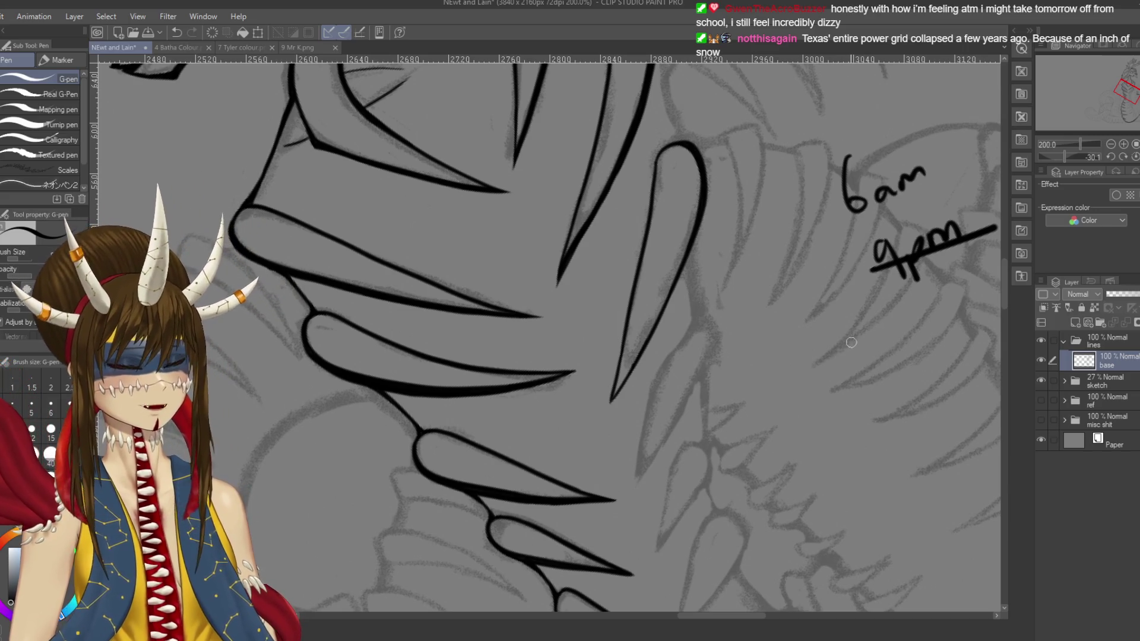
drag(906, 157, 914, 143)
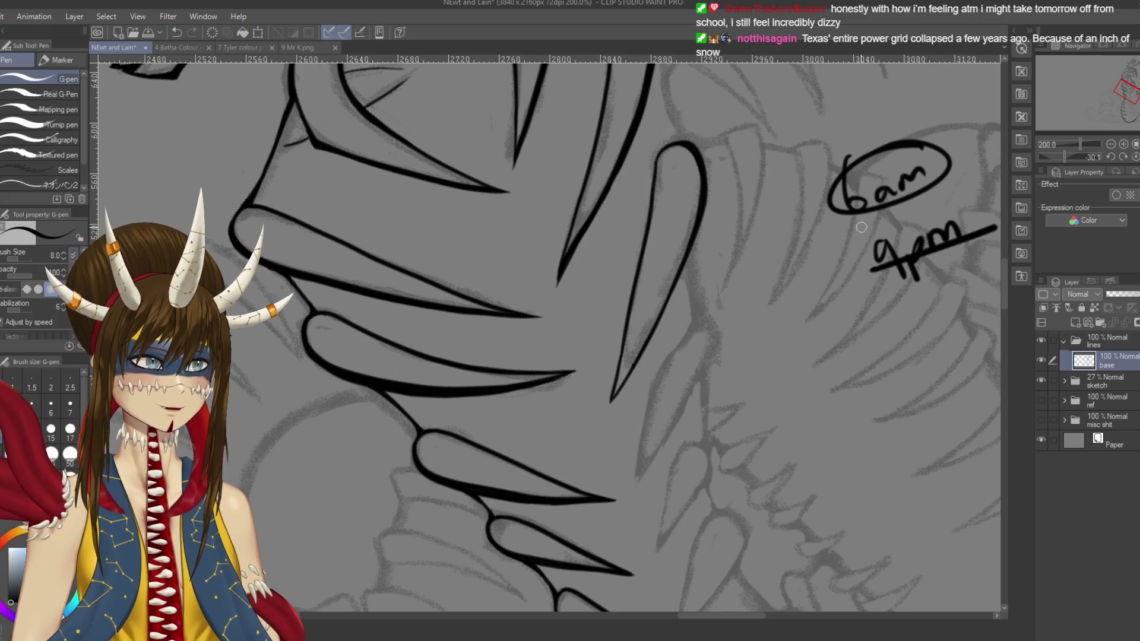
Step: Remove the handwritten 6am time notes from the canvas
mouse_move(790, 208)
mouse_down()
mouse_move(848, 203)
mouse_move(949, 164)
mouse_up()
key(ctrl+z)
key(ctrl+z)
key(ctrl+z)
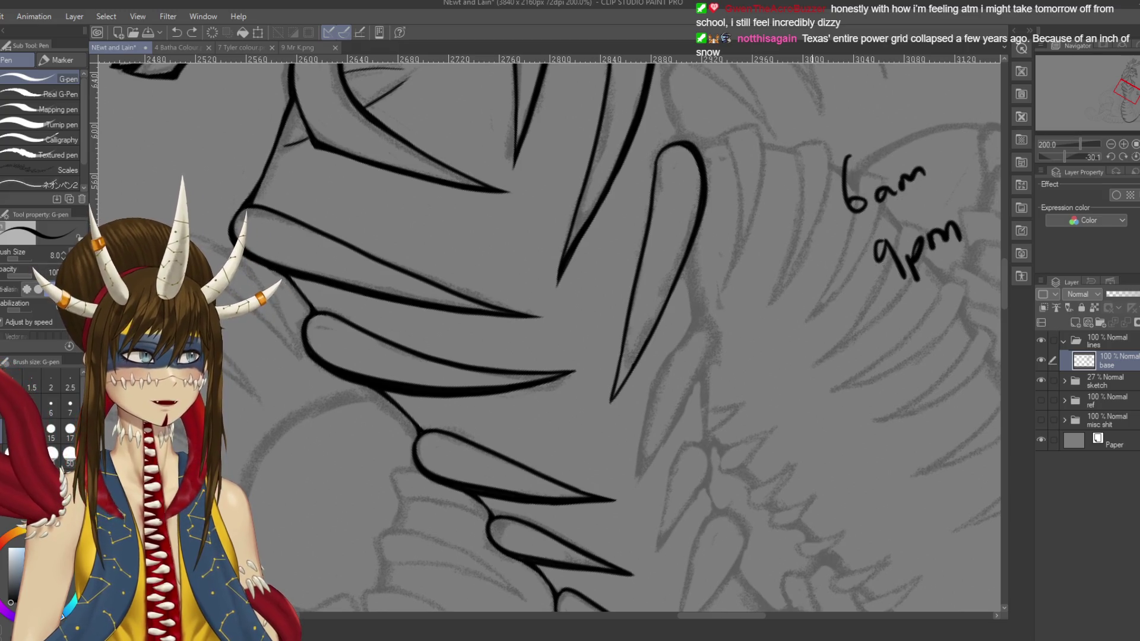
key(ctrl+z)
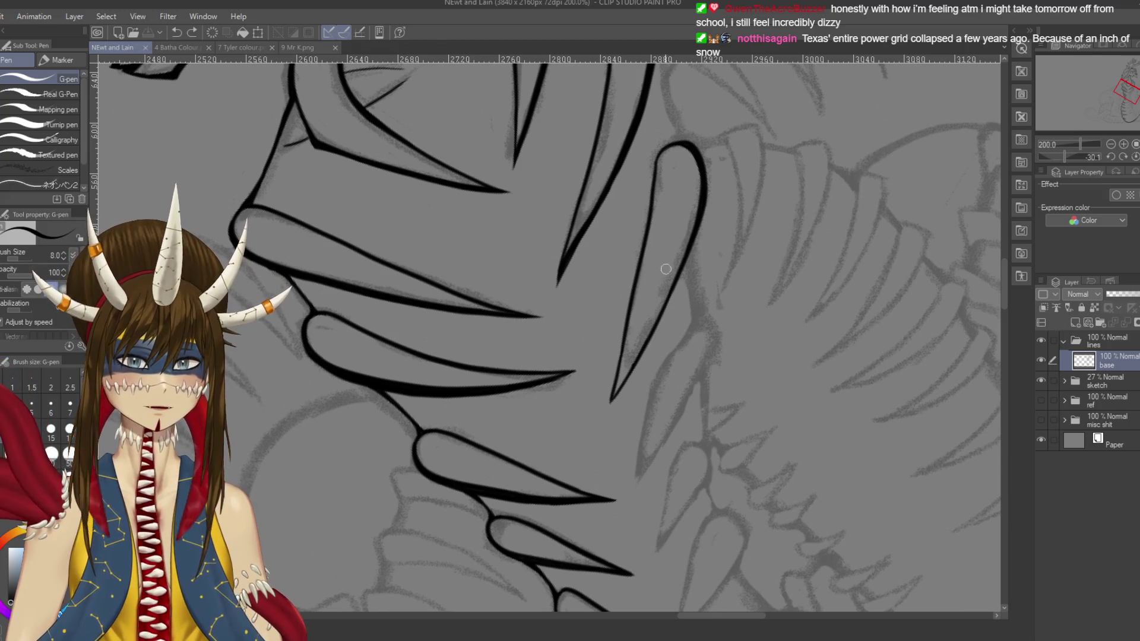
Step: Ink a line along the claw's edge after several retries, then save
scroll(642, 142, down, 1)
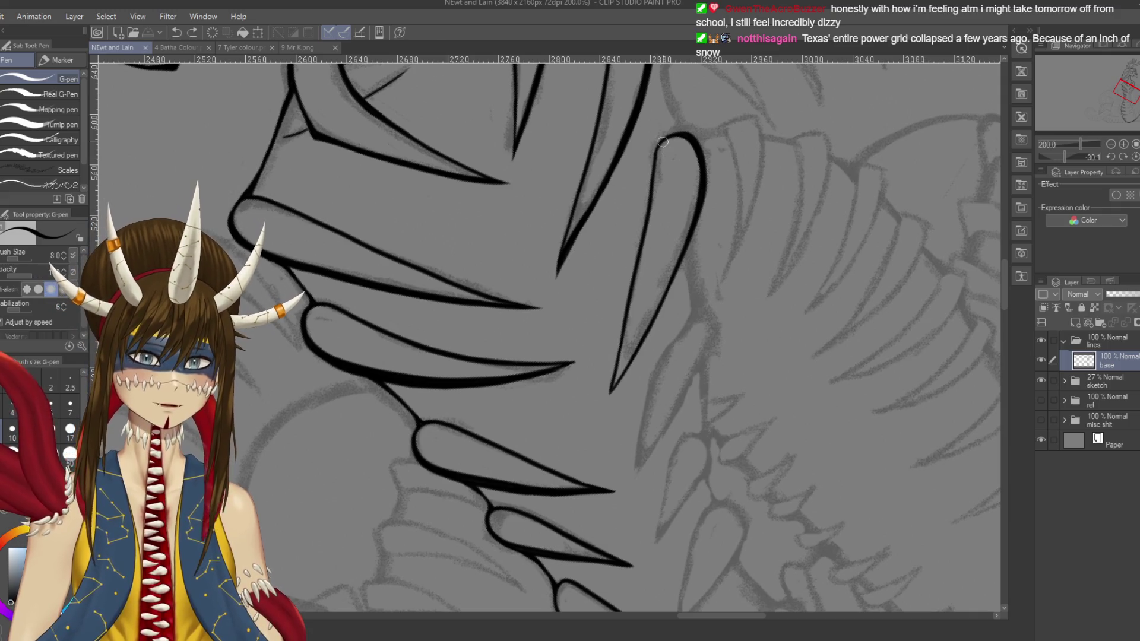
drag(652, 173, 645, 213)
key(ctrl+z)
drag(661, 146, 644, 232)
key(ctrl+z)
drag(666, 137, 646, 227)
key(ctrl+z)
drag(668, 137, 648, 215)
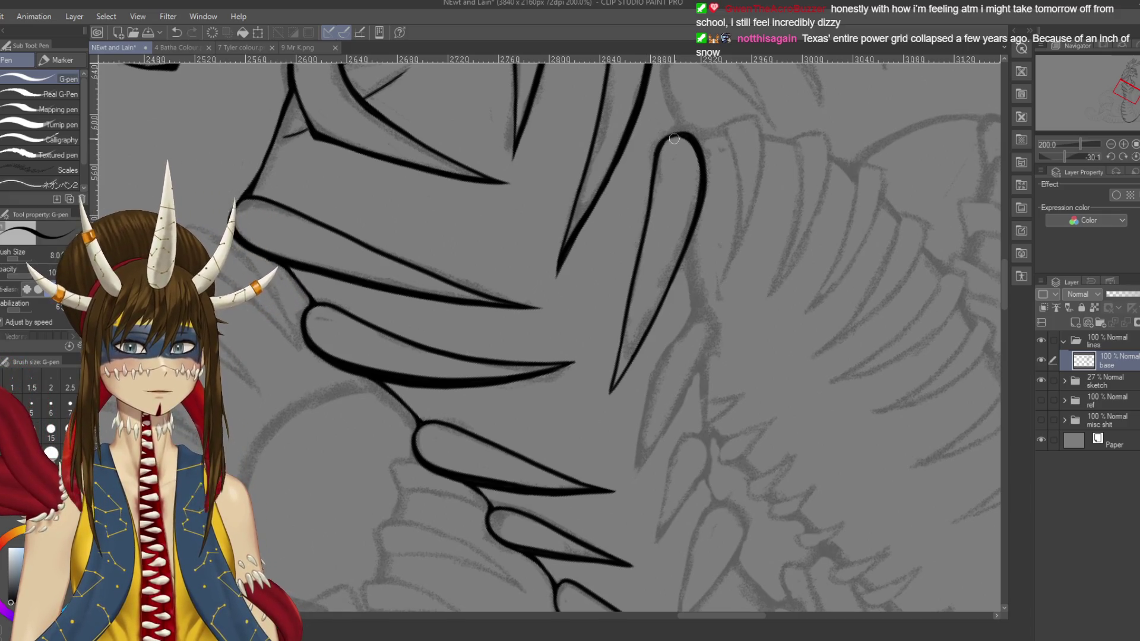
key(ctrl+s)
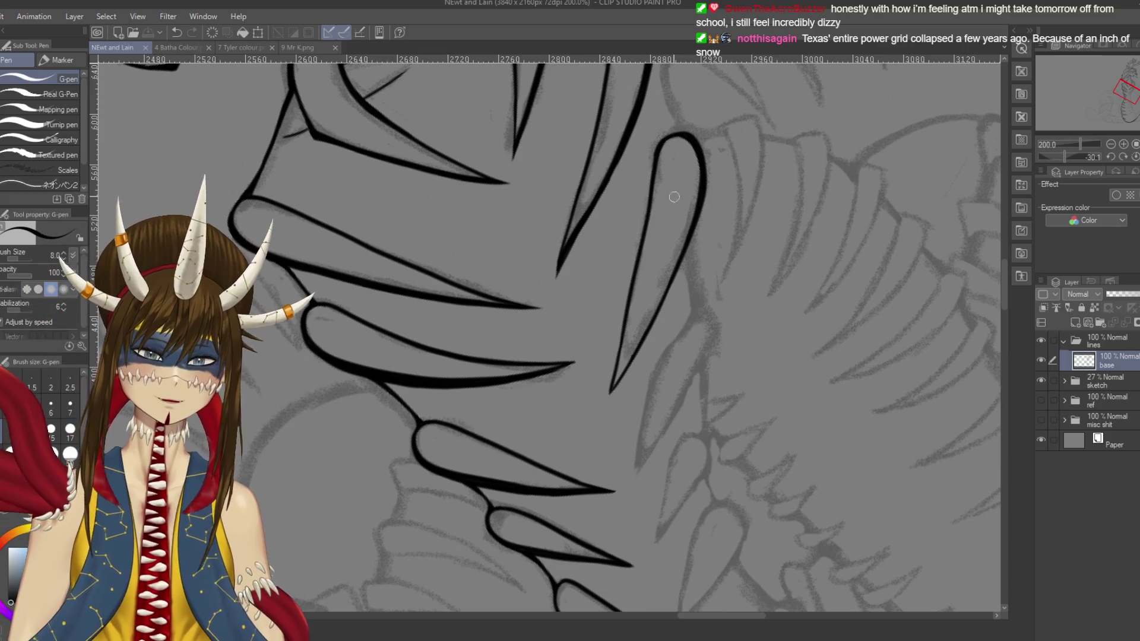
Step: Ink the claw loop's right edge from top to bottom
drag(545, 336, 557, 317)
drag(714, 174, 700, 235)
key(ctrl+z)
drag(715, 169, 689, 267)
mouse_move(715, 169)
mouse_down()
mouse_move(691, 252)
mouse_move(637, 353)
mouse_move(656, 333)
mouse_up()
key(ctrl+z)
Step: Add a stroke running up from the edge's tip, retrying until it fits
drag(624, 375, 655, 333)
key(ctrl+z)
drag(621, 380, 653, 333)
key(ctrl+z)
drag(621, 380, 660, 327)
key(ctrl+z)
drag(623, 379, 662, 312)
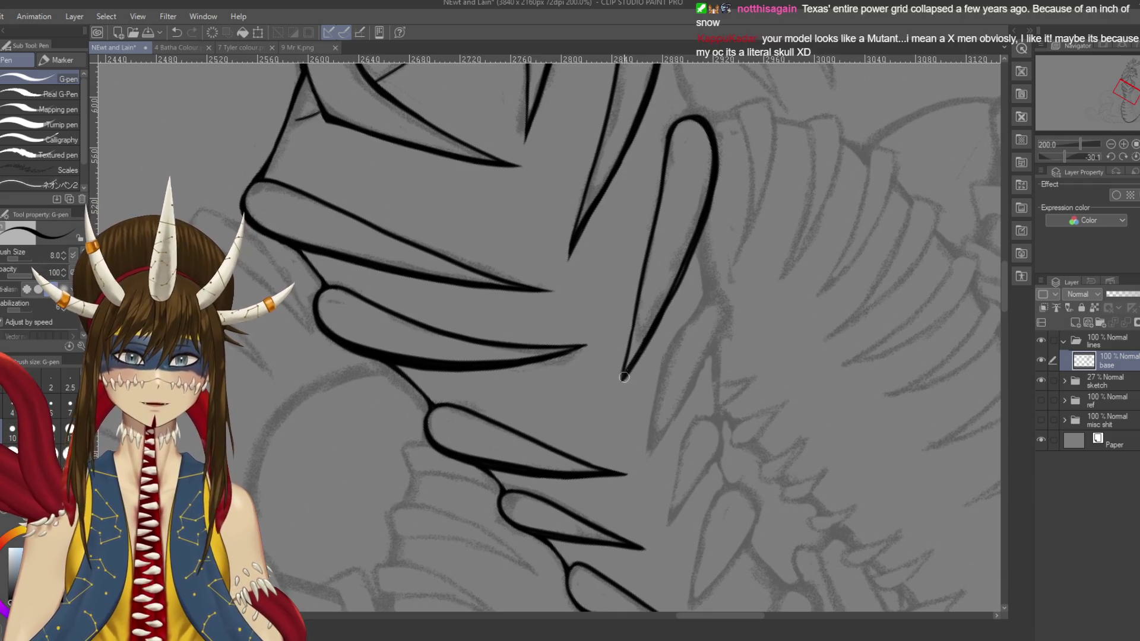
Step: Redraw the right edge's upper segment and carry it downward to a point
key(ctrl+z)
drag(688, 259, 662, 321)
key(ctrl+z)
drag(689, 259, 672, 303)
key(ctrl+z)
drag(688, 259, 655, 324)
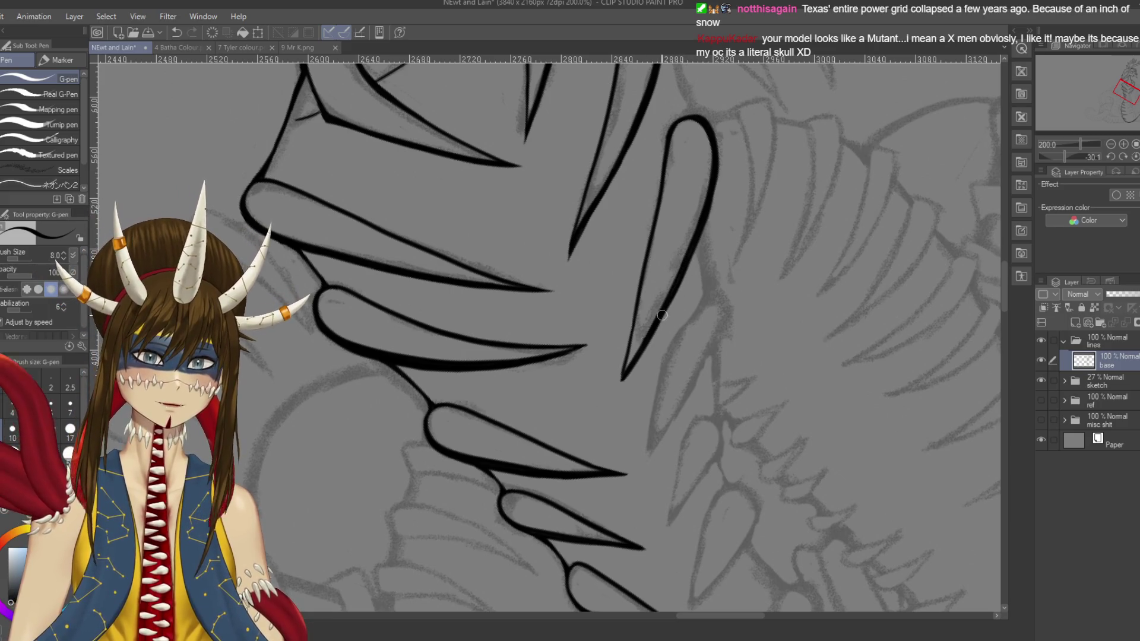
drag(688, 260, 651, 335)
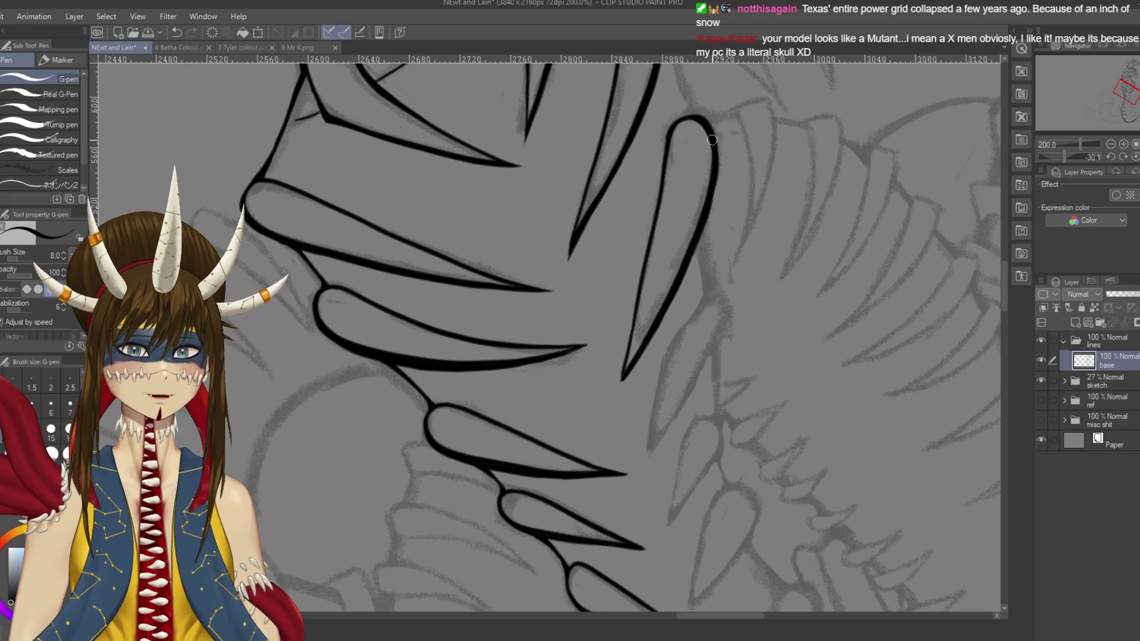
drag(713, 137, 710, 196)
key(ctrl+z)
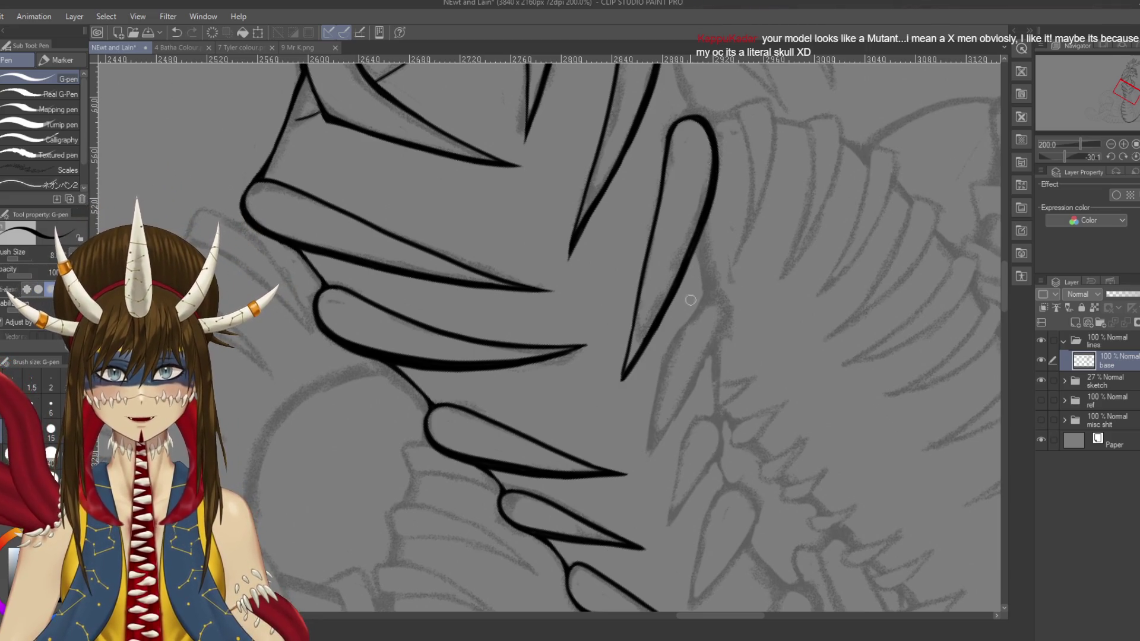
scroll(689, 291, down, 2)
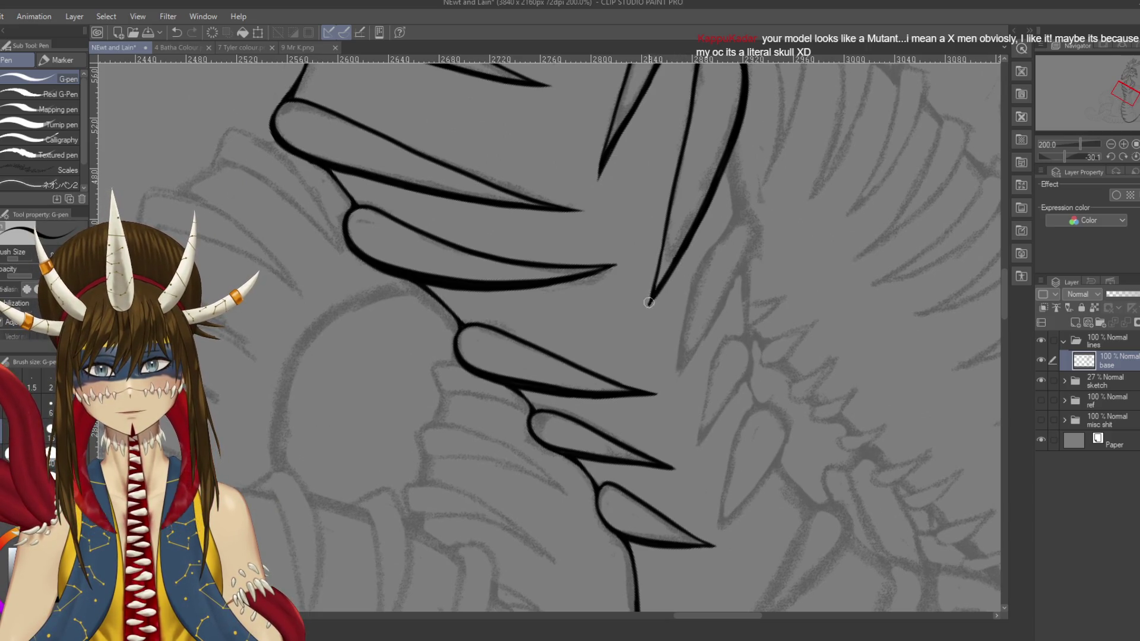
Step: Toggle the eraser and return to the G-pen, then save the drawing
key(e)
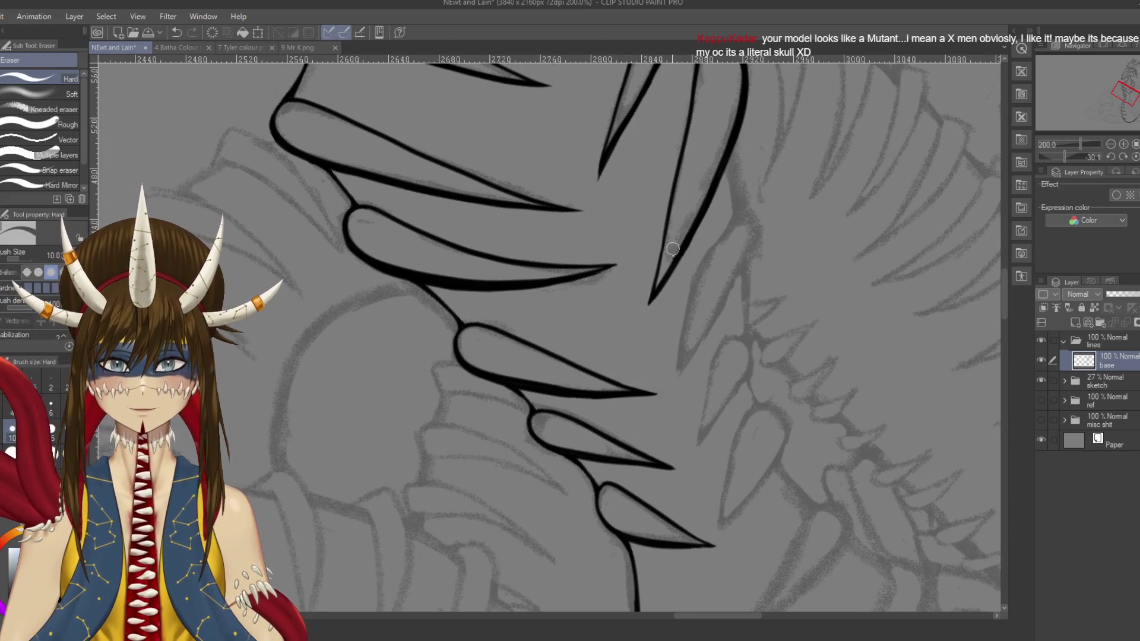
key(p)
key(ctrl+s)
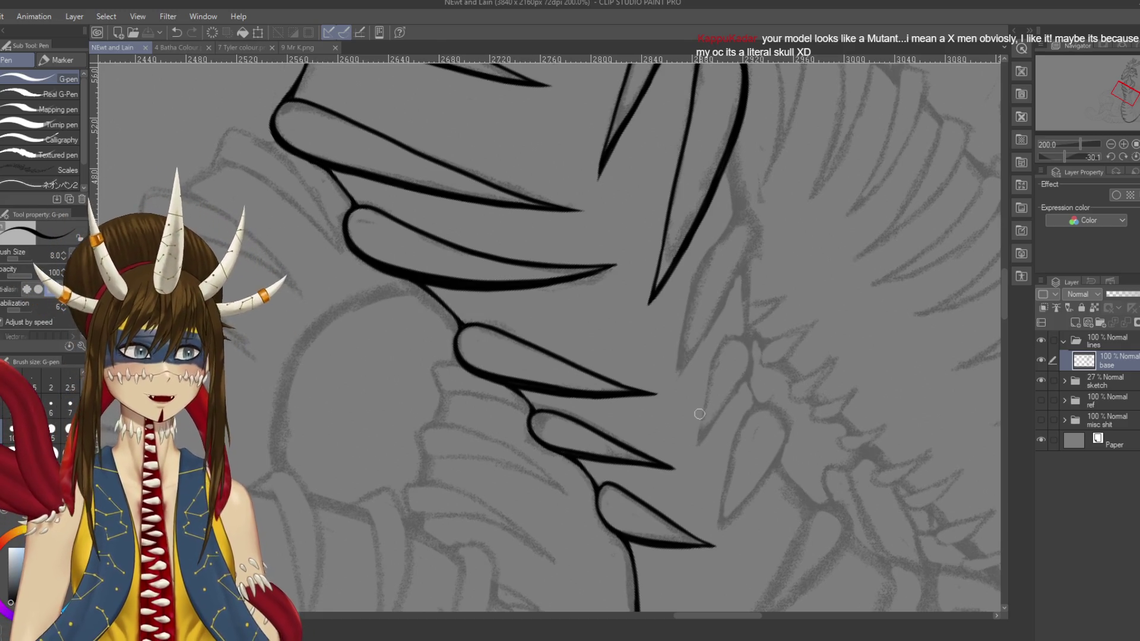
Step: Ink the next rib spike's edge down to its tip, redoing the stroke, and save
drag(706, 356, 638, 154)
drag(630, 139, 643, 200)
key(ctrl+z)
drag(631, 141, 646, 217)
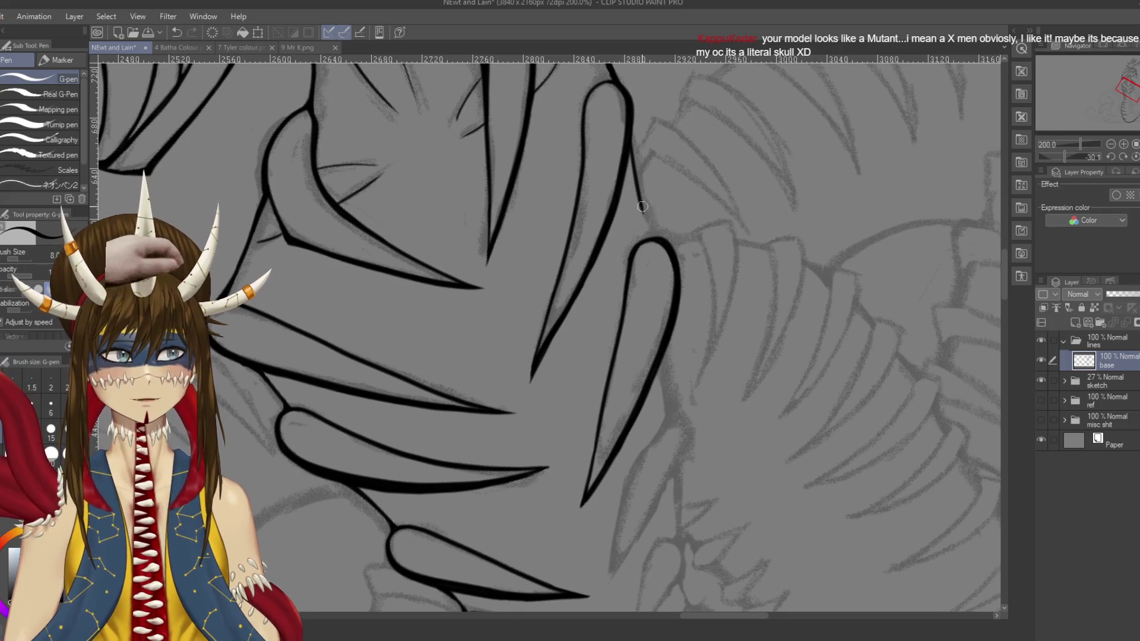
key(ctrl+z)
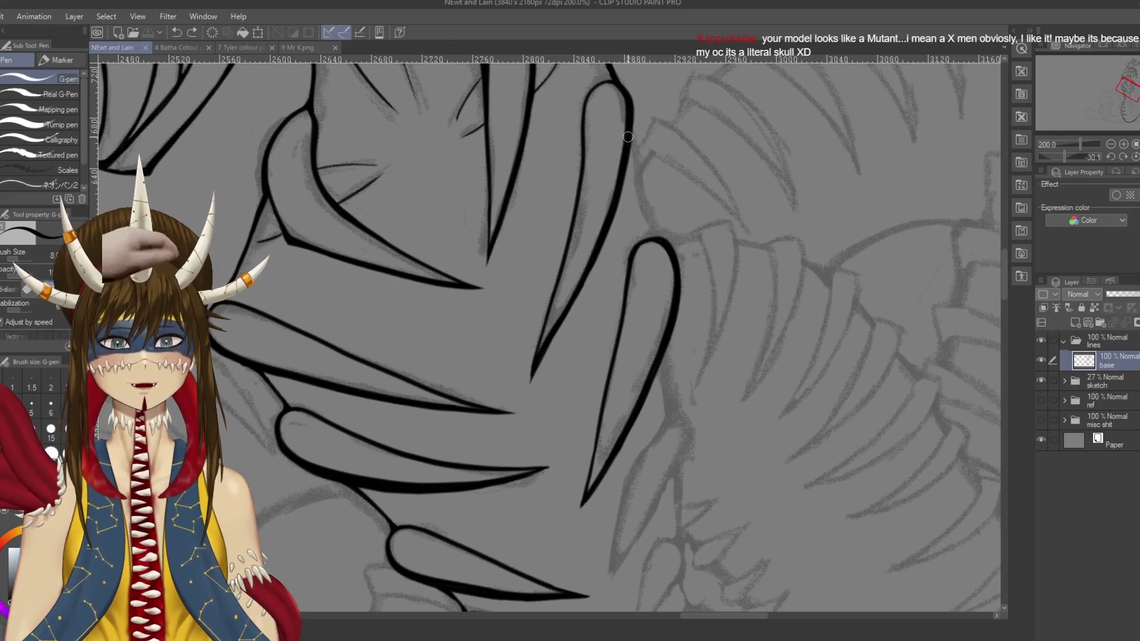
drag(630, 138, 659, 237)
key(ctrl+z)
drag(630, 139, 660, 240)
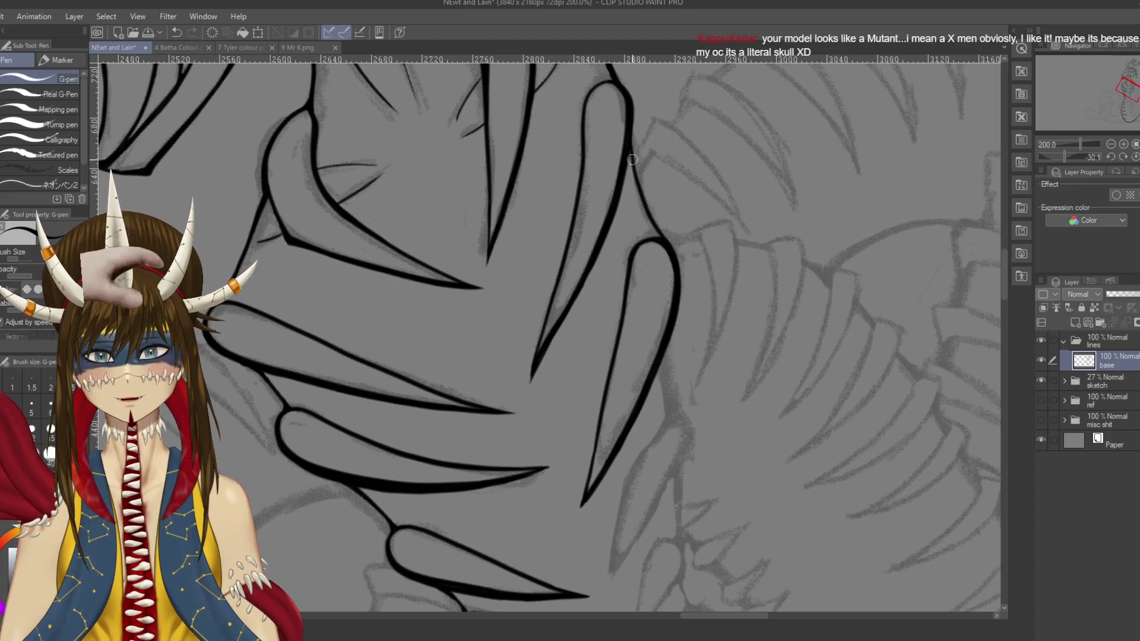
key(ctrl+s)
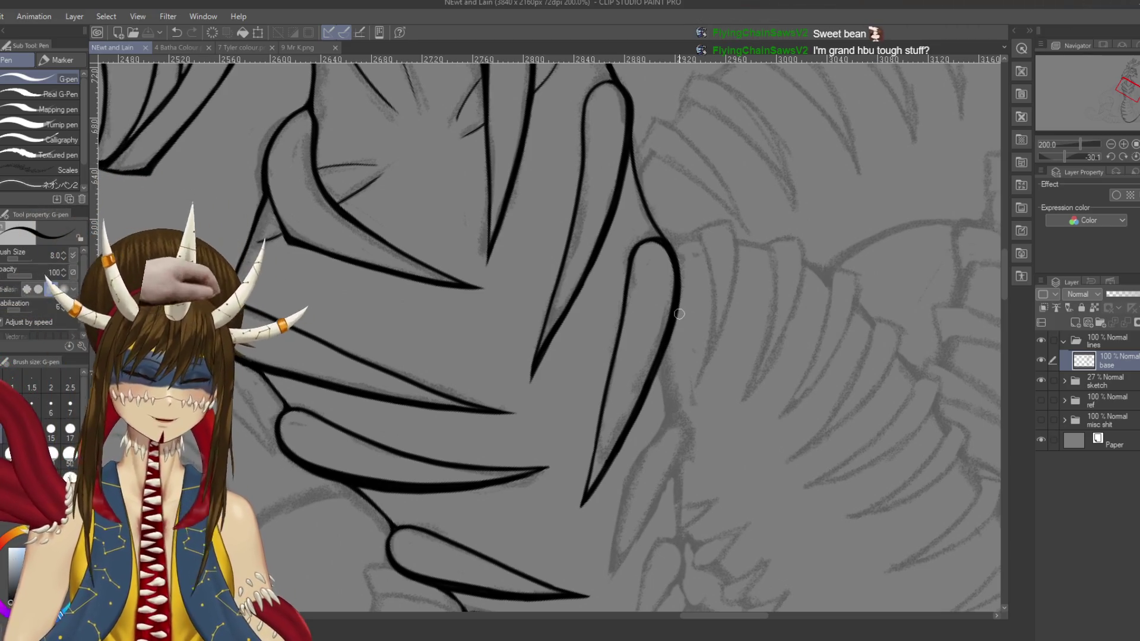
Step: Extend and thicken the spike outline with short strokes, then save
drag(545, 336, 533, 347)
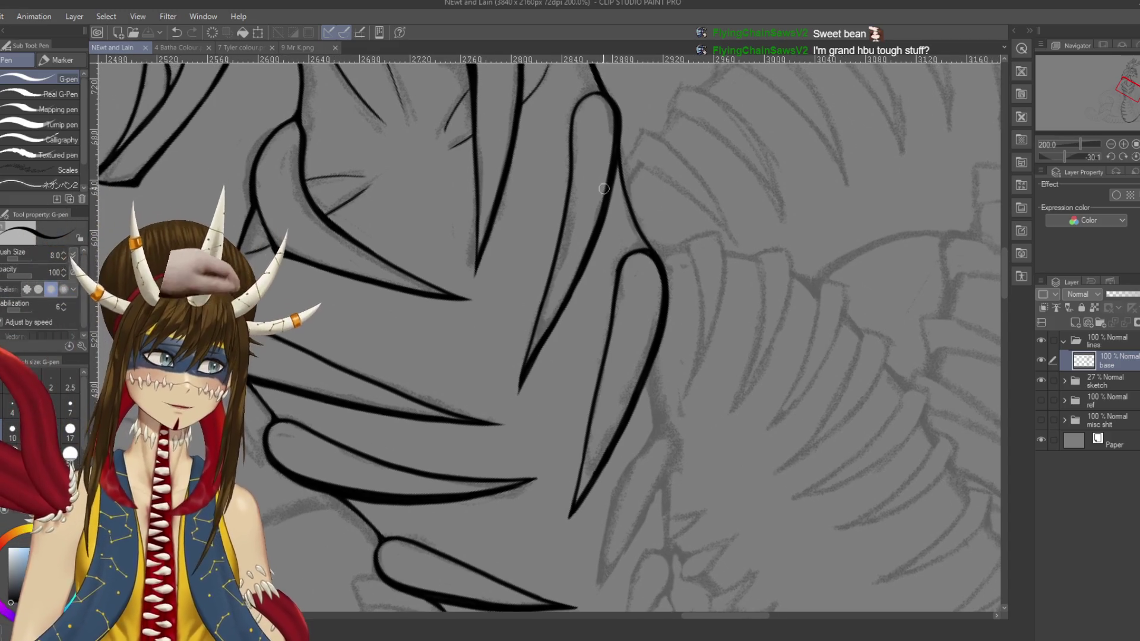
drag(618, 177, 634, 215)
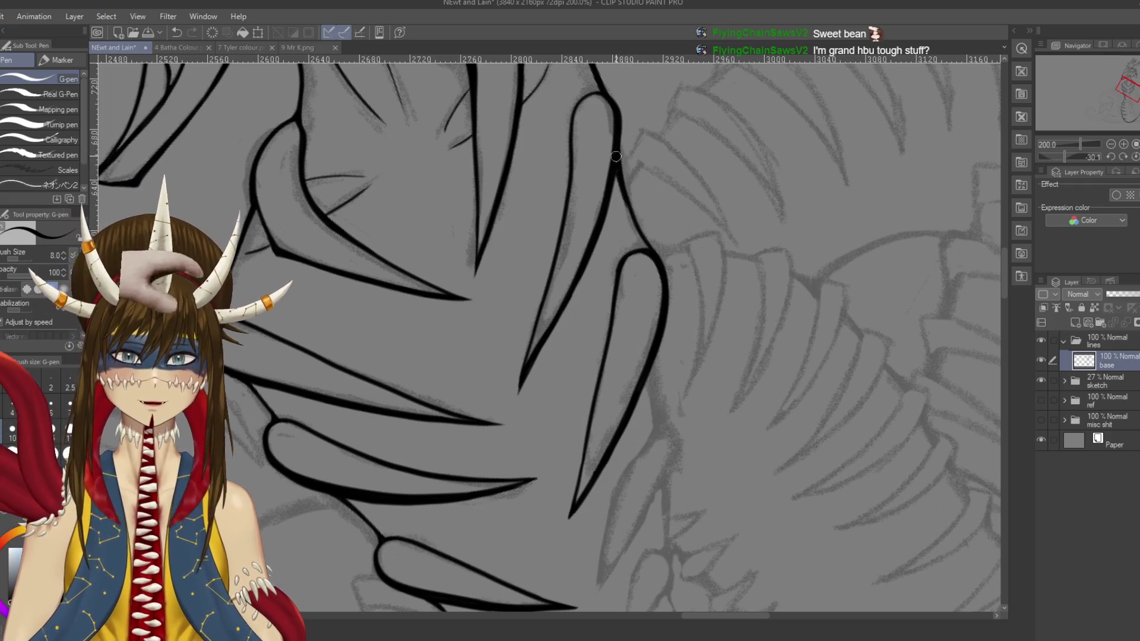
mouse_move(645, 245)
mouse_down()
mouse_move(653, 256)
mouse_move(646, 245)
mouse_up()
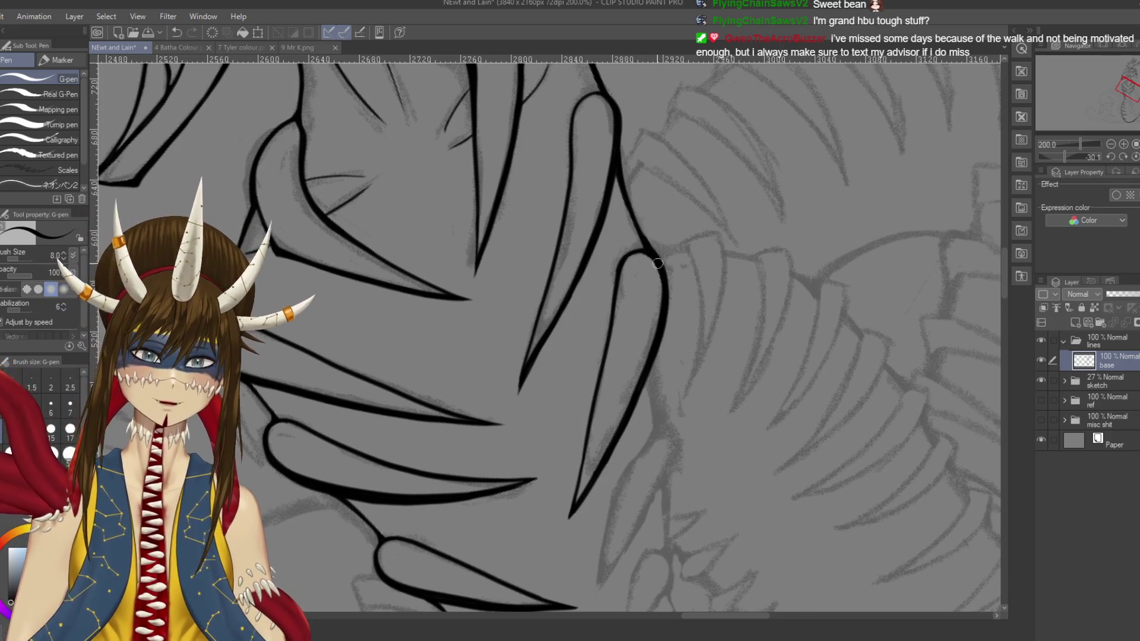
key(ctrl+s)
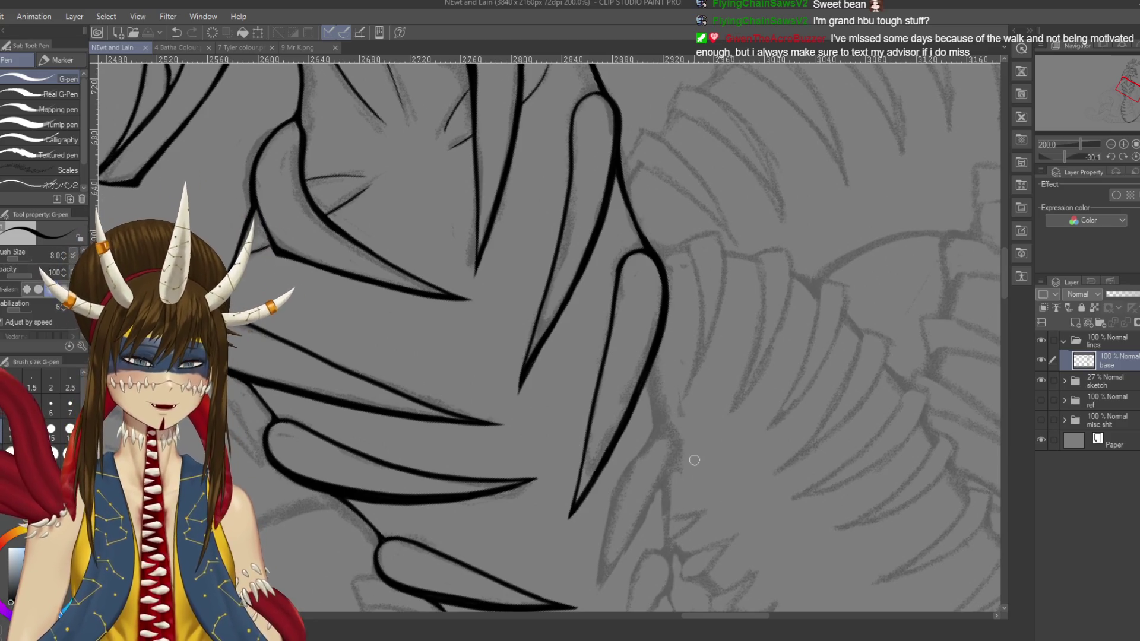
mouse_move(728, 436)
mouse_down()
mouse_move(694, 369)
mouse_move(726, 280)
mouse_move(692, 229)
mouse_up()
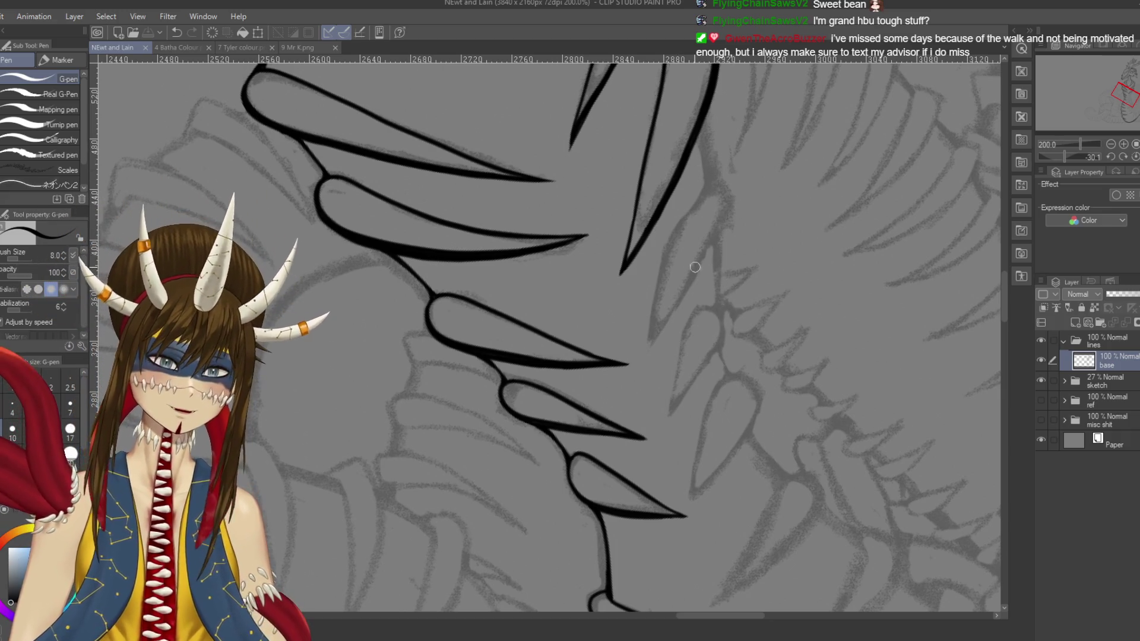
scroll(690, 293, down, 5)
Step: Level the canvas rotation and remove the circle around the dragon's head
key(r)
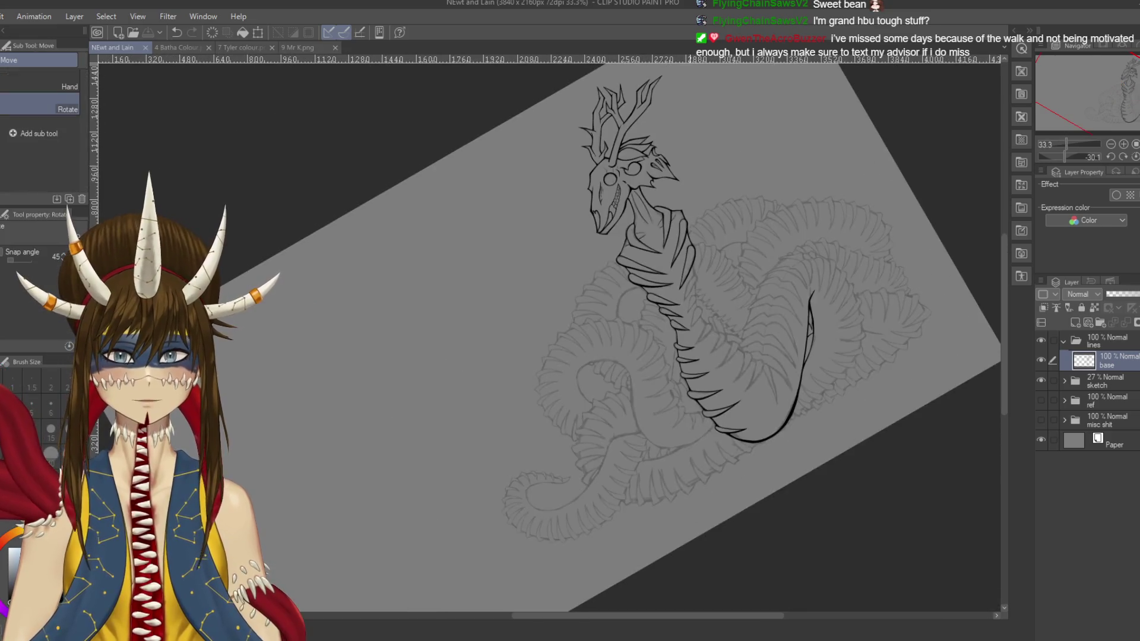
mouse_move(675, 91)
mouse_down()
mouse_move(781, 199)
mouse_move(769, 210)
mouse_up()
key(p)
key(ctrl+z)
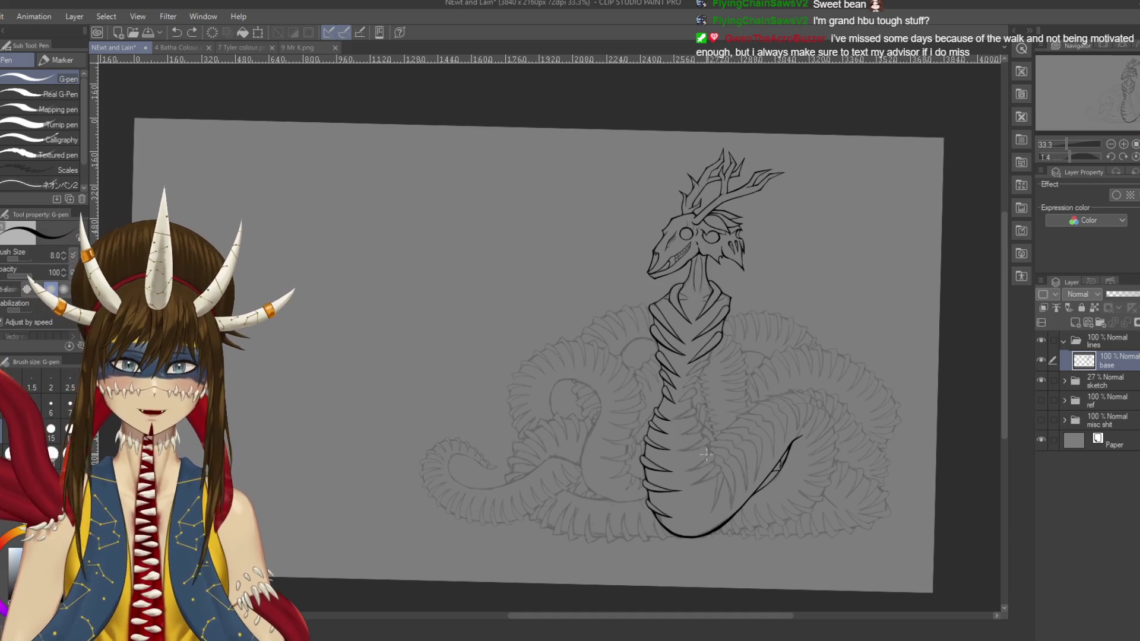
Step: Sketch trial ovals and a neck-to-tail test line, then undo them all
mouse_move(811, 441)
mouse_down()
mouse_move(778, 416)
mouse_move(790, 460)
mouse_up()
drag(728, 508, 690, 506)
key(ctrl+z)
key(ctrl+z)
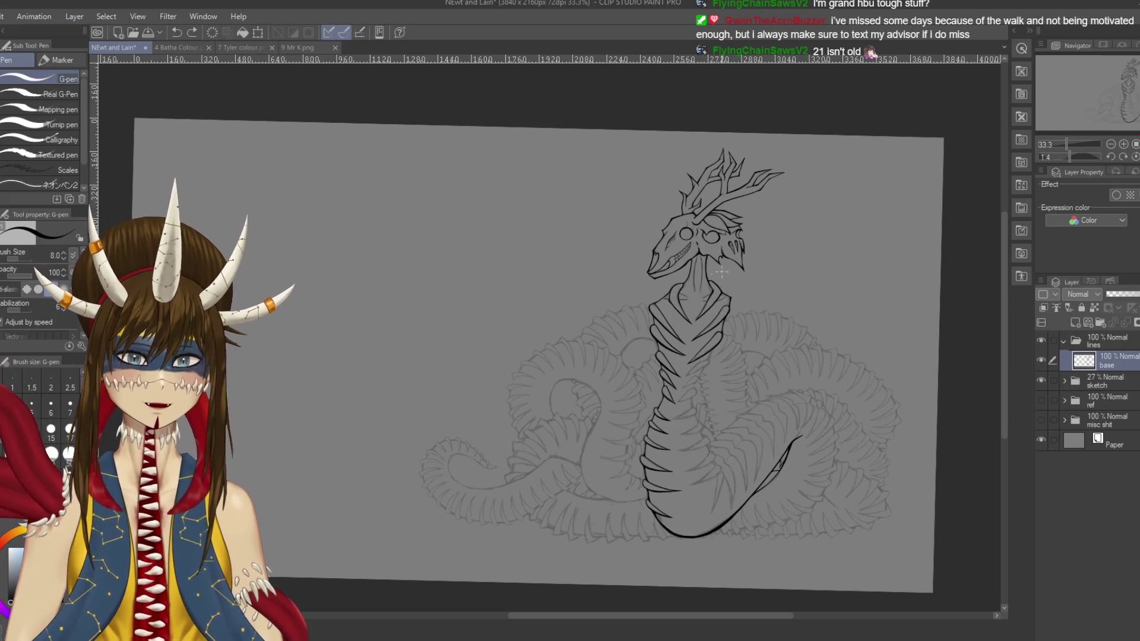
mouse_move(702, 275)
mouse_down()
mouse_move(740, 425)
mouse_move(810, 517)
mouse_move(781, 538)
mouse_up()
key(ctrl+z)
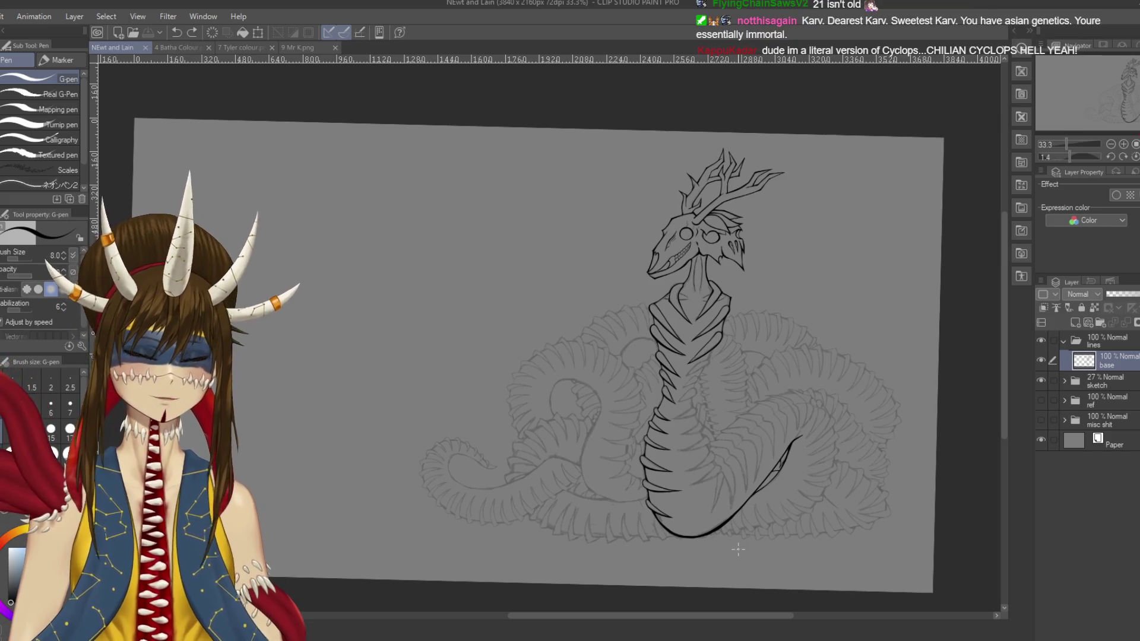
scroll(738, 550, up, 5)
Step: Zoom in, turn the view, and ink the fang tip outline
scroll(738, 549, up, 10)
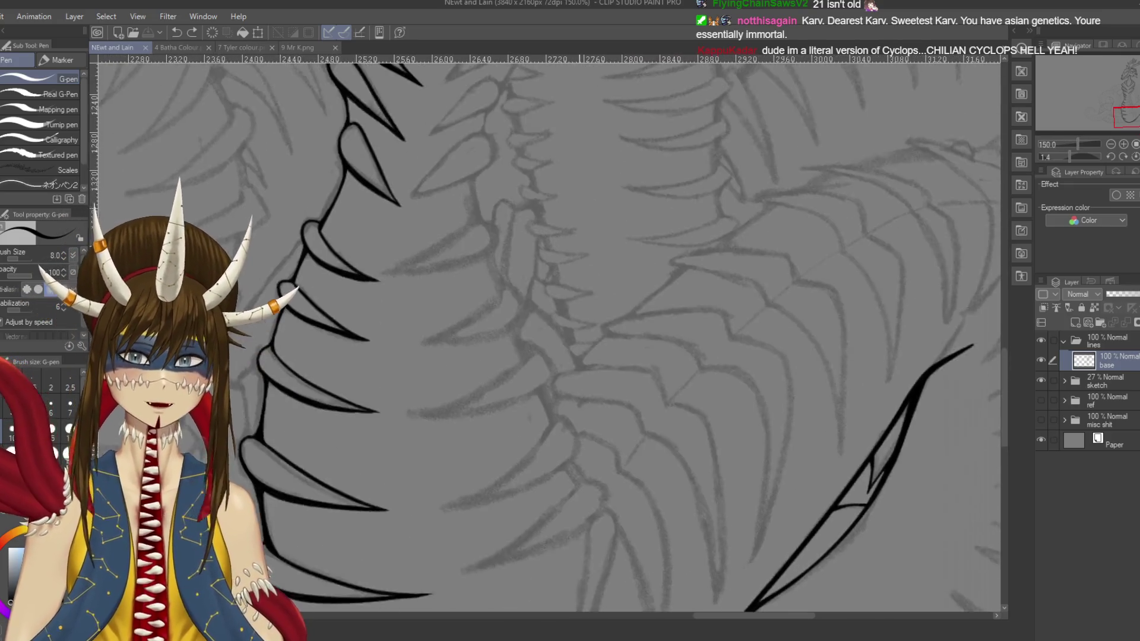
scroll(545, 333, up, 1)
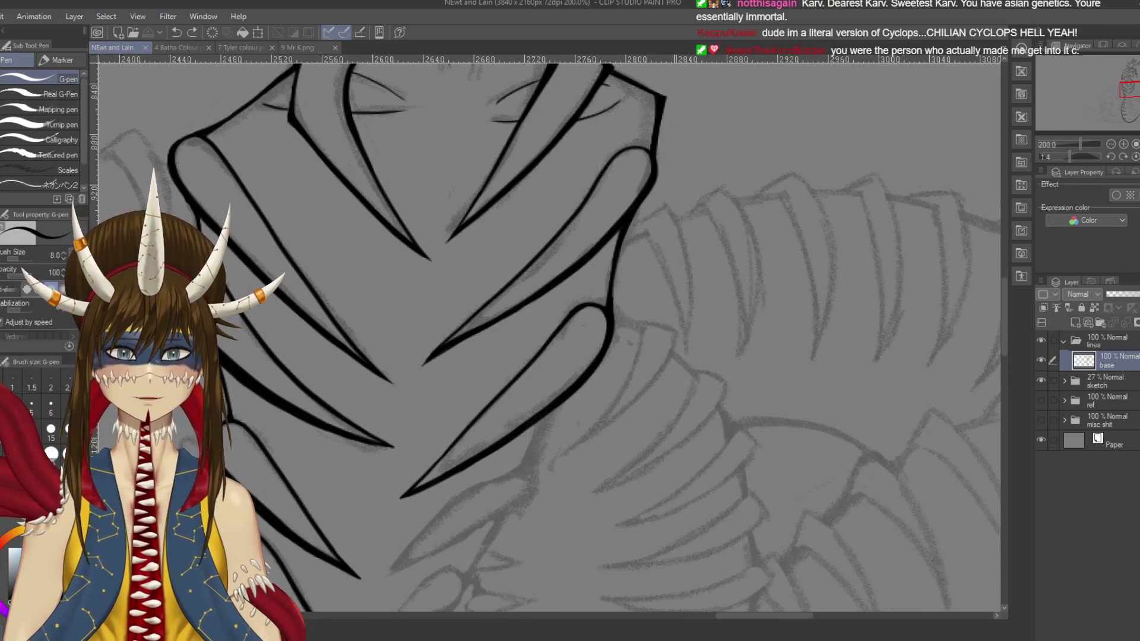
mouse_move(546, 333)
mouse_down()
mouse_move(535, 357)
mouse_move(623, 267)
mouse_move(596, 333)
mouse_up()
key(p)
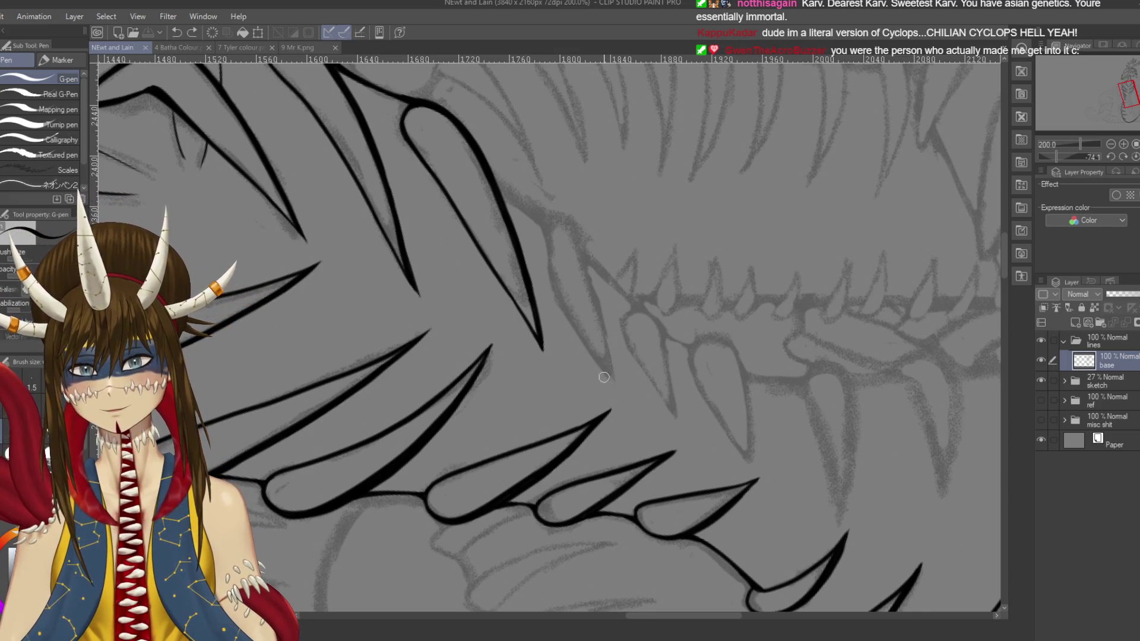
mouse_move(551, 289)
mouse_down()
mouse_move(552, 219)
mouse_move(591, 291)
mouse_move(609, 386)
mouse_up()
drag(552, 279, 613, 402)
key(ctrl+z)
key(ctrl+z)
key(ctrl+z)
drag(594, 359, 612, 399)
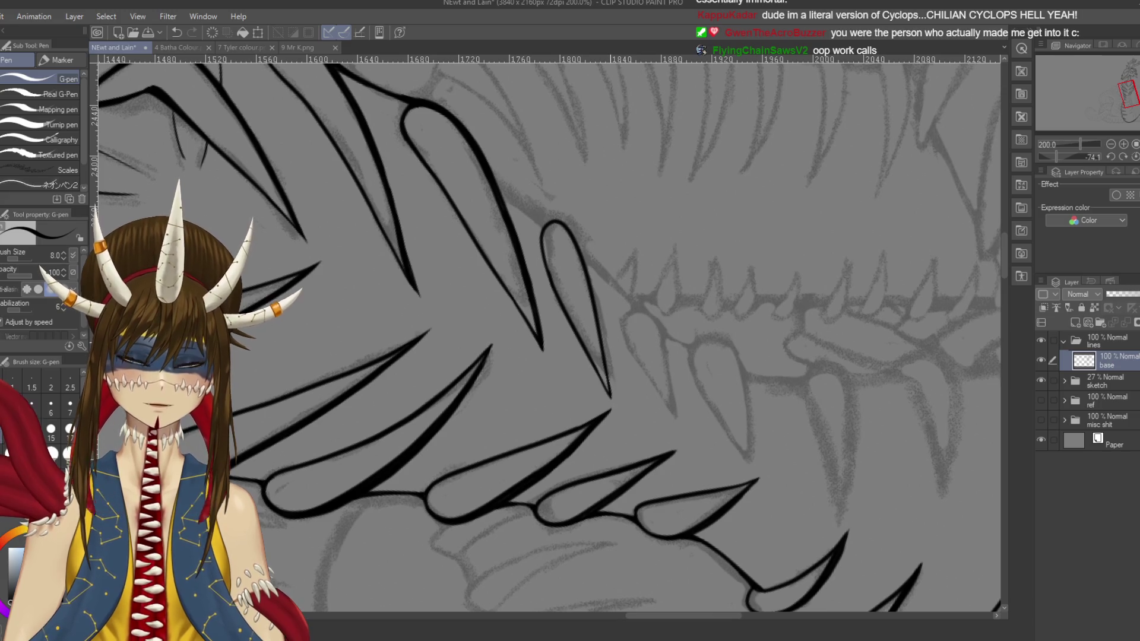
Step: Ink the fang's right edge thicker, retrying the stroke several times
mouse_move(534, 296)
mouse_down()
mouse_move(679, 188)
mouse_move(684, 209)
mouse_move(653, 245)
mouse_up()
key(ctrl+z)
key(ctrl+z)
drag(683, 190, 653, 239)
key(ctrl+z)
drag(683, 196, 652, 241)
key(ctrl+z)
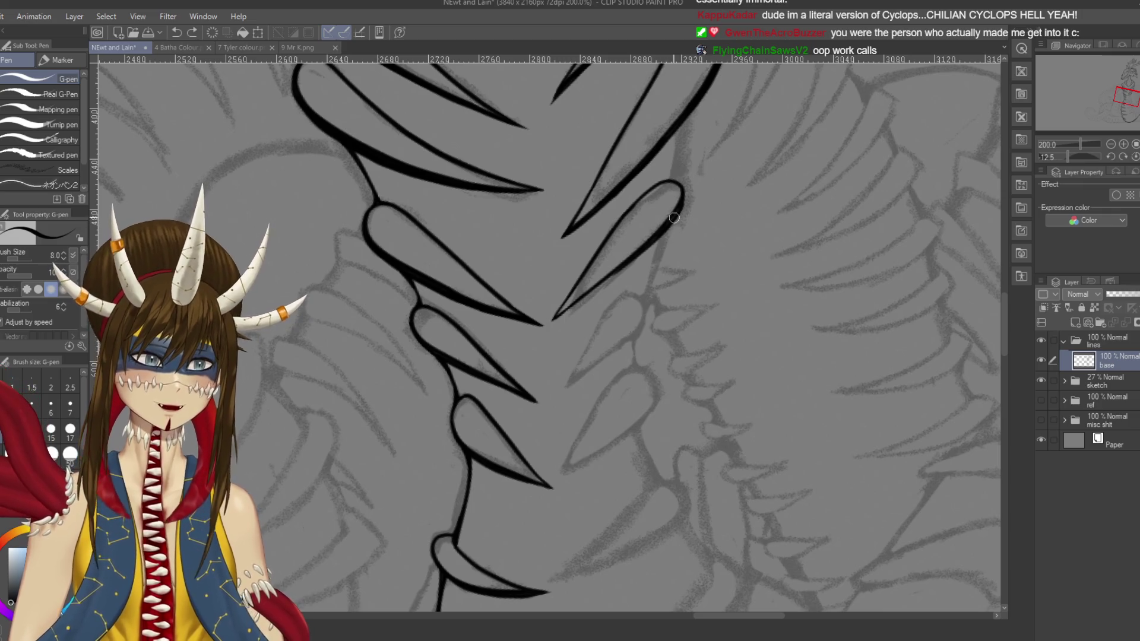
drag(682, 201, 654, 241)
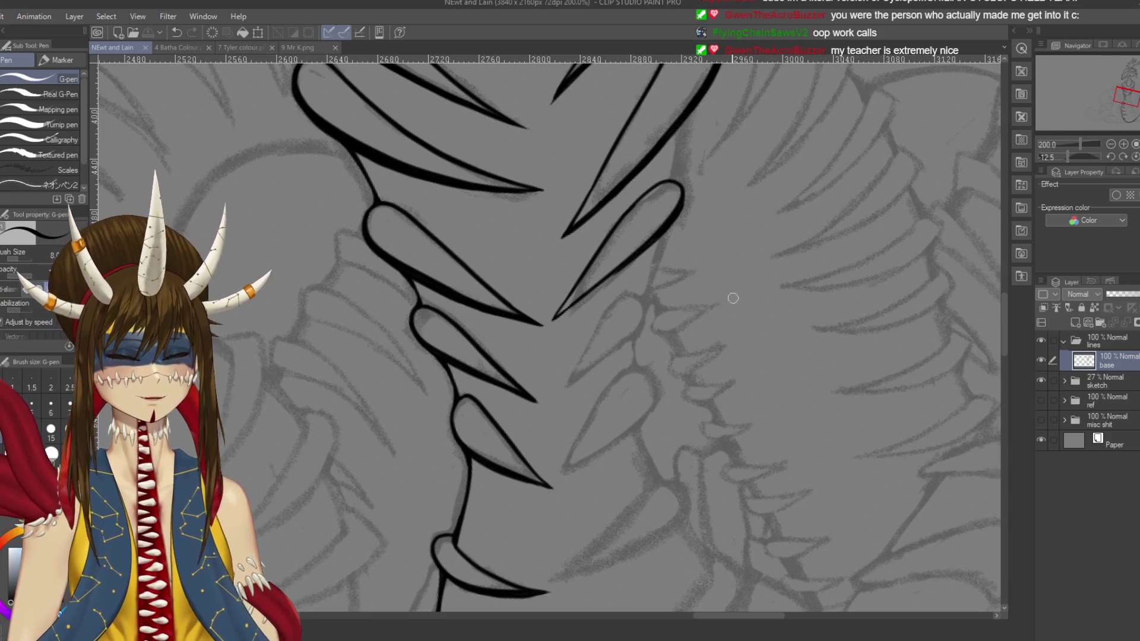
Step: Redraw the claw's right curve with a thicker, closed outline
drag(683, 188, 684, 205)
key(ctrl+z)
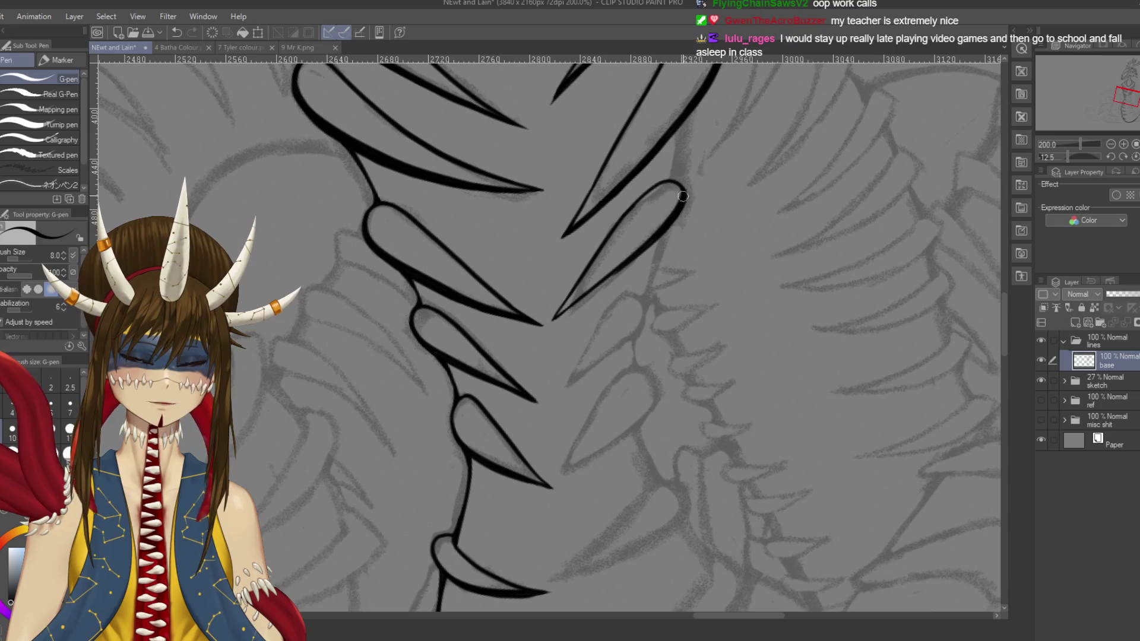
drag(682, 186, 679, 218)
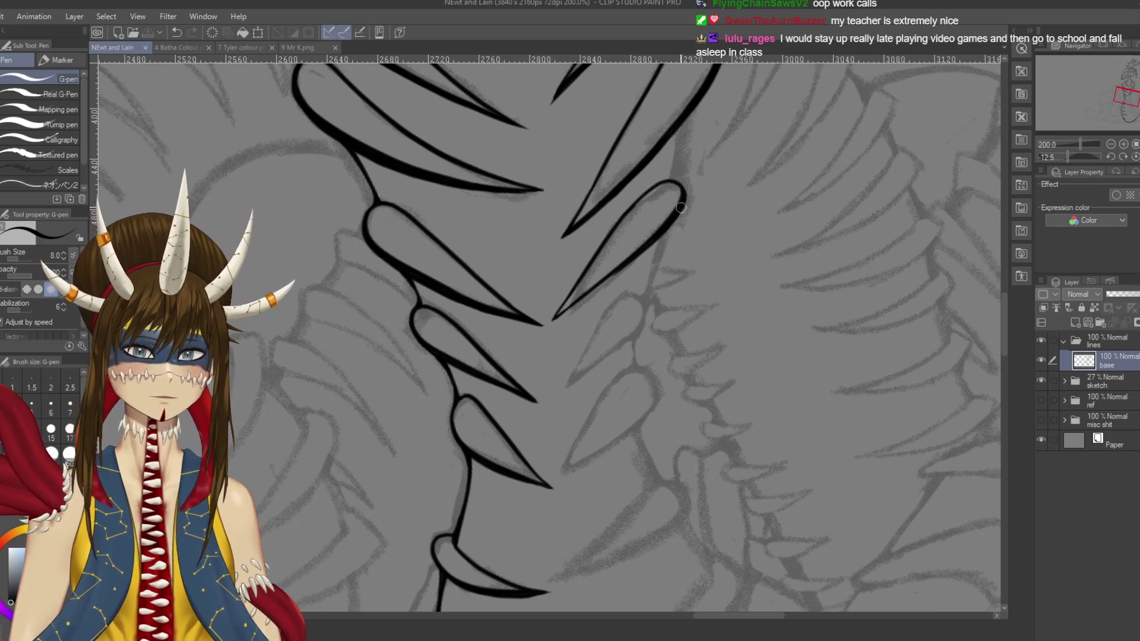
key(shift+space)
drag(593, 357, 570, 380)
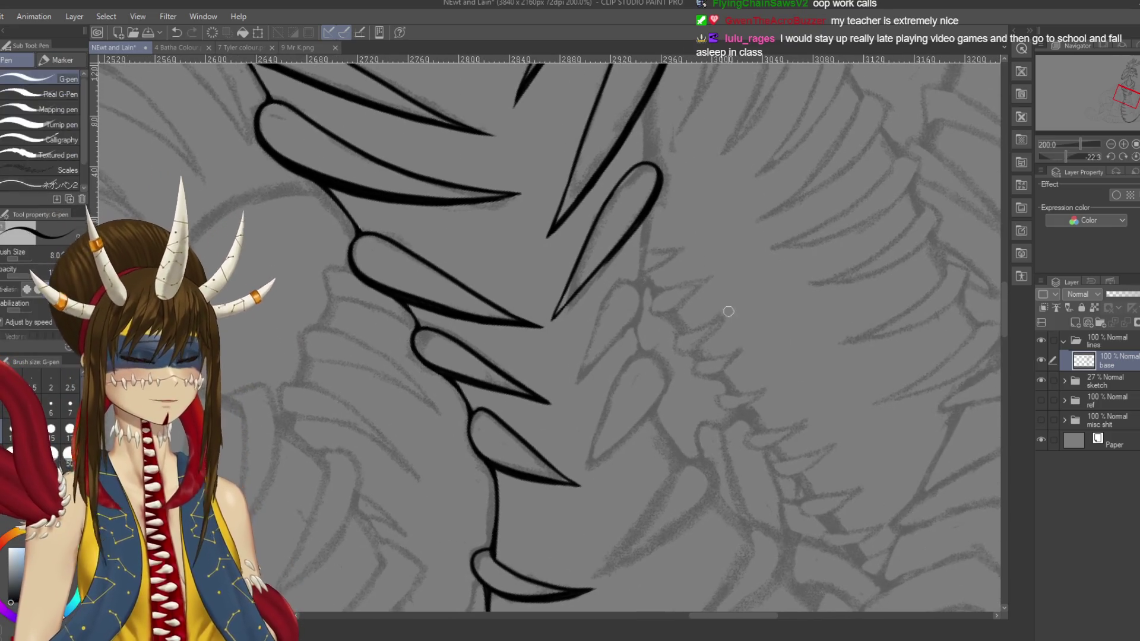
drag(765, 261, 820, 208)
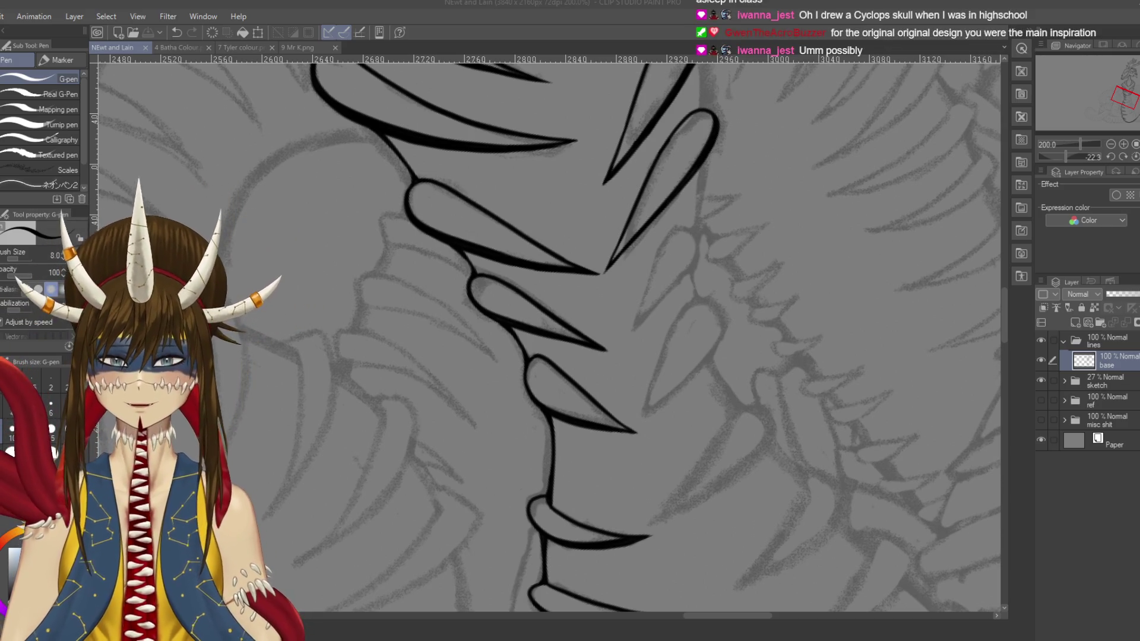
Step: Re-ink the claw curve's right edge thicker from its tip and save
drag(716, 117, 714, 132)
key(ctrl+z)
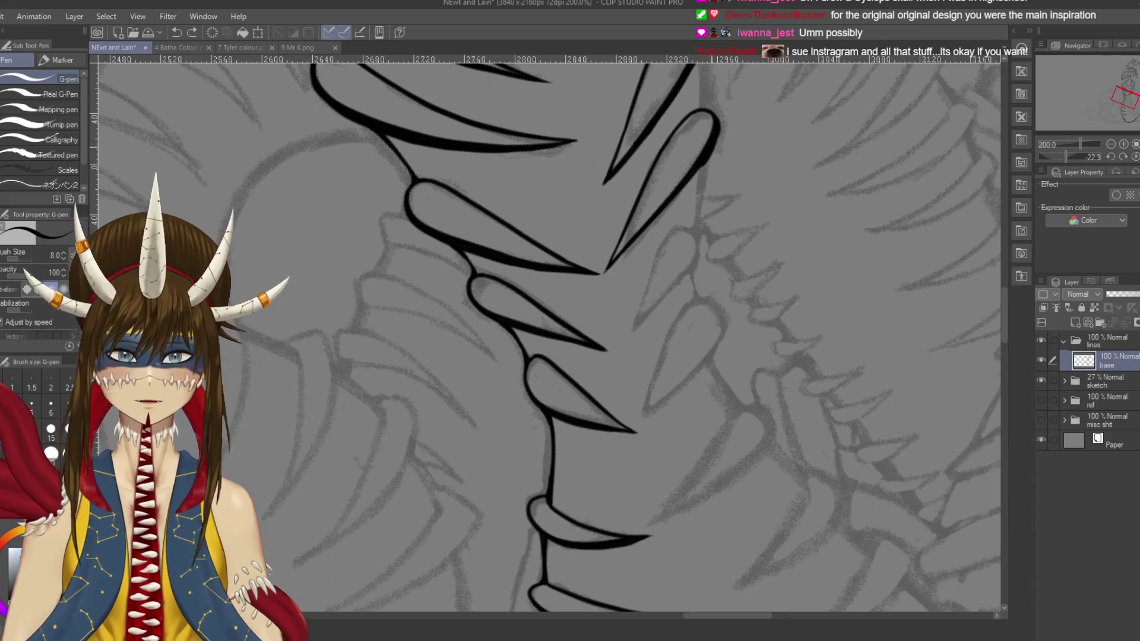
drag(717, 125, 687, 181)
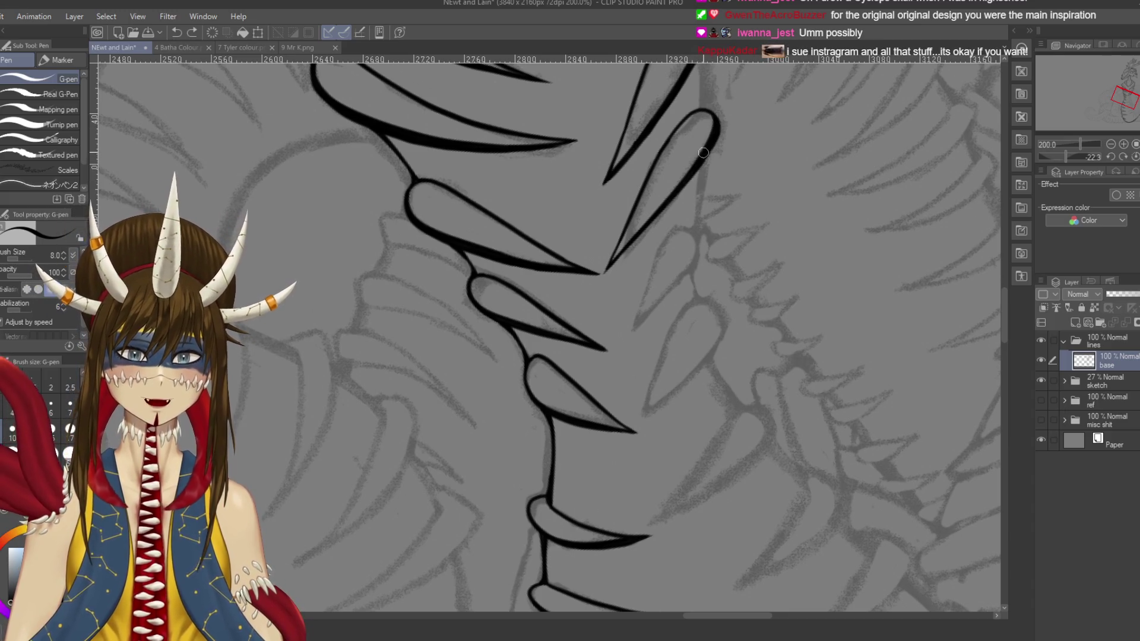
key(ctrl+s)
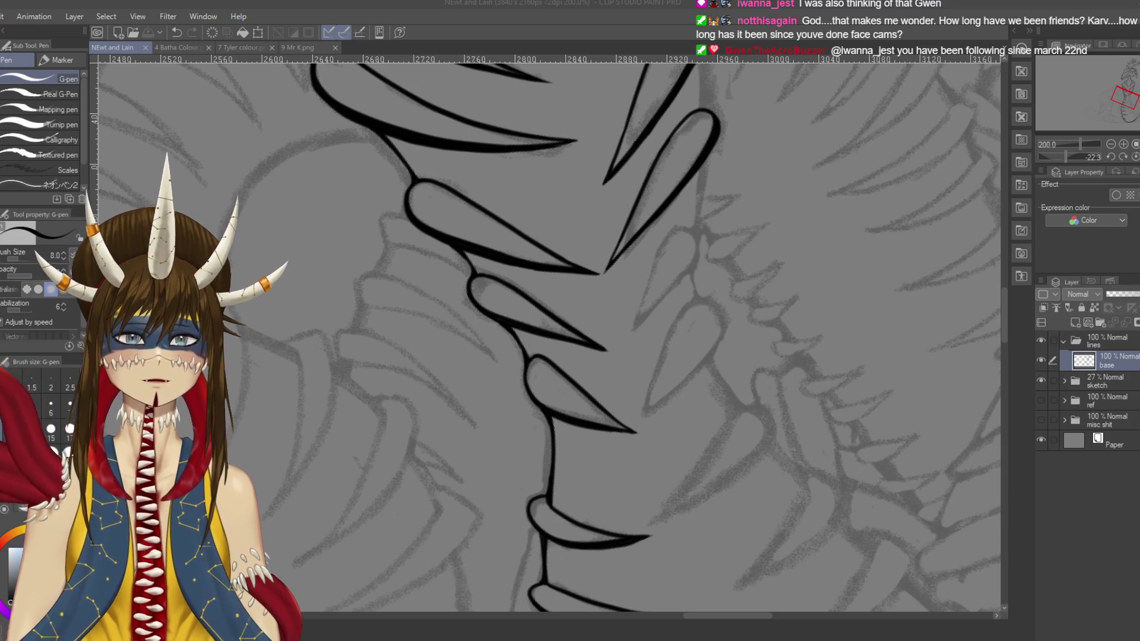
click(705, 295)
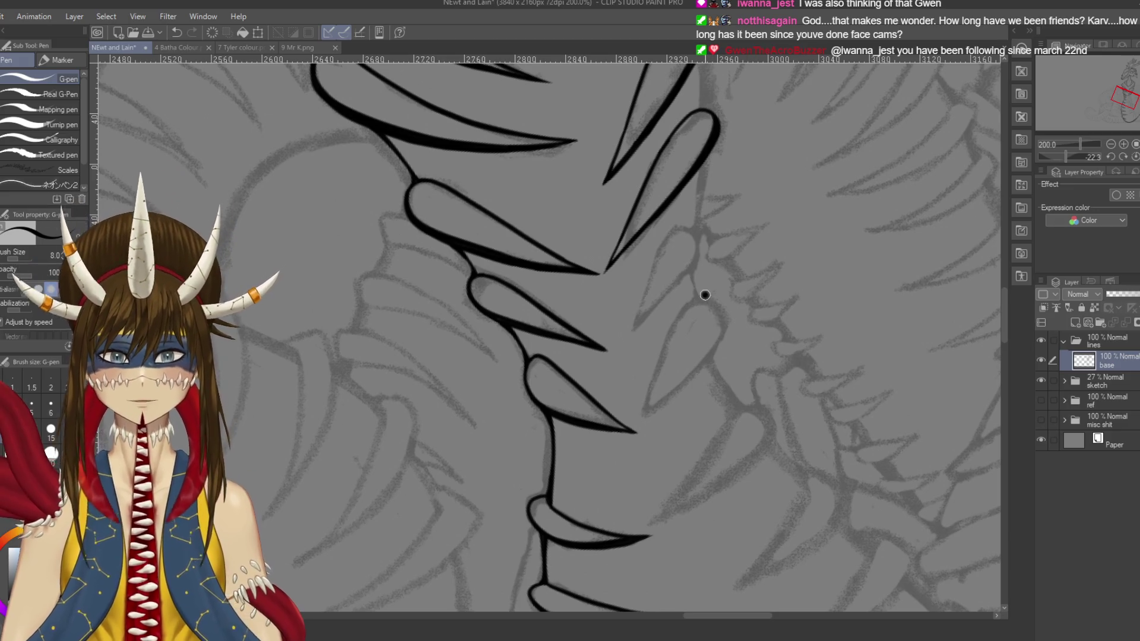
Step: Undo a stray mark, add a short stroke on the neck spike, and save
key(ctrl+z)
scroll(705, 295, up, 5)
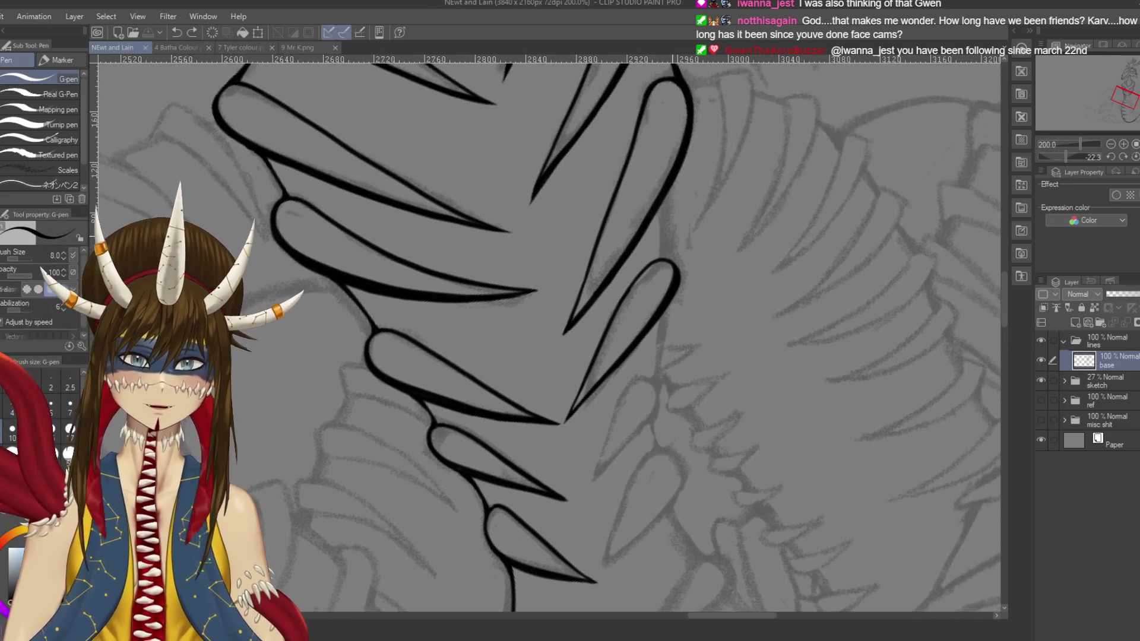
drag(670, 178, 665, 235)
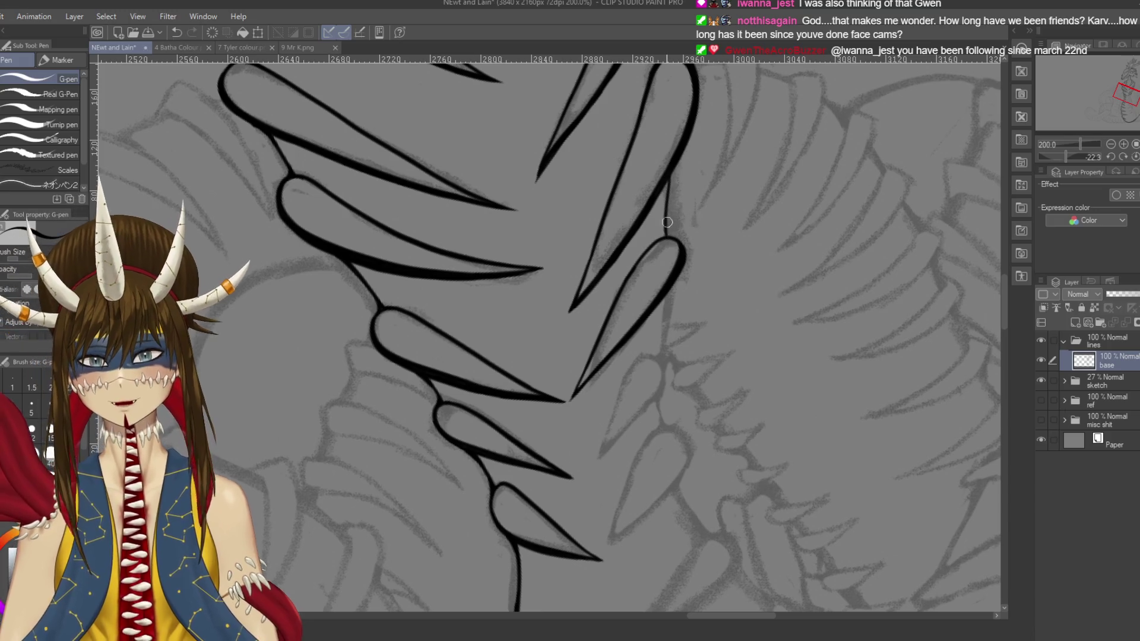
key(ctrl+s)
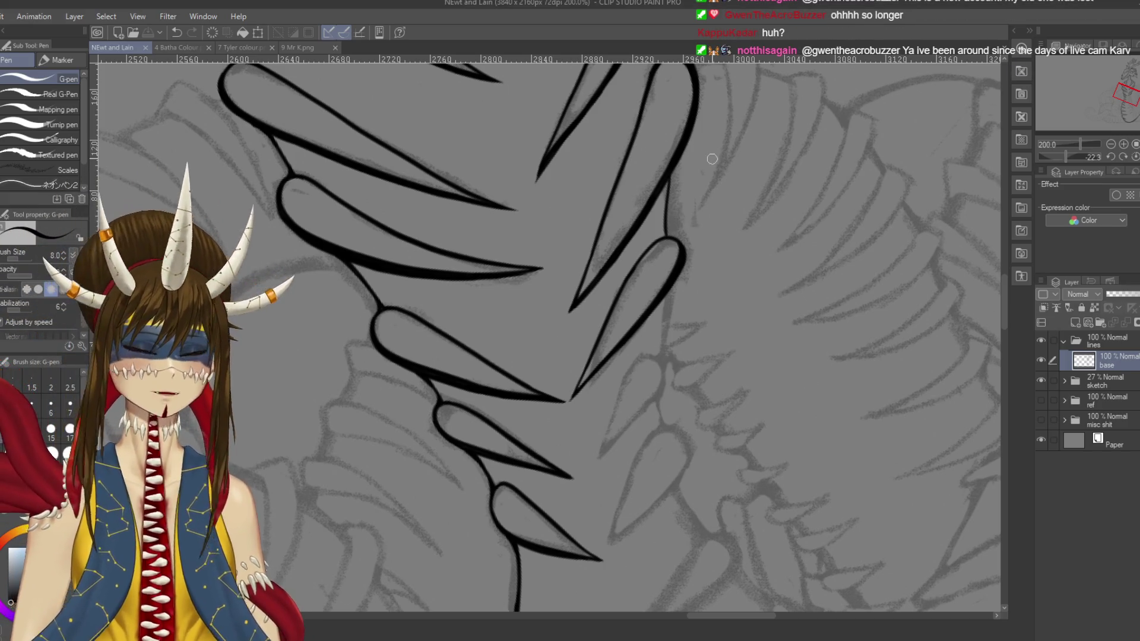
scroll(713, 158, up, 2)
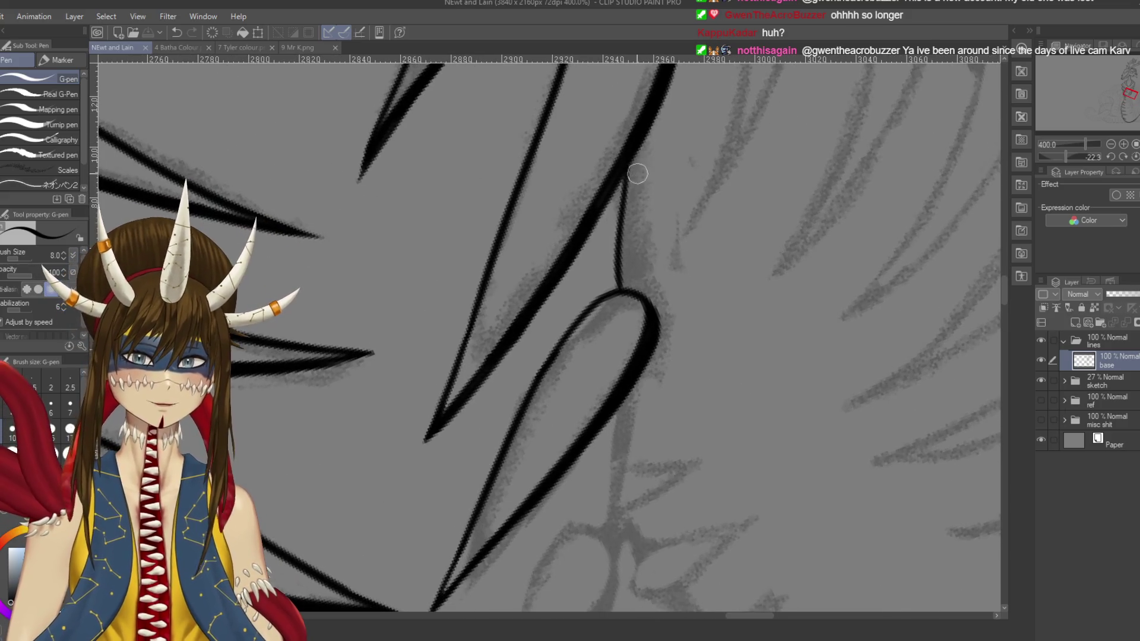
mouse_move(631, 165)
mouse_down()
mouse_move(617, 232)
mouse_move(628, 294)
mouse_move(618, 242)
mouse_move(657, 107)
mouse_move(631, 175)
mouse_up()
key(ctrl+z)
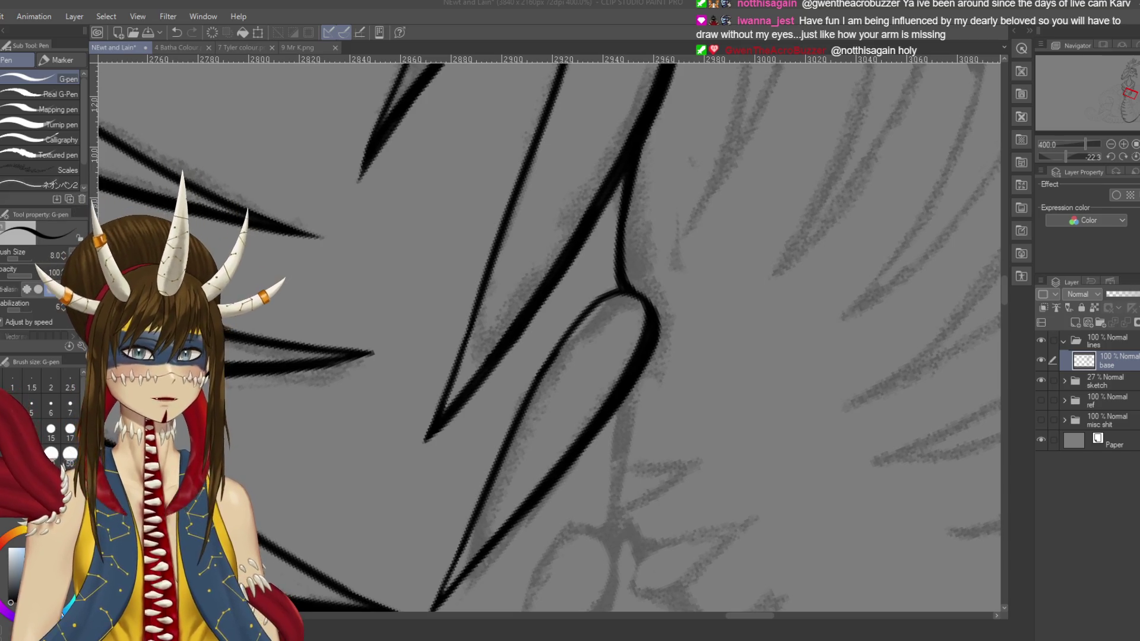
click(841, 325)
key(ctrl+z)
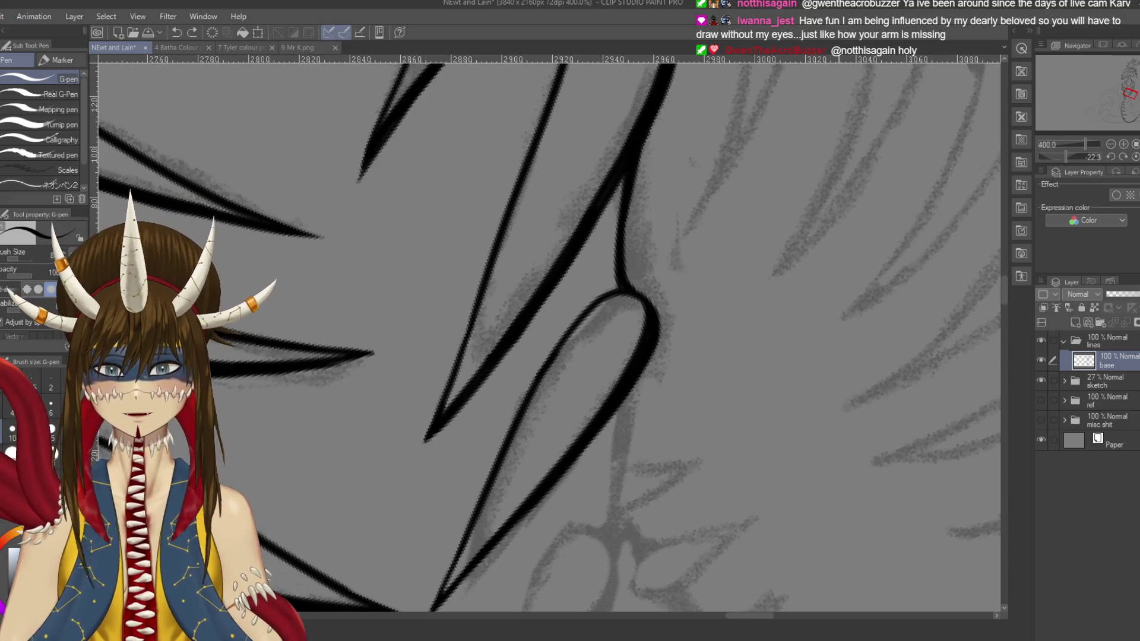
scroll(843, 324, down, 5)
mouse_move(653, 326)
mouse_down()
mouse_move(664, 346)
mouse_move(549, 397)
mouse_move(506, 384)
mouse_move(544, 366)
mouse_up()
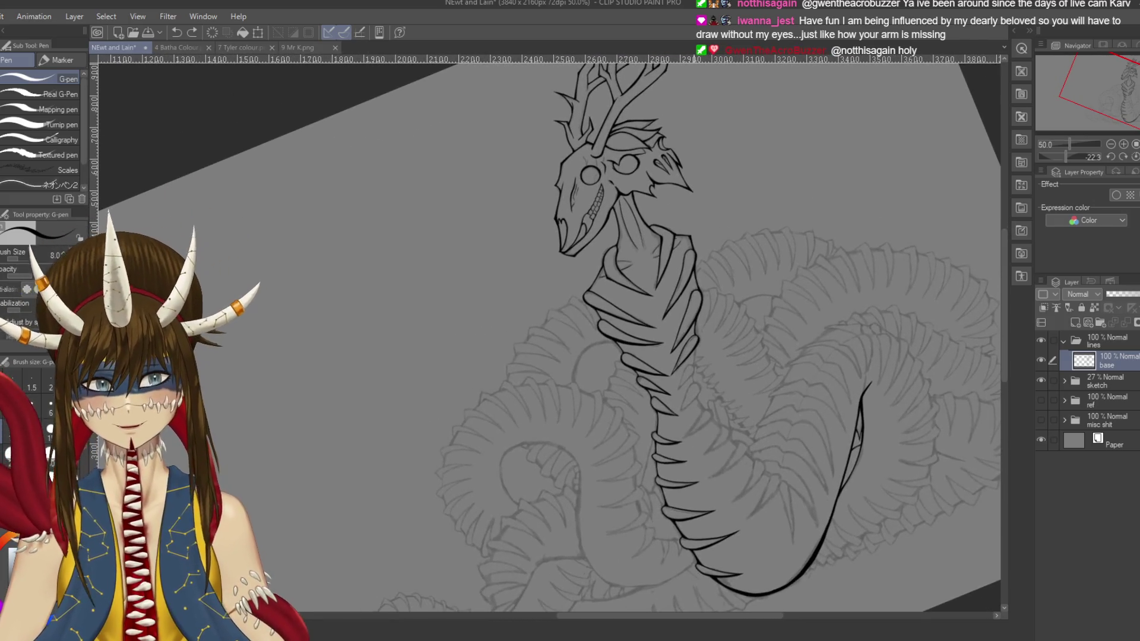
scroll(653, 356, up, 5)
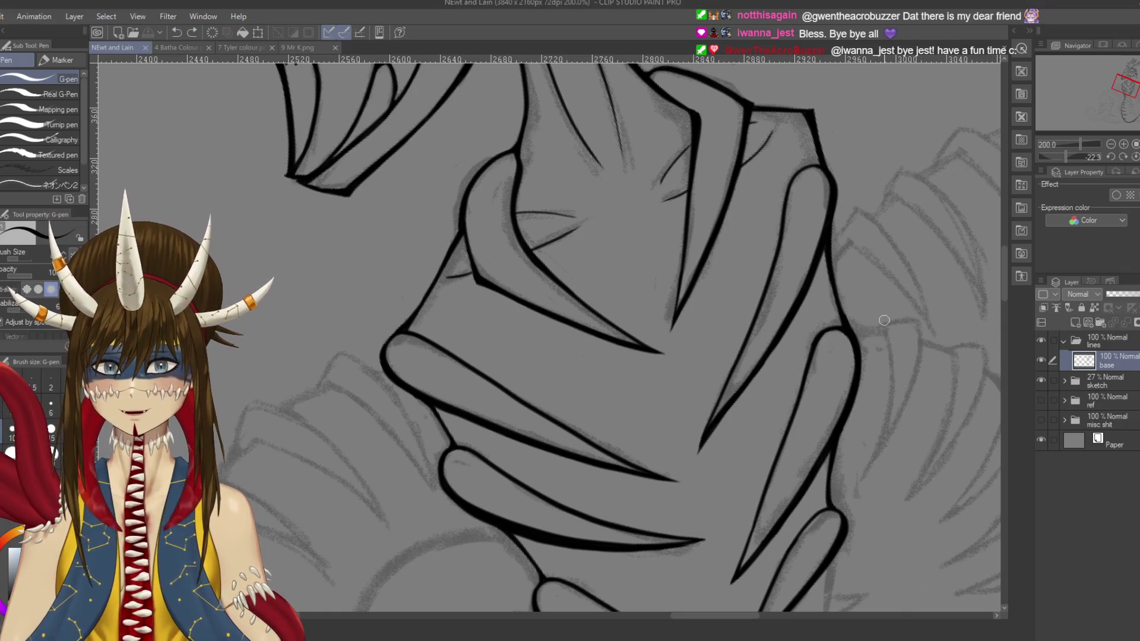
scroll(884, 320, down, 4)
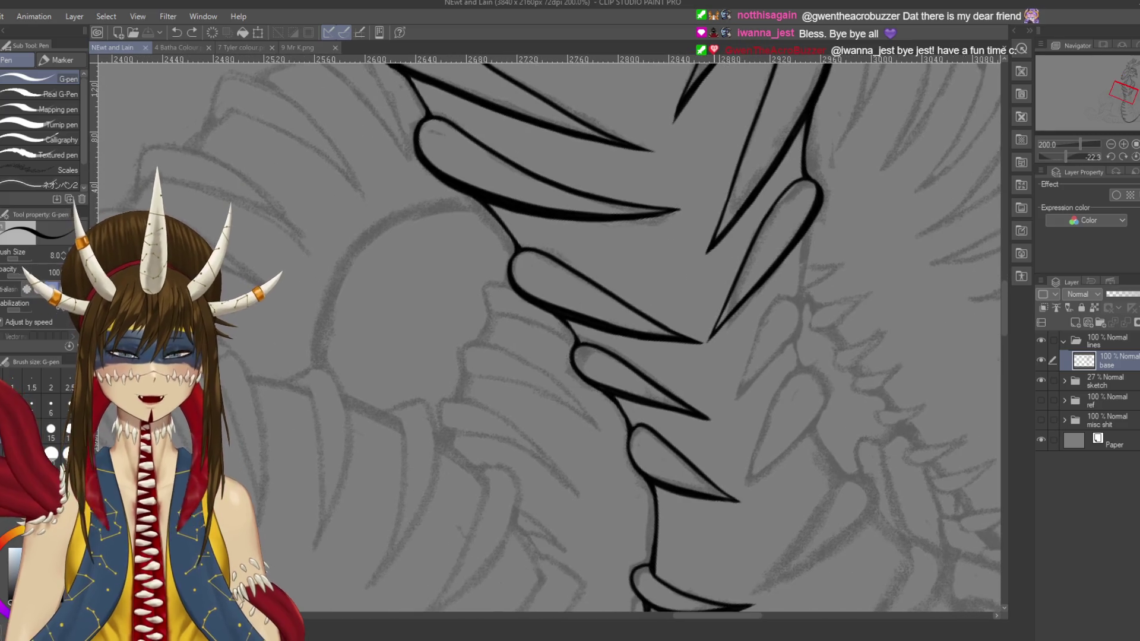
Step: Ink the new spike's outer curve down to its tip and save
drag(812, 218, 773, 267)
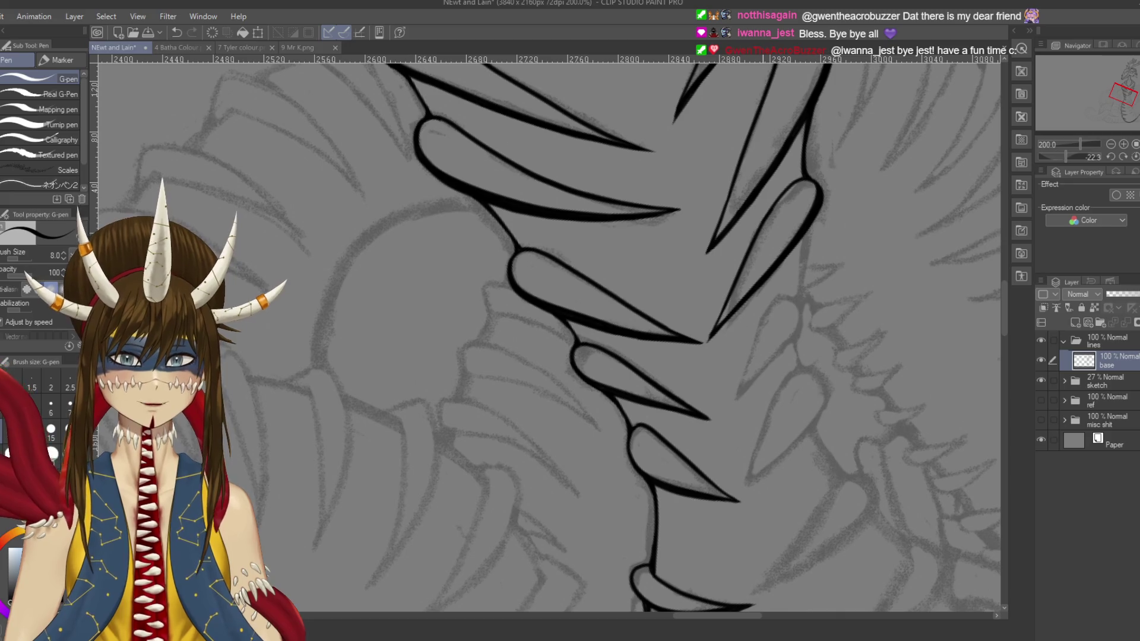
drag(772, 271, 706, 346)
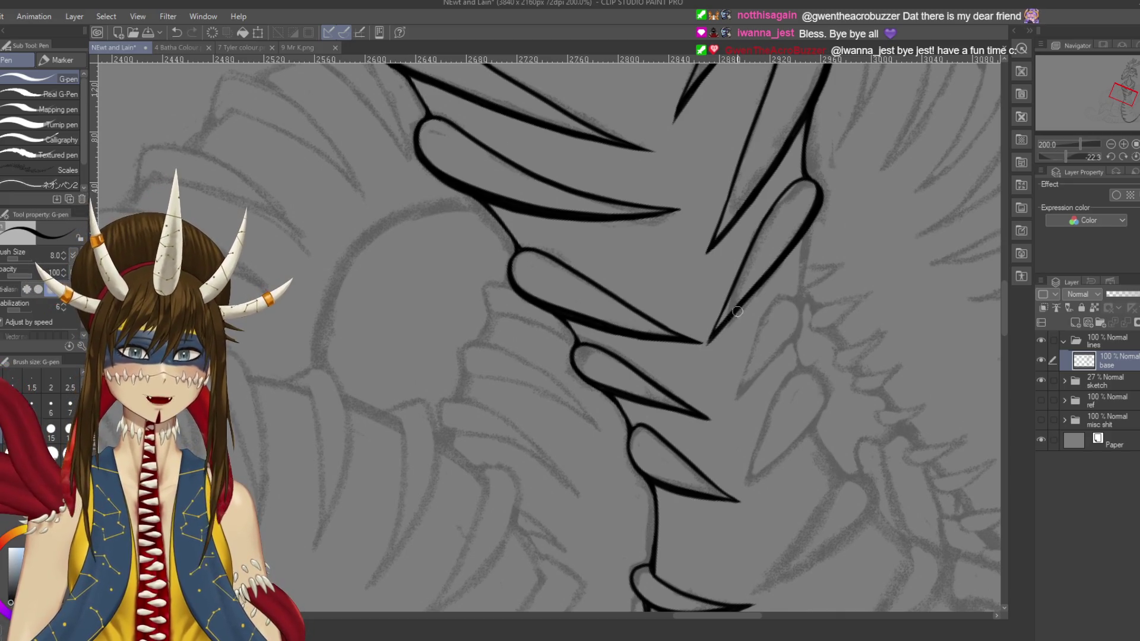
mouse_move(746, 302)
mouse_down()
mouse_move(718, 264)
mouse_move(758, 261)
mouse_move(774, 280)
mouse_move(703, 372)
mouse_up()
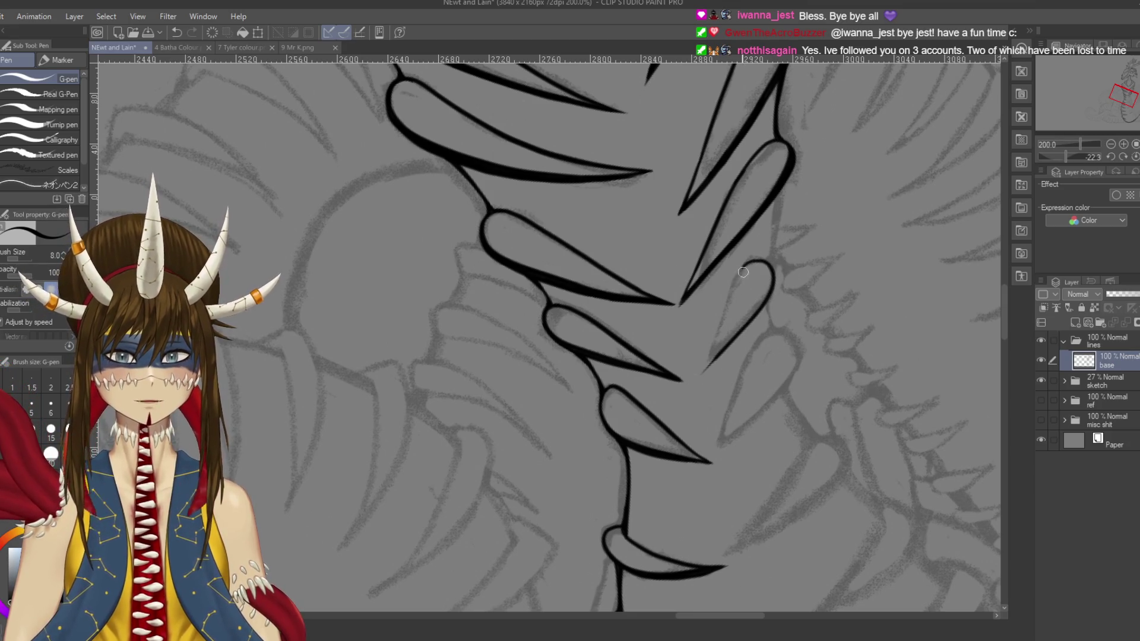
key(ctrl+z)
drag(743, 268, 696, 381)
key(ctrl+z)
drag(719, 335, 701, 374)
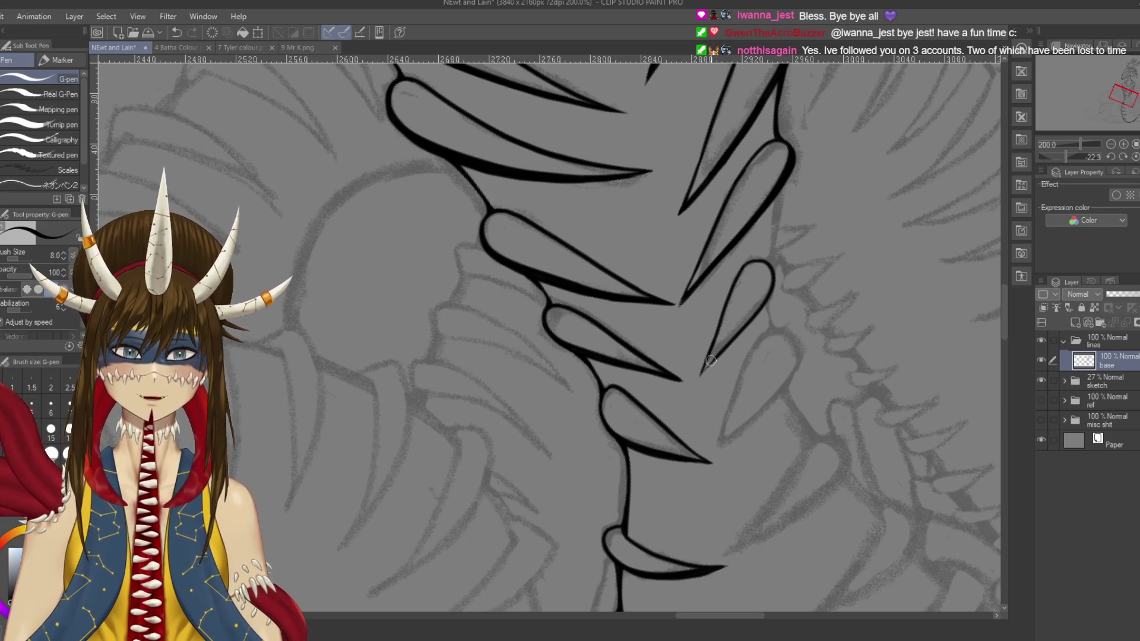
key(ctrl+s)
Step: Refine the short stroke at the spike tip, restoring it with redo, and save
scroll(545, 333, down, 1)
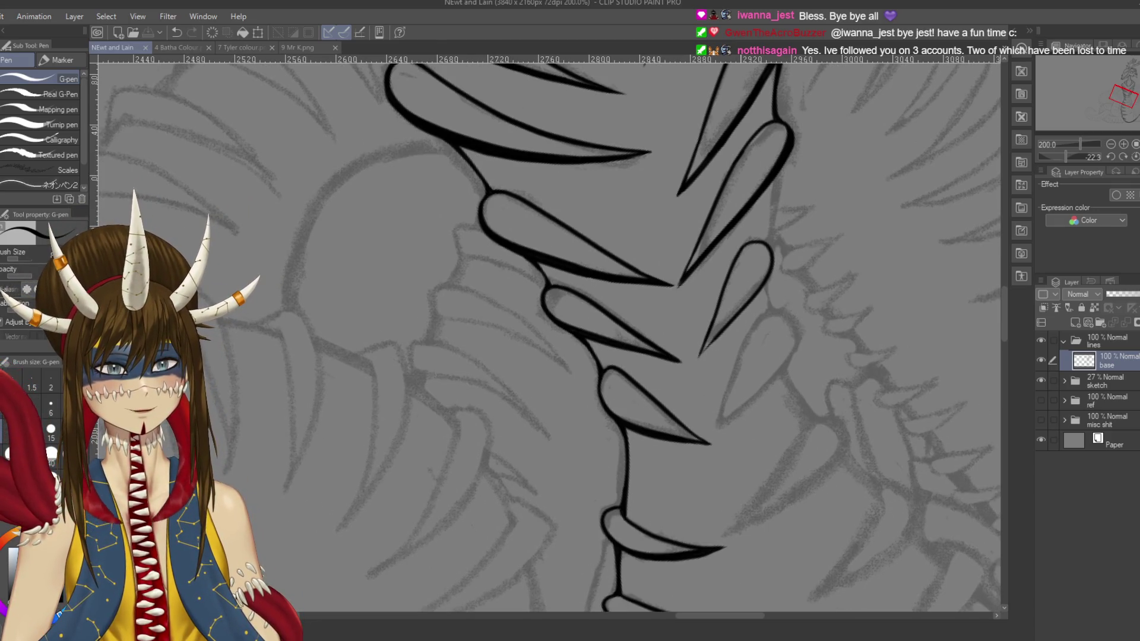
drag(710, 347, 698, 357)
key(ctrl+z)
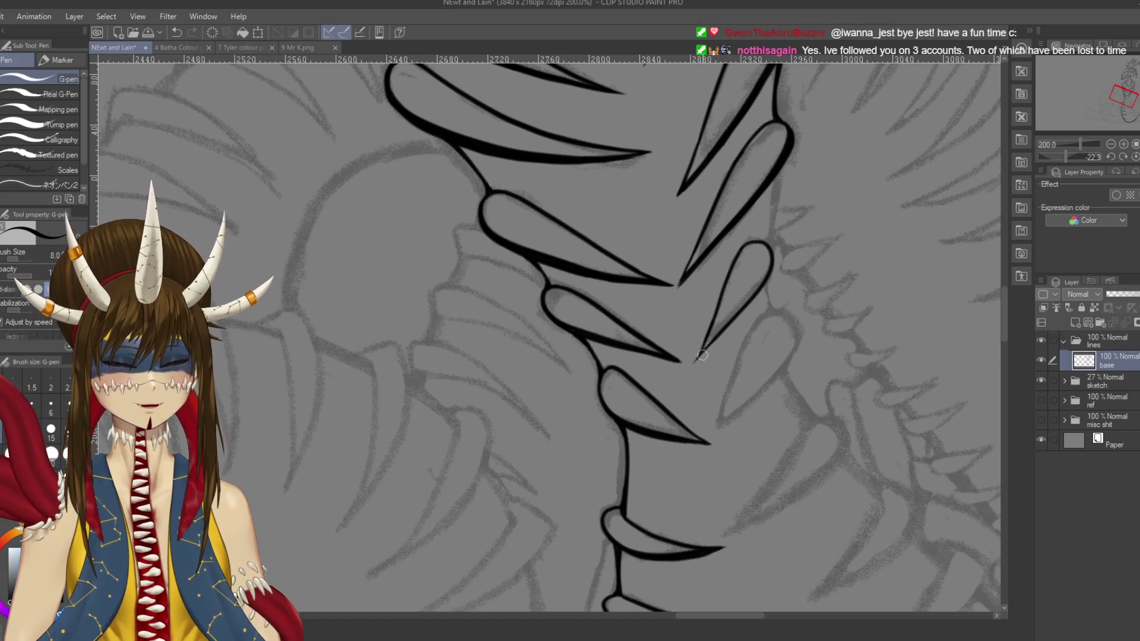
key(e)
key(ctrl+z)
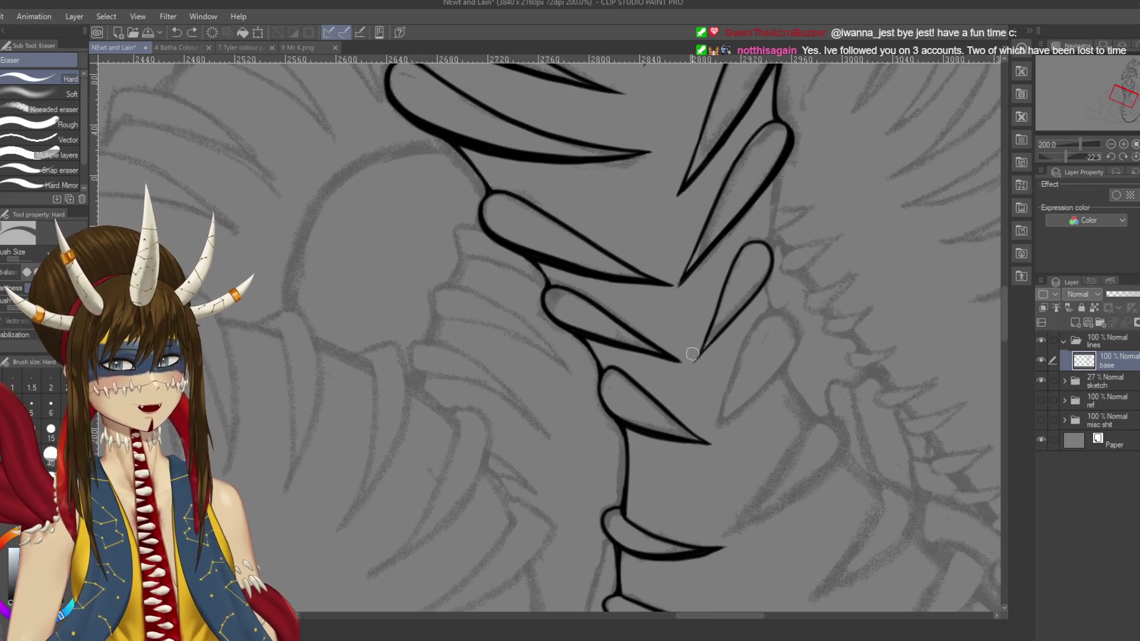
key(ctrl+y)
key(p)
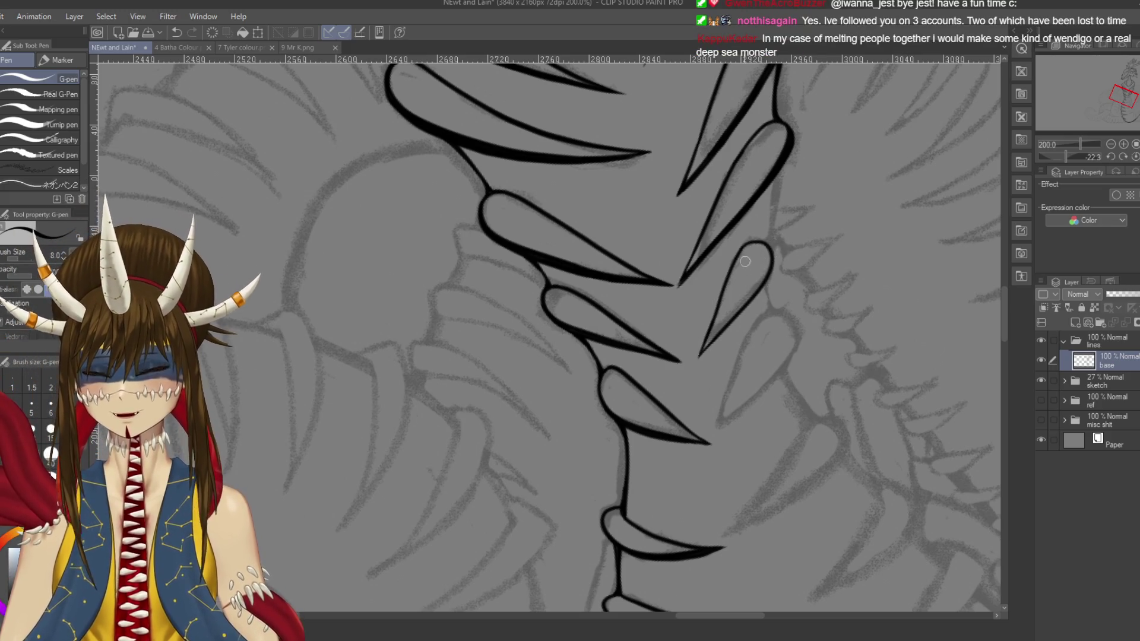
key(ctrl+s)
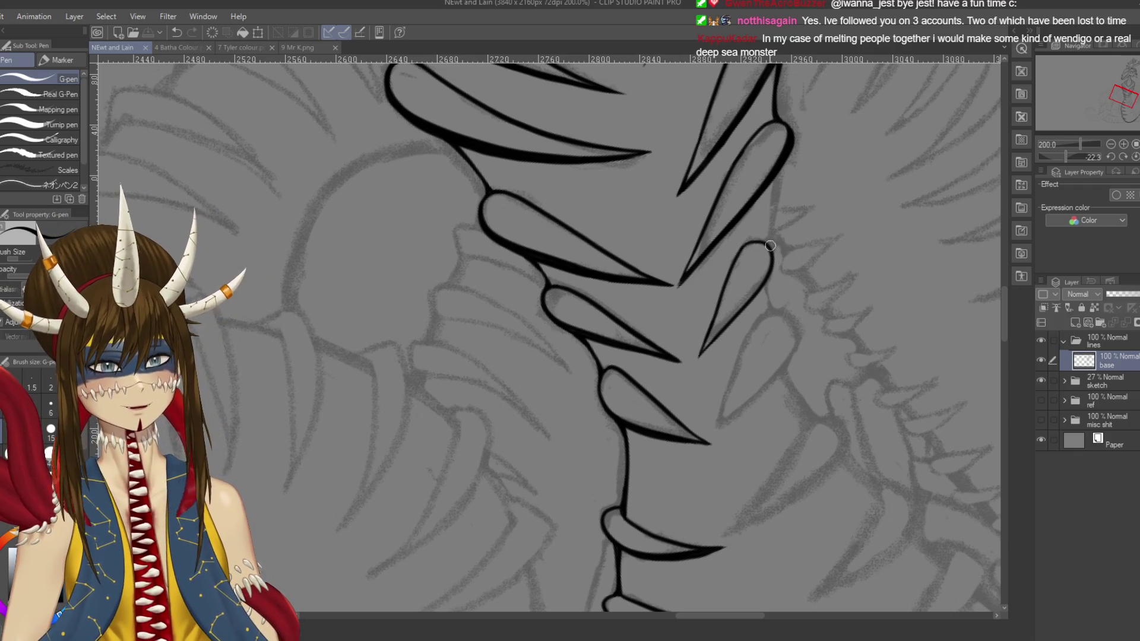
Step: Thicken the spike's right edge down to its tip, retrying the stroke
click(772, 249)
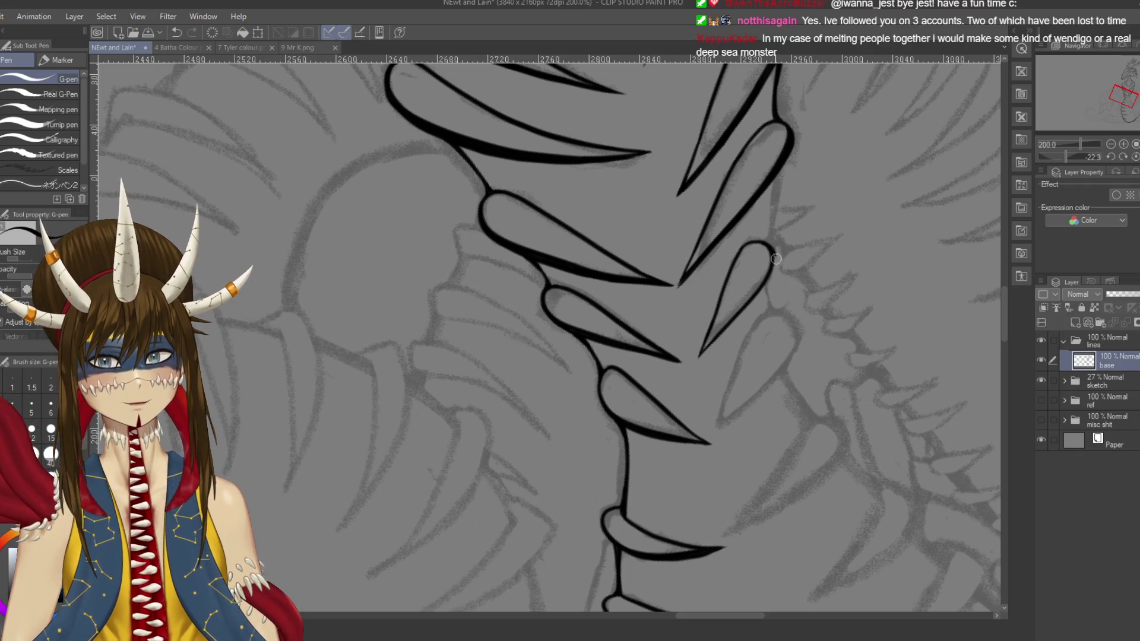
drag(773, 258, 744, 312)
key(ctrl+z)
drag(773, 262, 743, 311)
key(ctrl+z)
drag(772, 262, 740, 315)
key(ctrl+z)
drag(773, 262, 744, 311)
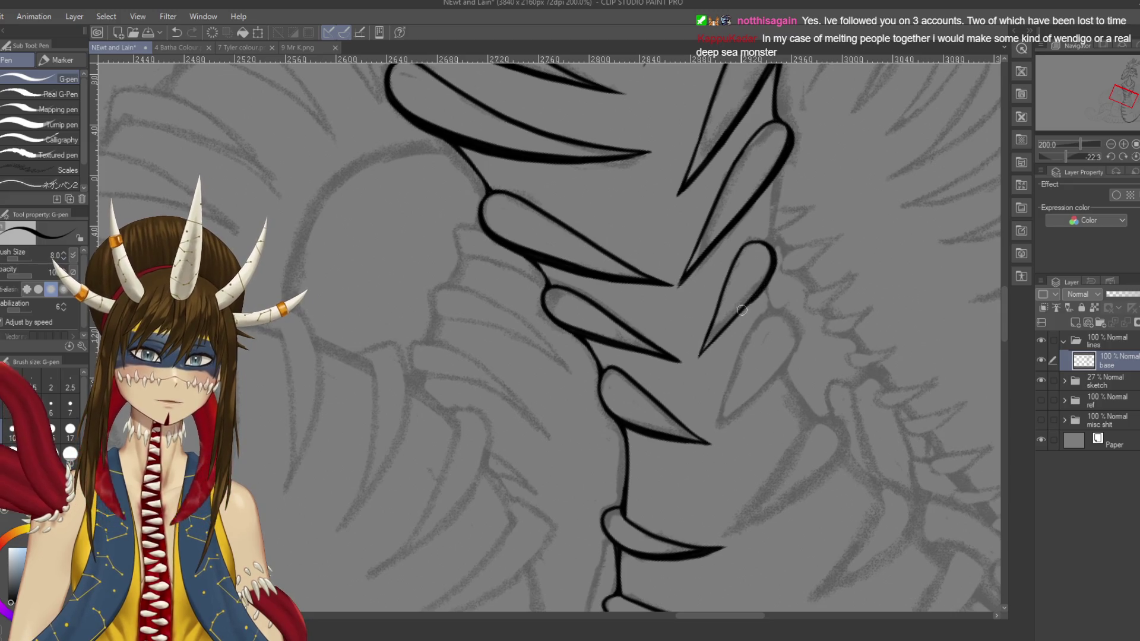
key(ctrl+z)
drag(772, 271, 701, 356)
Step: Retrace the lower lines near the tip and the left edge, then save
drag(744, 308, 702, 353)
key(ctrl+z)
drag(747, 306, 705, 355)
key(ctrl+z)
drag(751, 300, 696, 359)
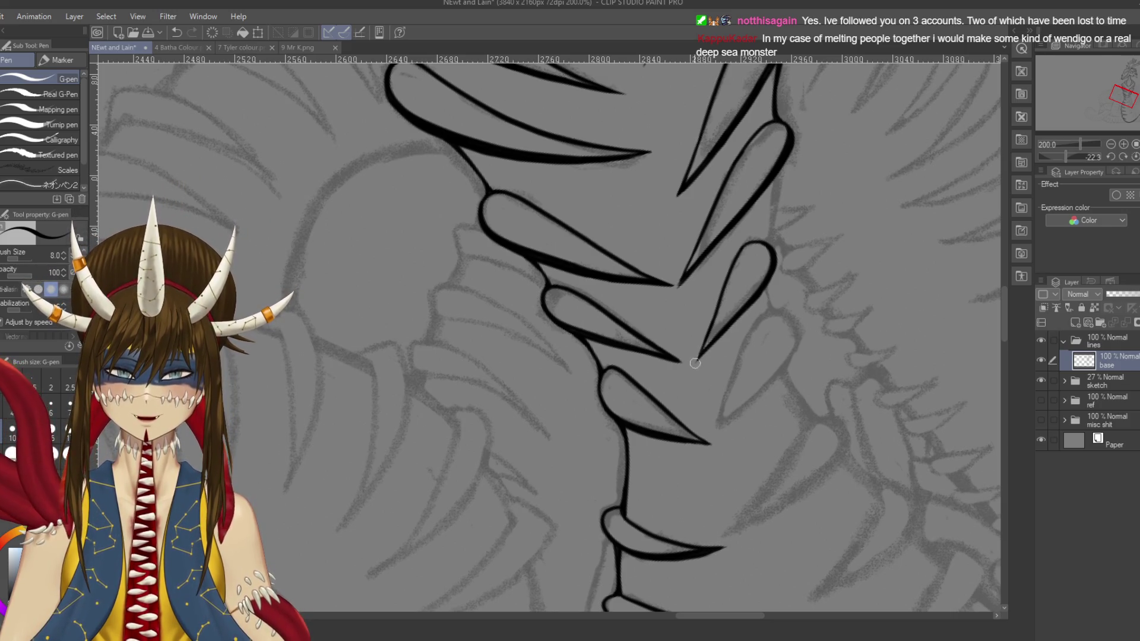
key(ctrl+z)
drag(778, 264, 764, 290)
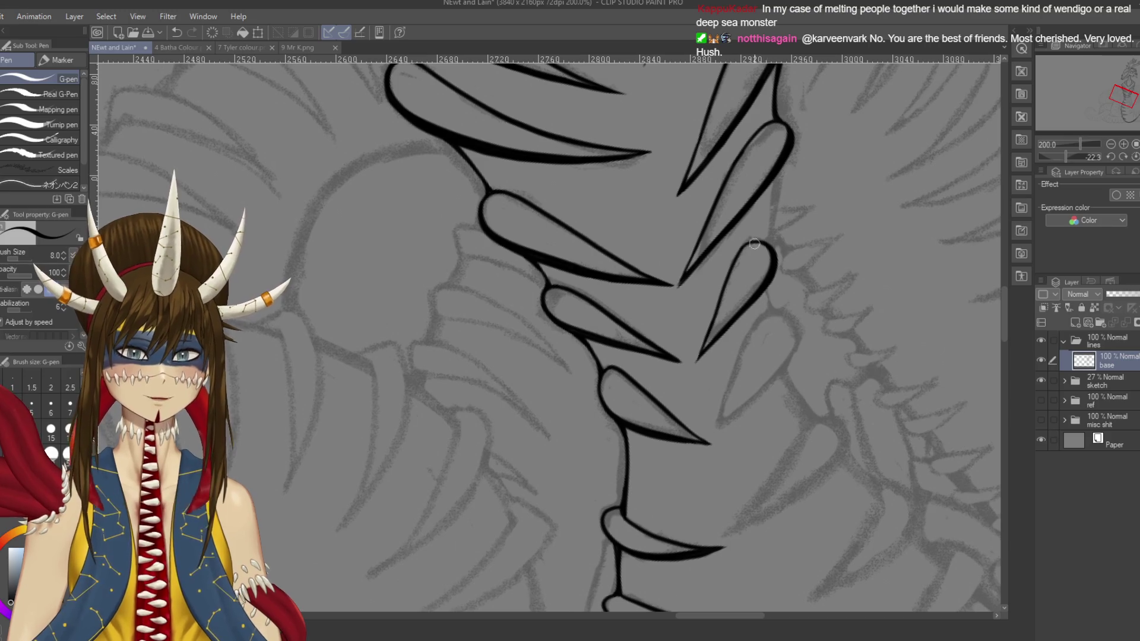
drag(719, 299, 696, 361)
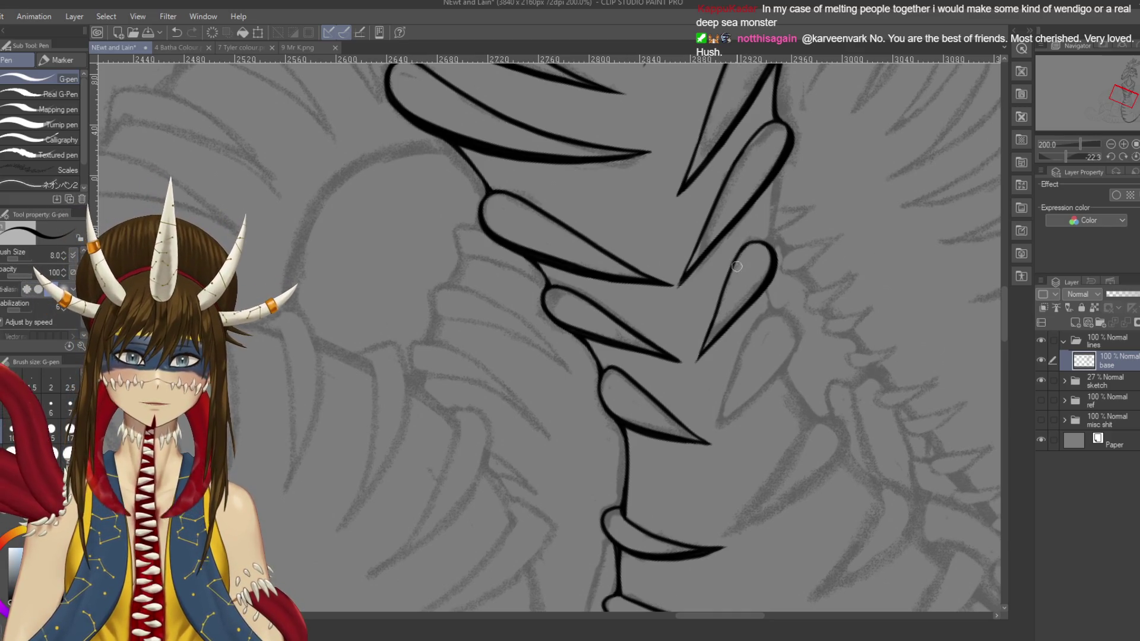
key(ctrl+s)
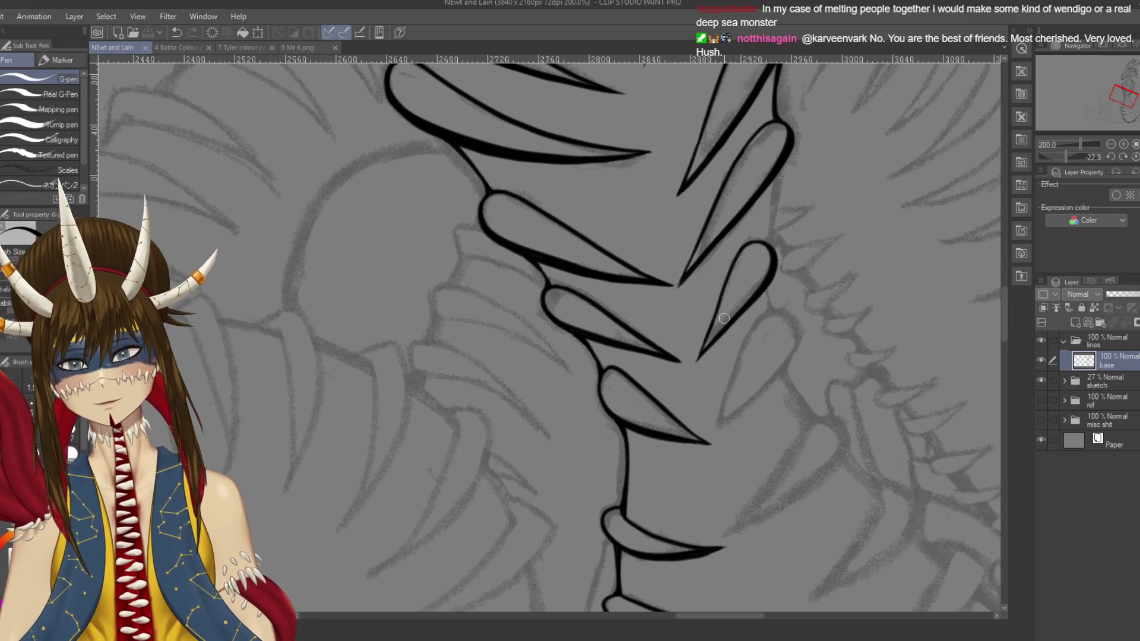
Step: Ink a vertical line along the upper spike's edge and save
mouse_move(776, 181)
mouse_down()
mouse_move(753, 208)
mouse_move(745, 270)
mouse_up()
key(ctrl+z)
drag(752, 205, 745, 270)
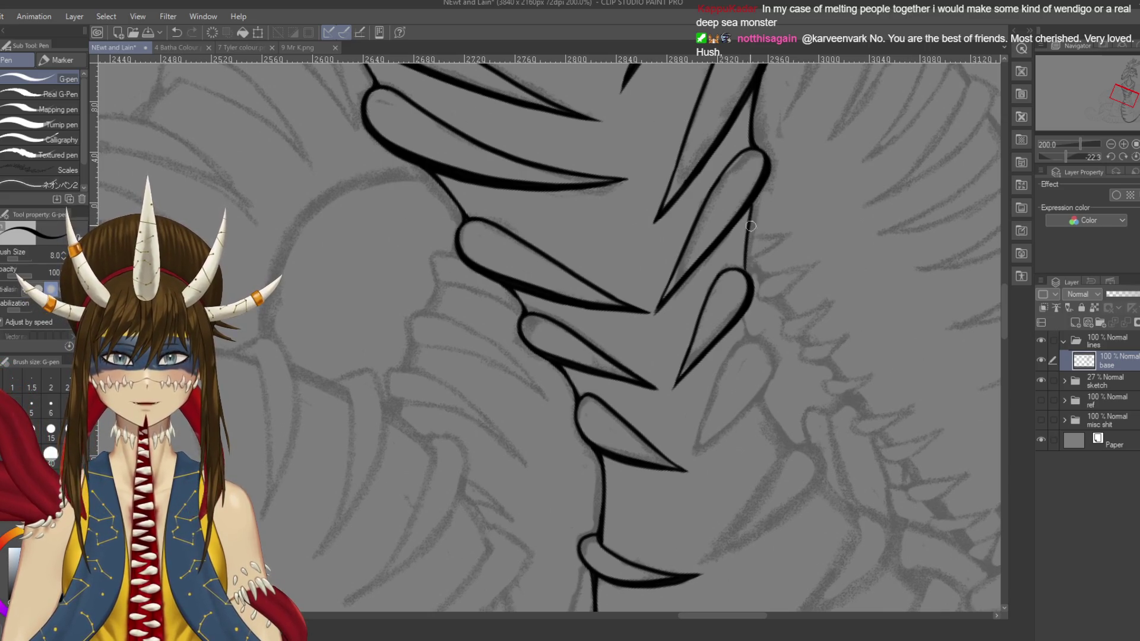
key(ctrl+s)
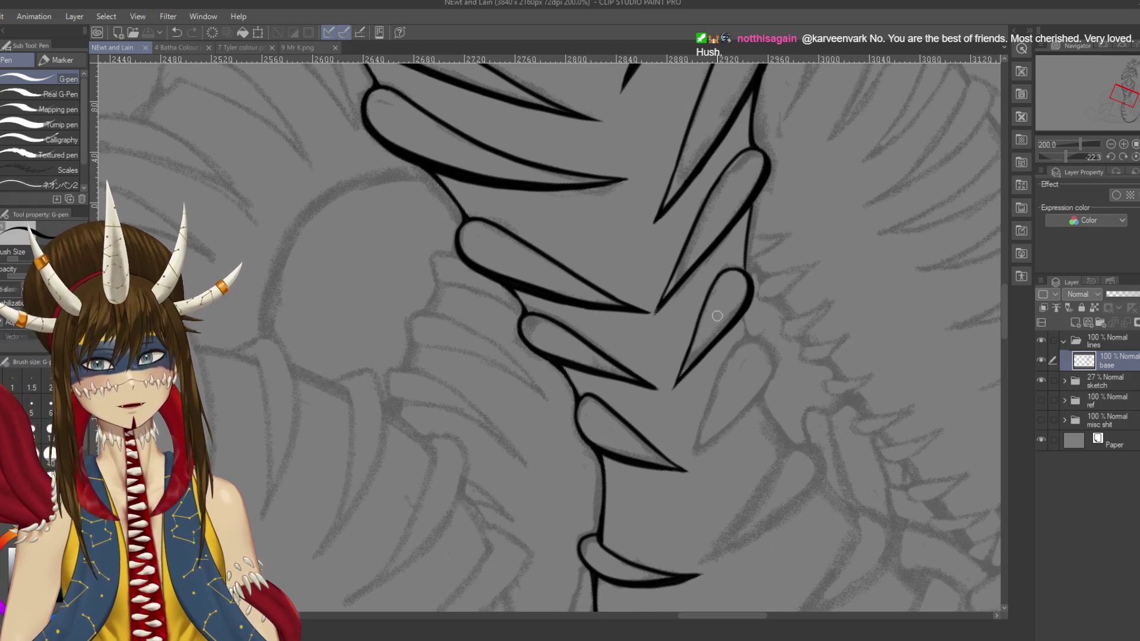
Step: Rotate the page upright and turn on the reference images layer
scroll(717, 316, down, 4)
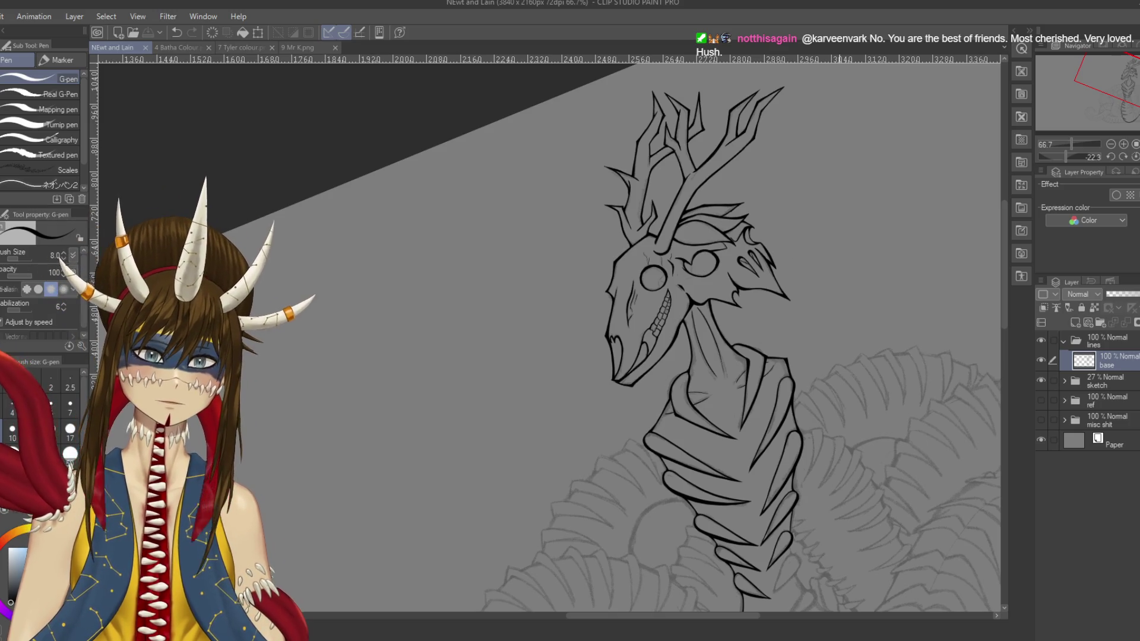
scroll(546, 332, down, 2)
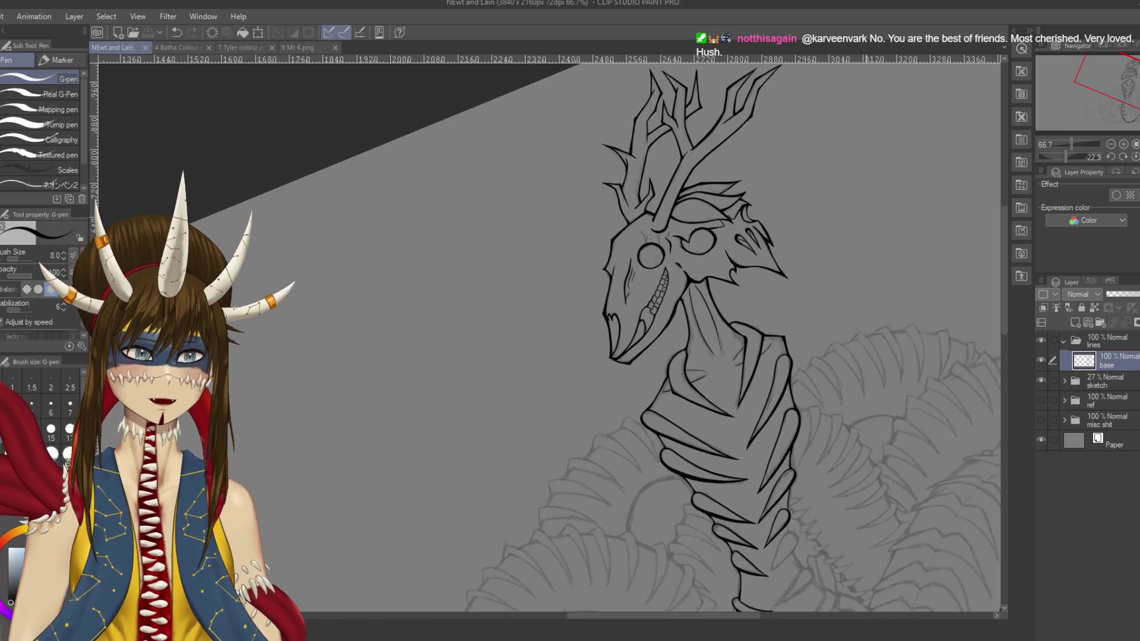
scroll(546, 332, down, 5)
scroll(547, 332, up, 5)
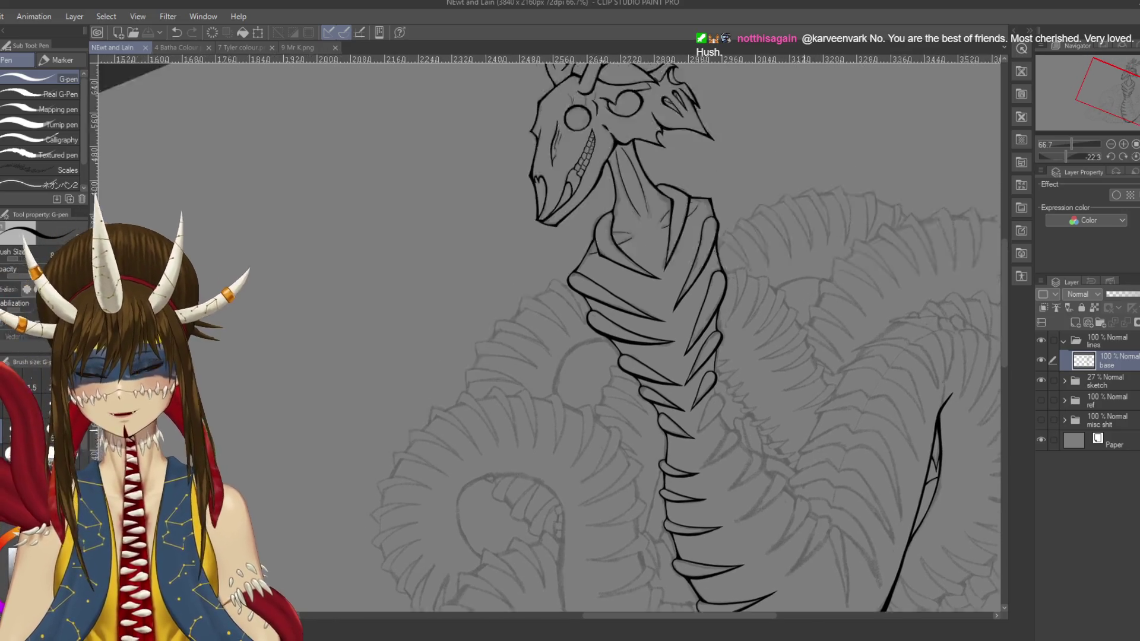
scroll(546, 332, down, 5)
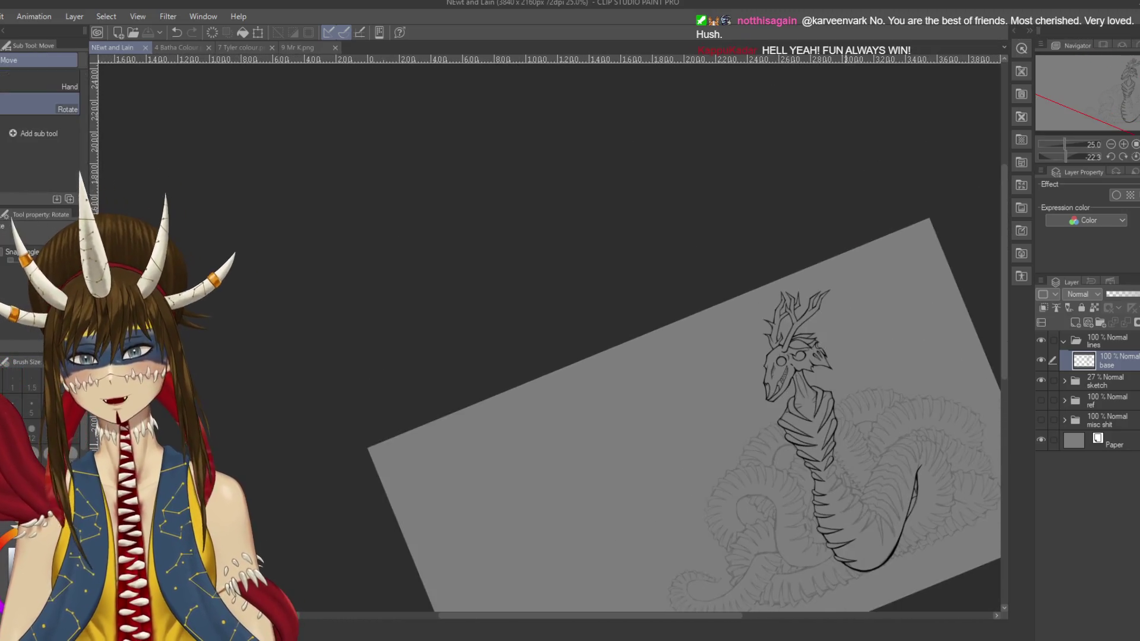
drag(653, 415, 682, 333)
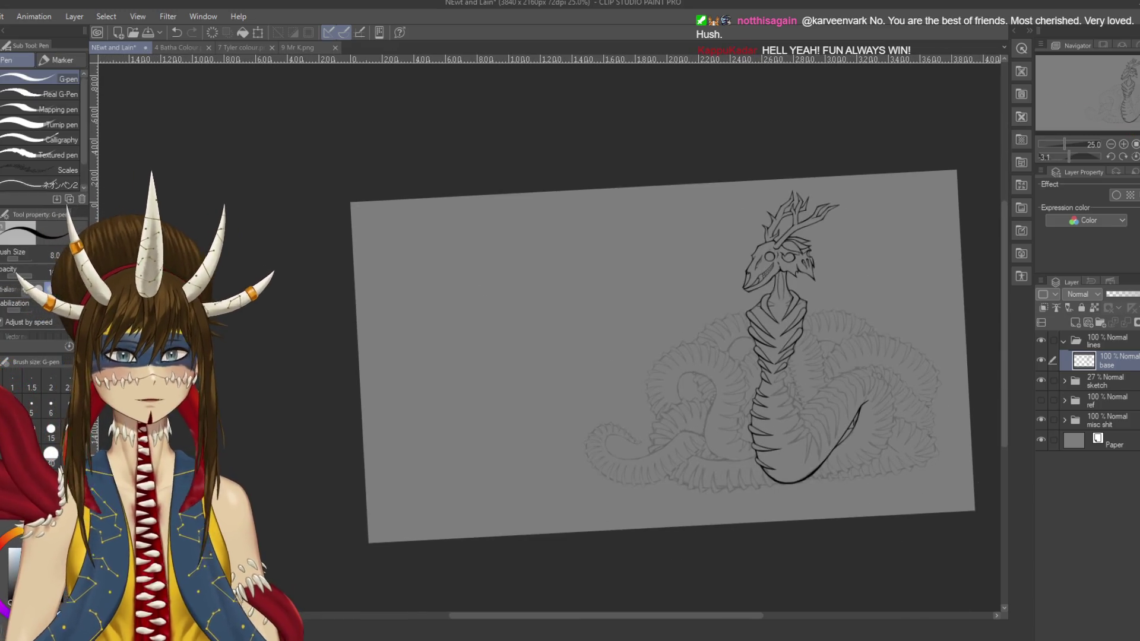
click(1041, 400)
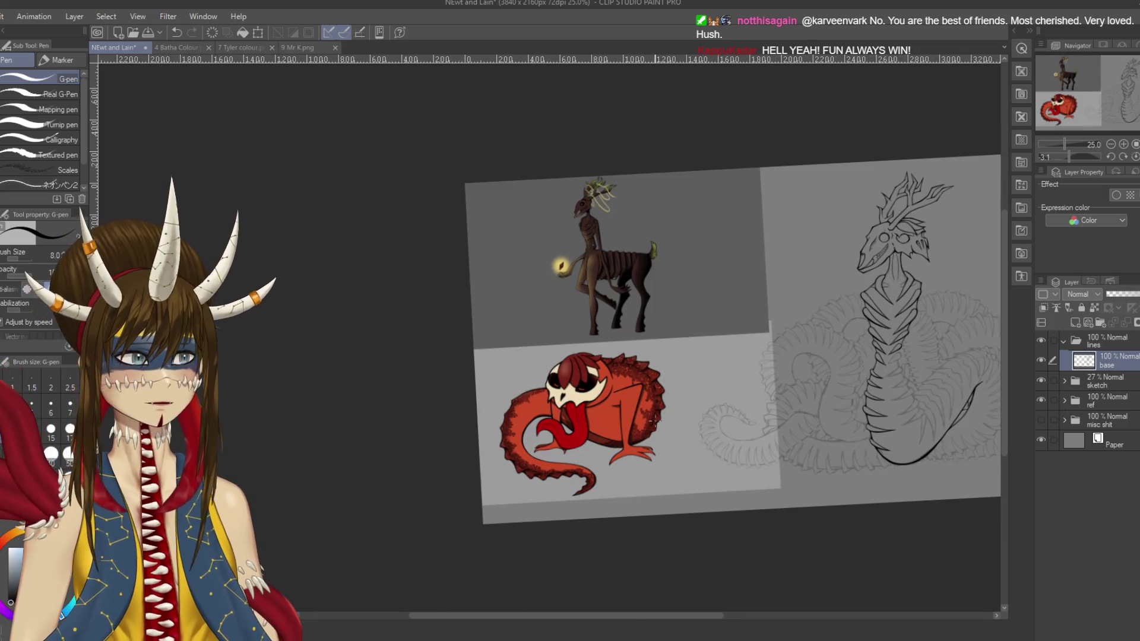
Step: Pan over the centaur and red creature references, then back to the dragon sketch
scroll(654, 426, up, 3)
mouse_move(653, 356)
mouse_down()
mouse_move(668, 330)
mouse_move(296, 374)
mouse_move(297, 395)
mouse_move(380, 416)
mouse_move(591, 424)
mouse_move(312, 608)
mouse_move(600, 422)
mouse_move(297, 597)
mouse_move(552, 475)
mouse_up()
mouse_move(534, 356)
mouse_down()
mouse_move(535, 442)
mouse_move(573, 526)
mouse_up()
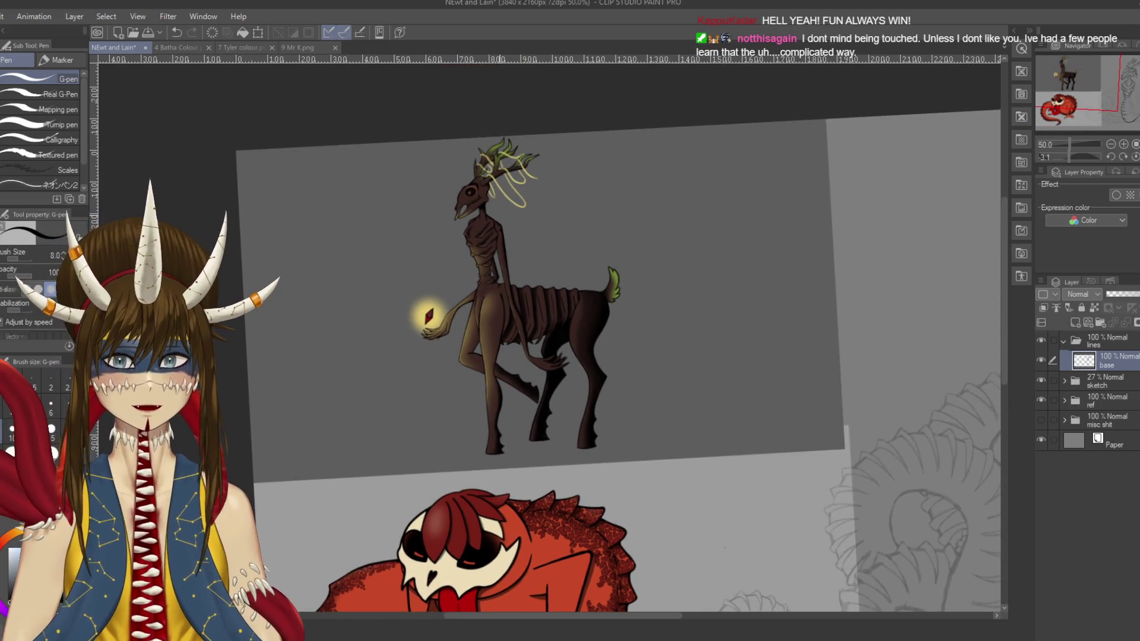
drag(531, 275, 541, 12)
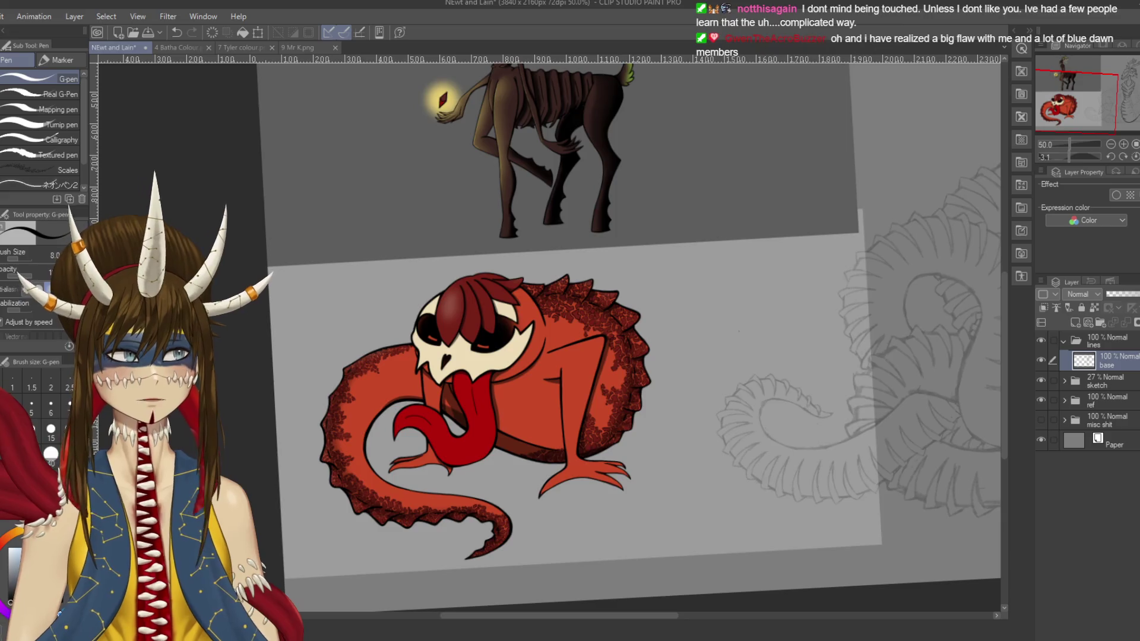
drag(535, 267, 523, 509)
drag(772, 356, 335, 339)
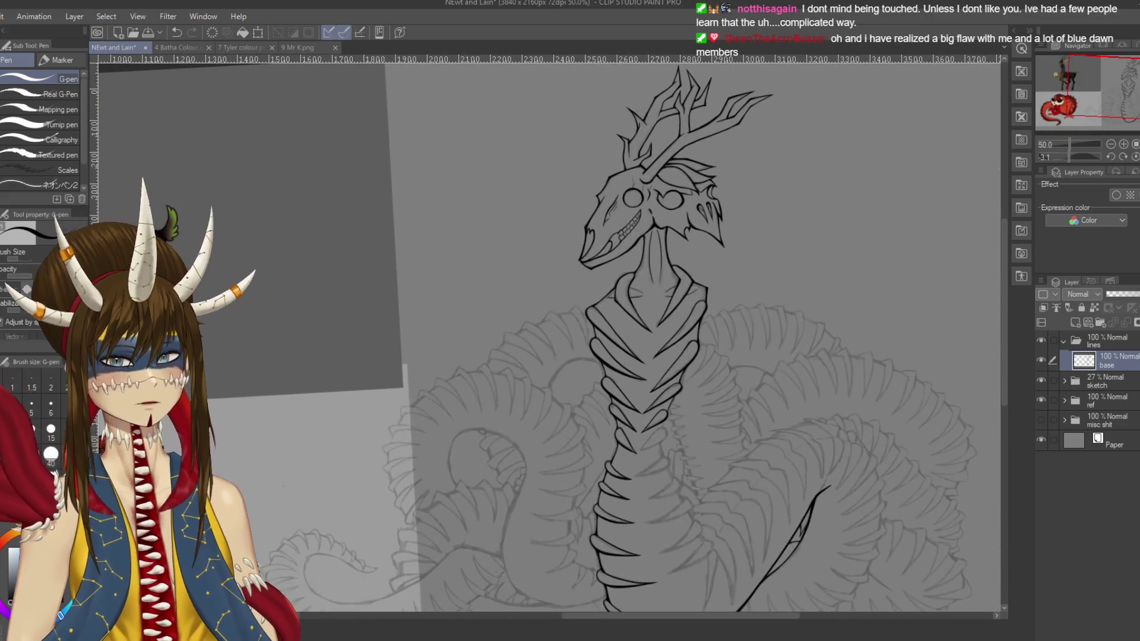
Step: Hide the reference images, save, and zoom in on the neck ribs
click(1041, 400)
key(ctrl+s)
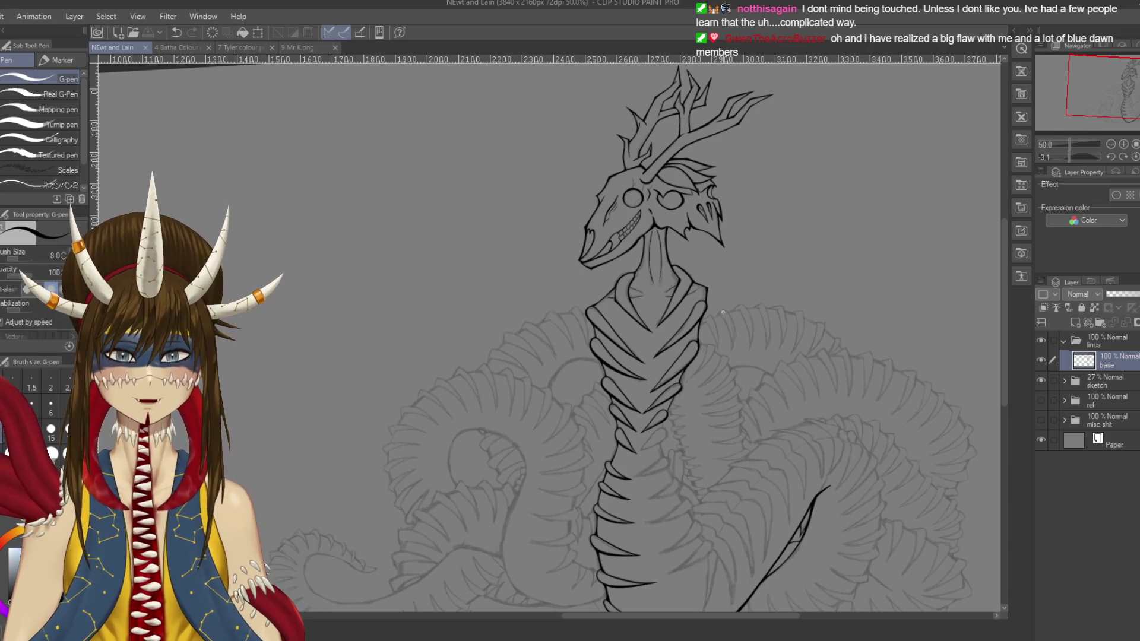
scroll(694, 445, up, 3)
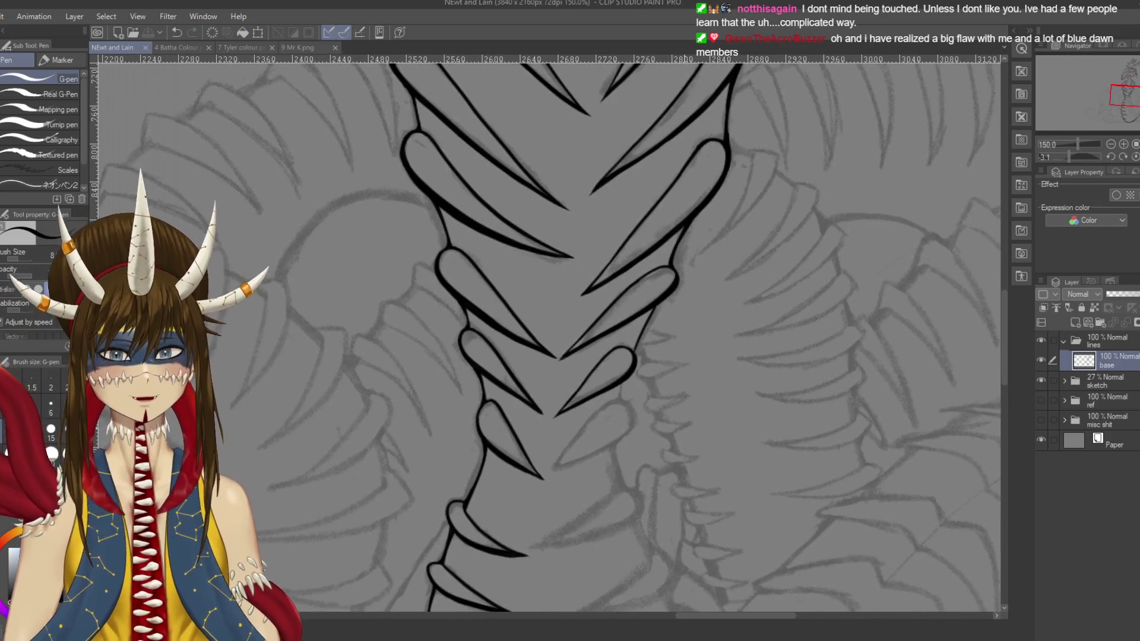
scroll(675, 286, up, 3)
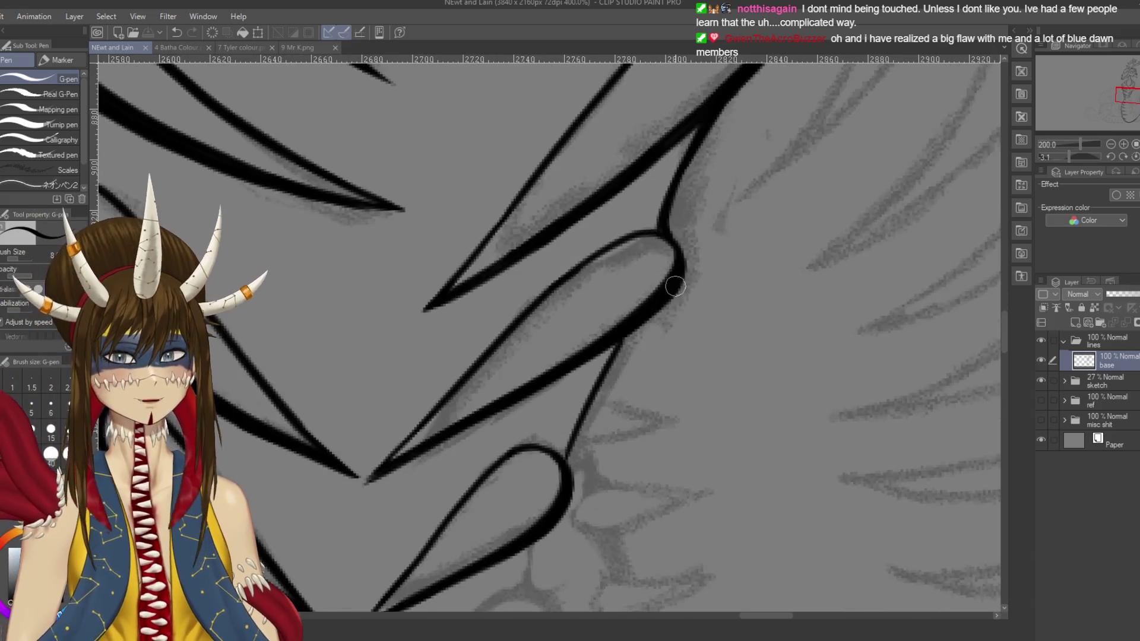
scroll(673, 287, down, 2)
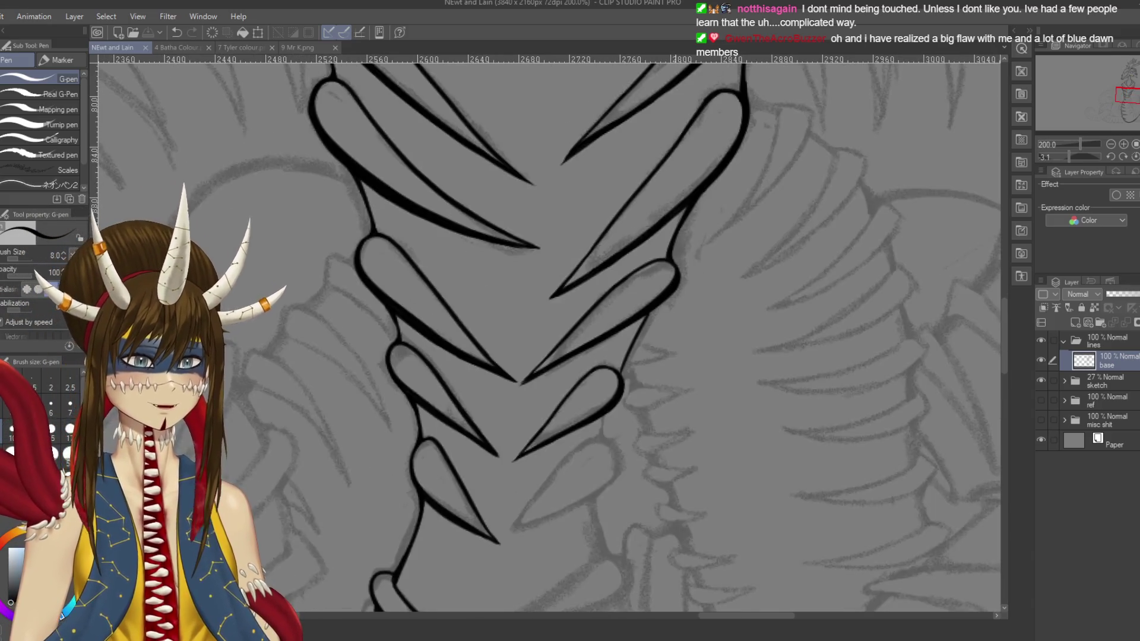
mouse_move(673, 286)
mouse_down()
mouse_move(635, 242)
mouse_move(614, 267)
mouse_up()
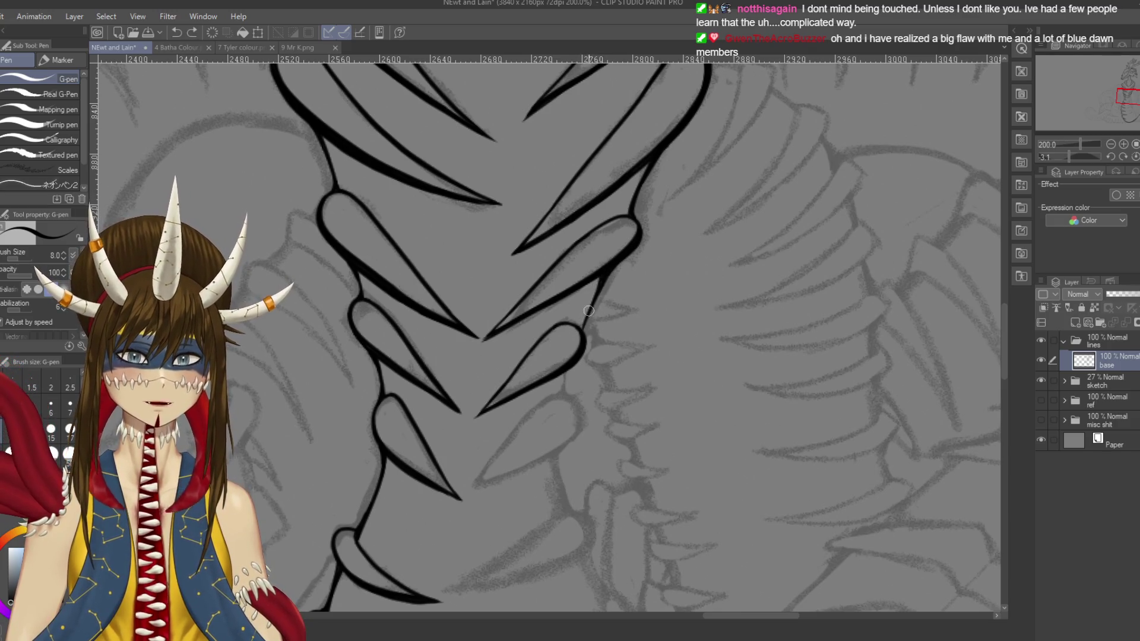
Step: Extend the neck outline downward, undoing unwanted rib strokes, and angle the view to the ribs
key(ctrl+z)
drag(587, 316, 585, 352)
drag(595, 292, 584, 324)
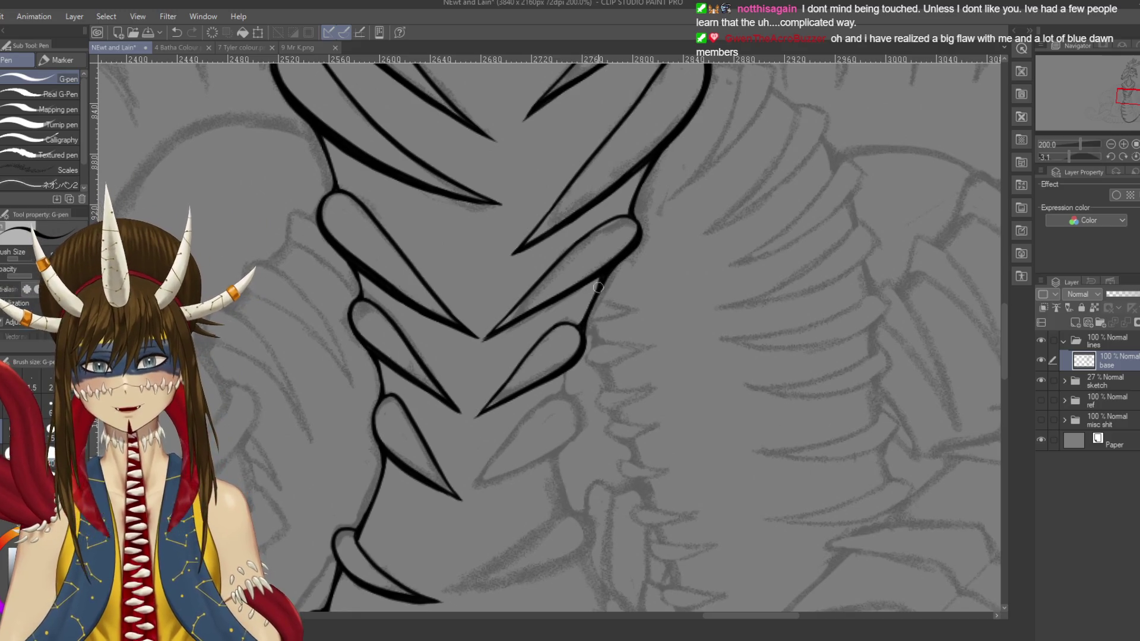
key(ctrl+z)
key(ctrl+y)
key(ctrl+s)
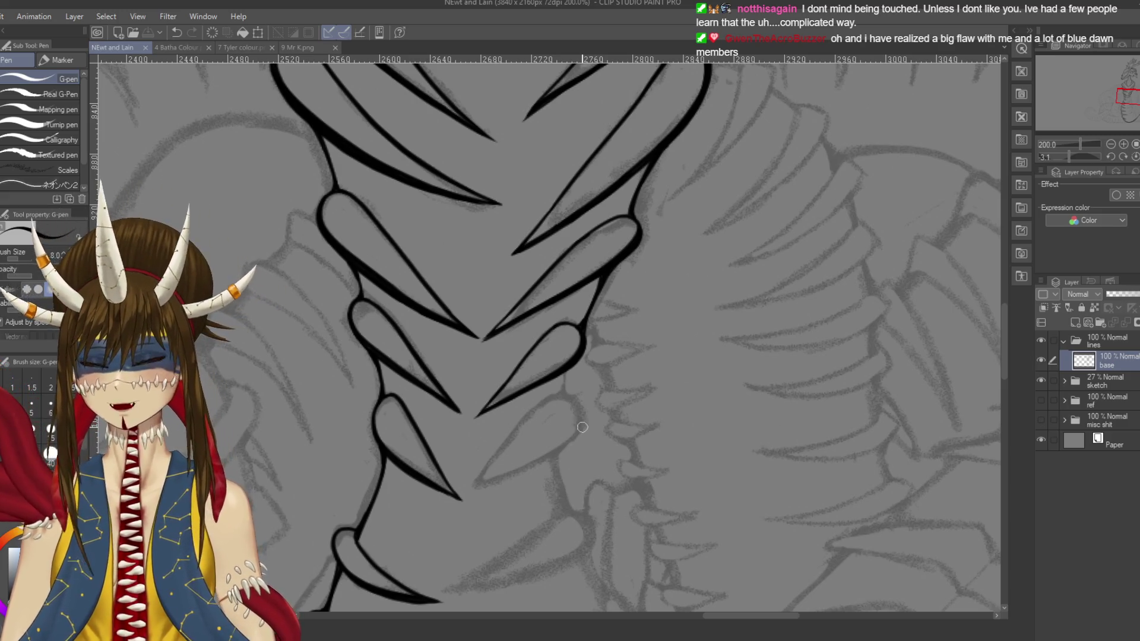
mouse_move(581, 400)
mouse_down()
mouse_move(635, 227)
mouse_move(621, 226)
mouse_move(634, 241)
mouse_move(621, 225)
mouse_move(639, 241)
mouse_move(613, 223)
mouse_move(635, 256)
mouse_move(515, 343)
mouse_up()
key(ctrl+z)
key(ctrl+z)
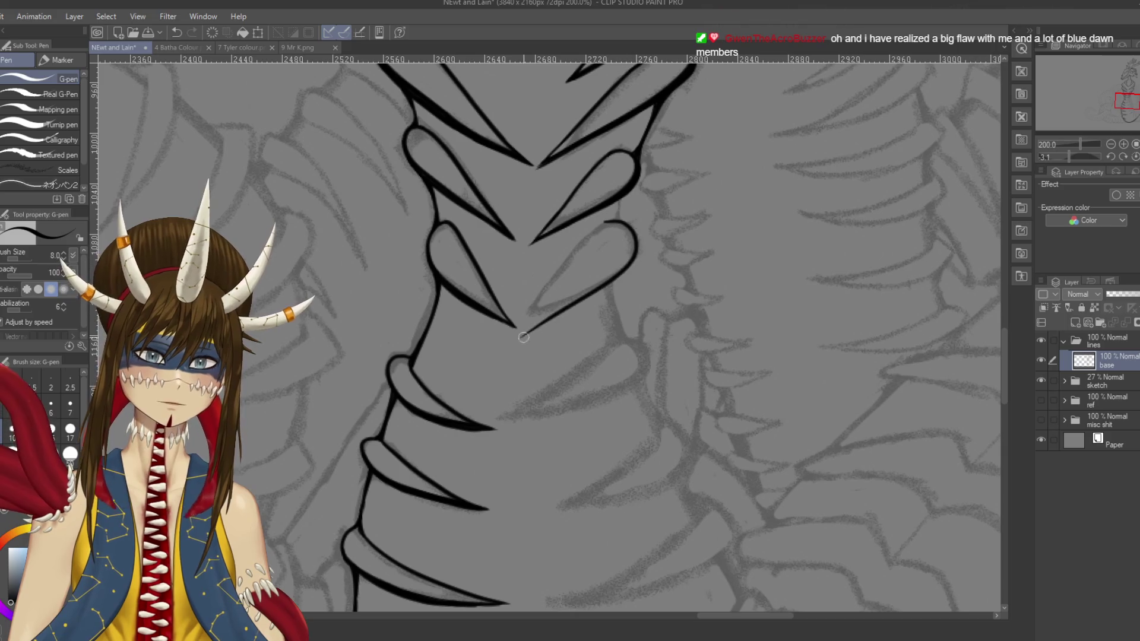
key(ctrl+z)
key(ctrl+z)
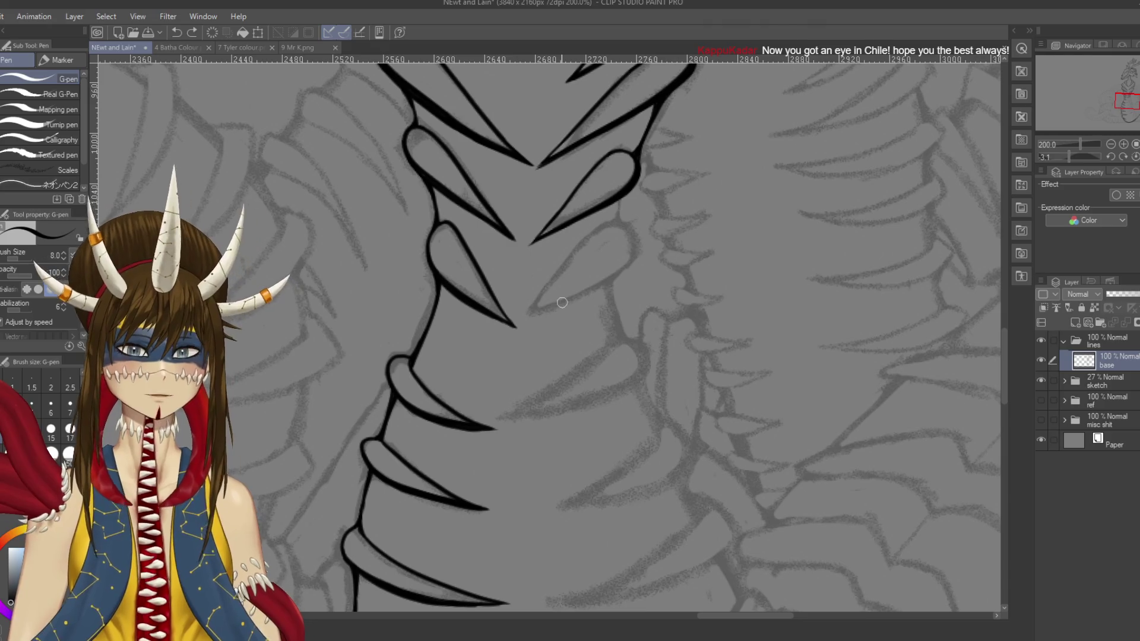
drag(563, 303, 527, 232)
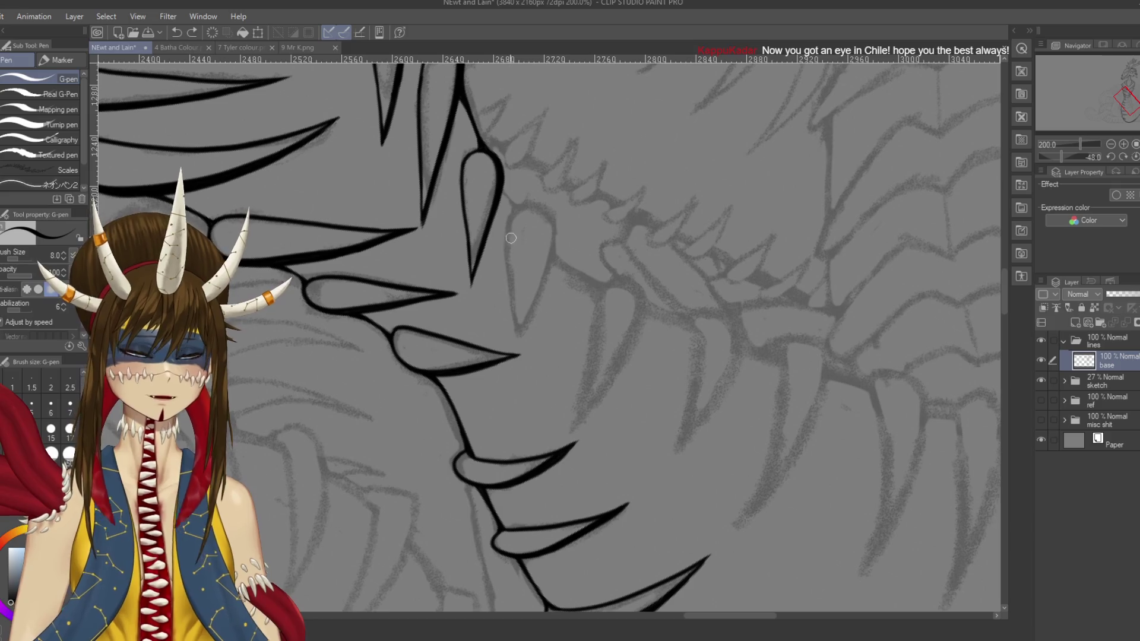
Step: Ink the rib spike's left edge from its top down to the tip
mouse_move(510, 222)
mouse_down()
mouse_move(547, 215)
mouse_move(521, 338)
mouse_up()
drag(514, 221, 516, 318)
key(ctrl+z)
drag(509, 221, 516, 323)
key(ctrl+z)
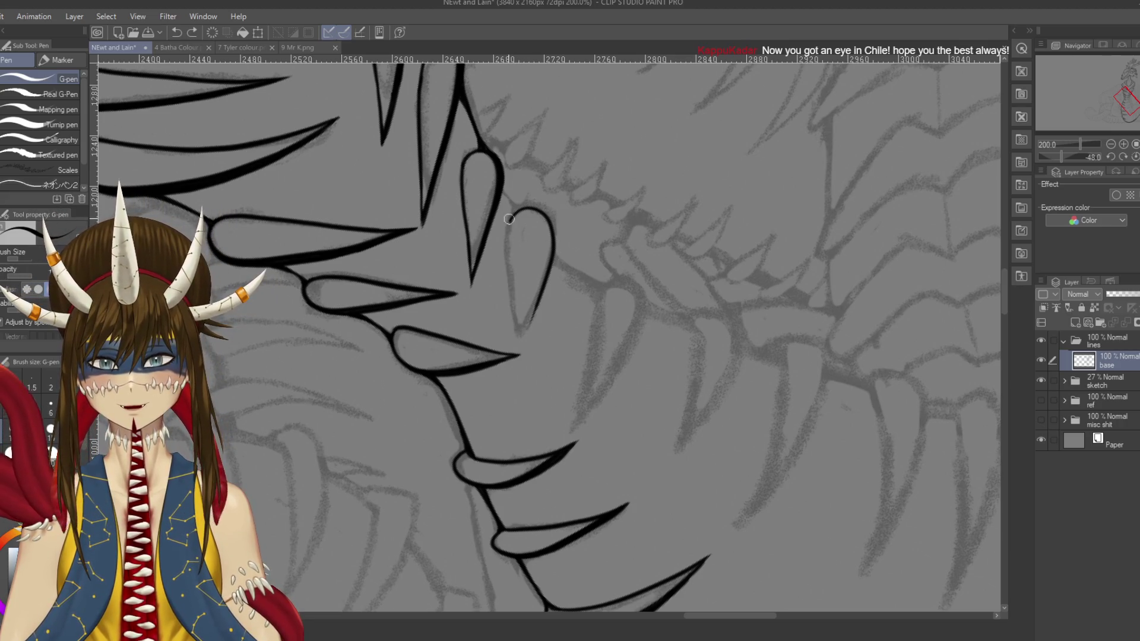
mouse_move(510, 219)
mouse_down()
mouse_move(505, 290)
mouse_move(519, 349)
mouse_move(510, 225)
mouse_move(521, 345)
mouse_move(541, 294)
mouse_up()
key(ctrl+z)
Step: Ink the spike's right edge up from the tip, save, and rotate the view back upright
key(ctrl+z)
drag(522, 347, 540, 291)
key(ctrl+z)
drag(522, 349, 541, 288)
key(ctrl+z)
drag(524, 347, 545, 288)
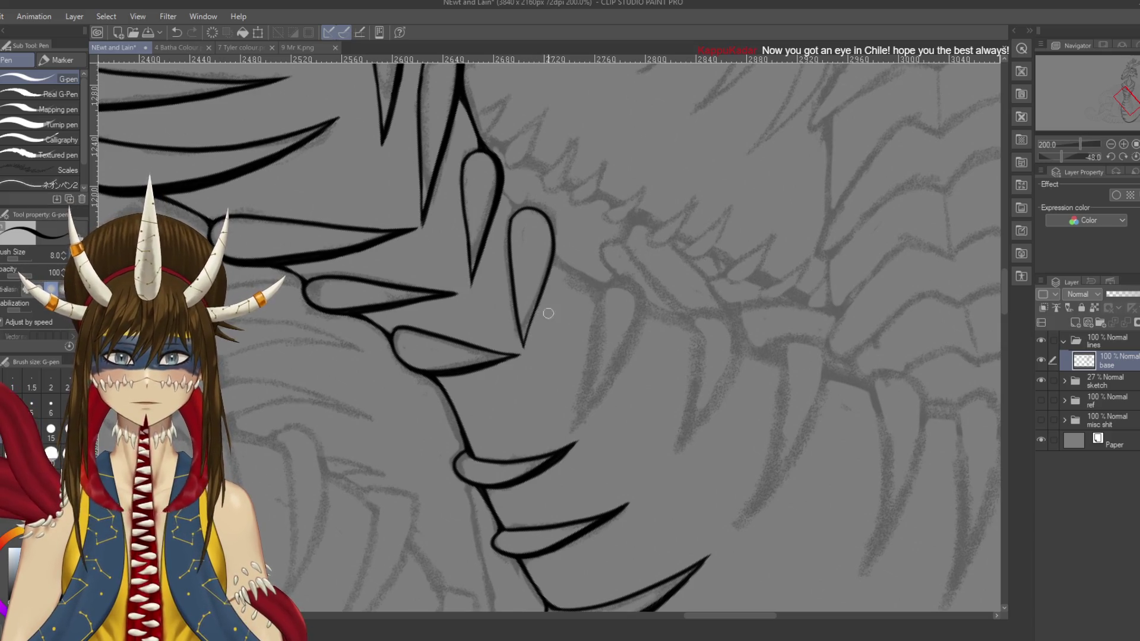
key(ctrl+s)
key(r)
drag(570, 348, 623, 416)
key(p)
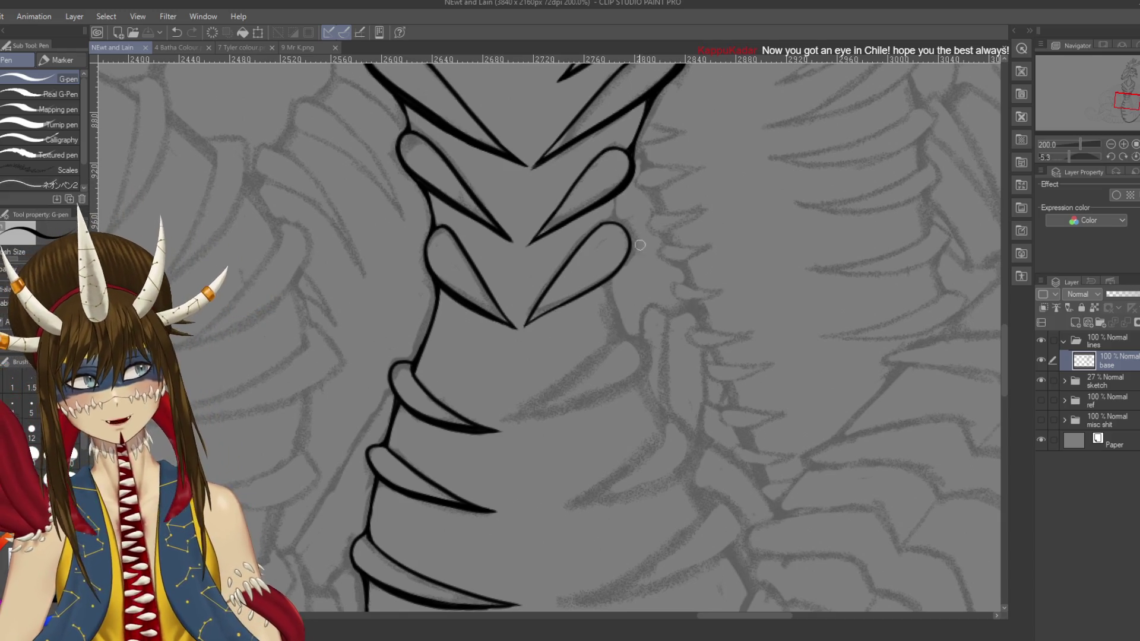
Step: Re-ink and thicken the spike's right outline, retrying the lower-right stroke
drag(546, 332, 558, 317)
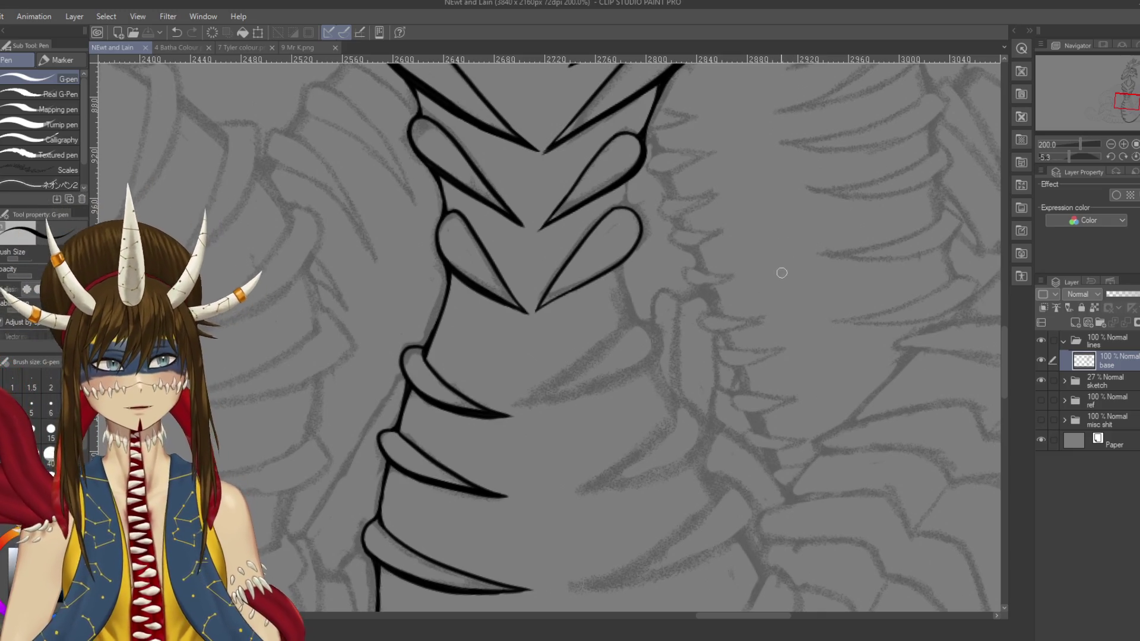
drag(741, 235, 782, 240)
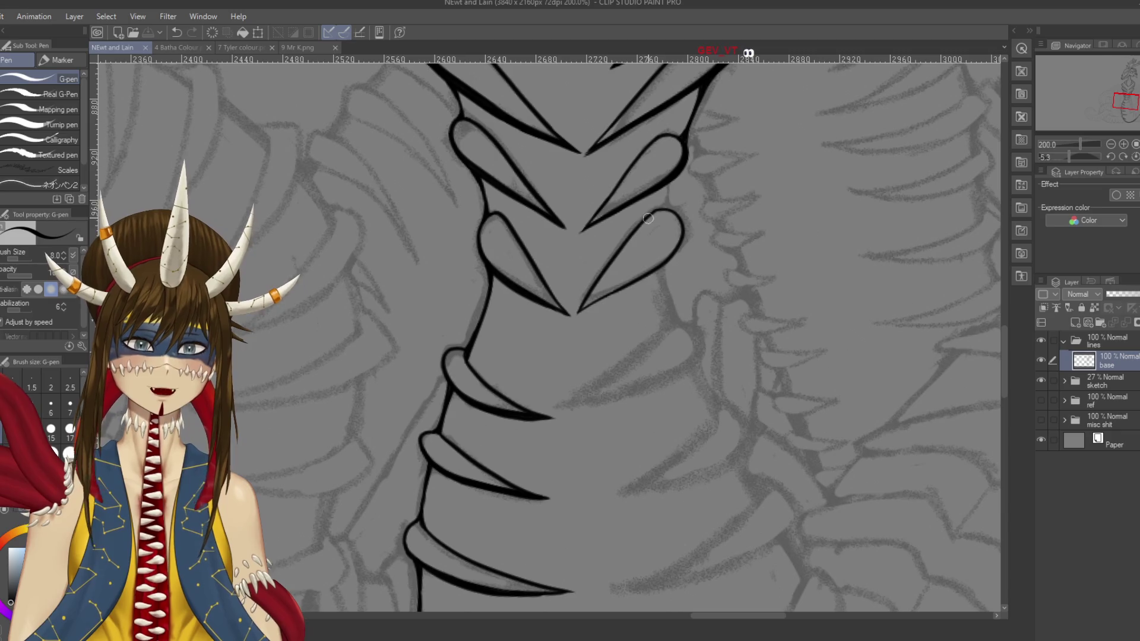
mouse_move(648, 218)
mouse_down()
mouse_move(668, 209)
mouse_move(683, 227)
mouse_move(660, 266)
mouse_up()
key(ctrl+z)
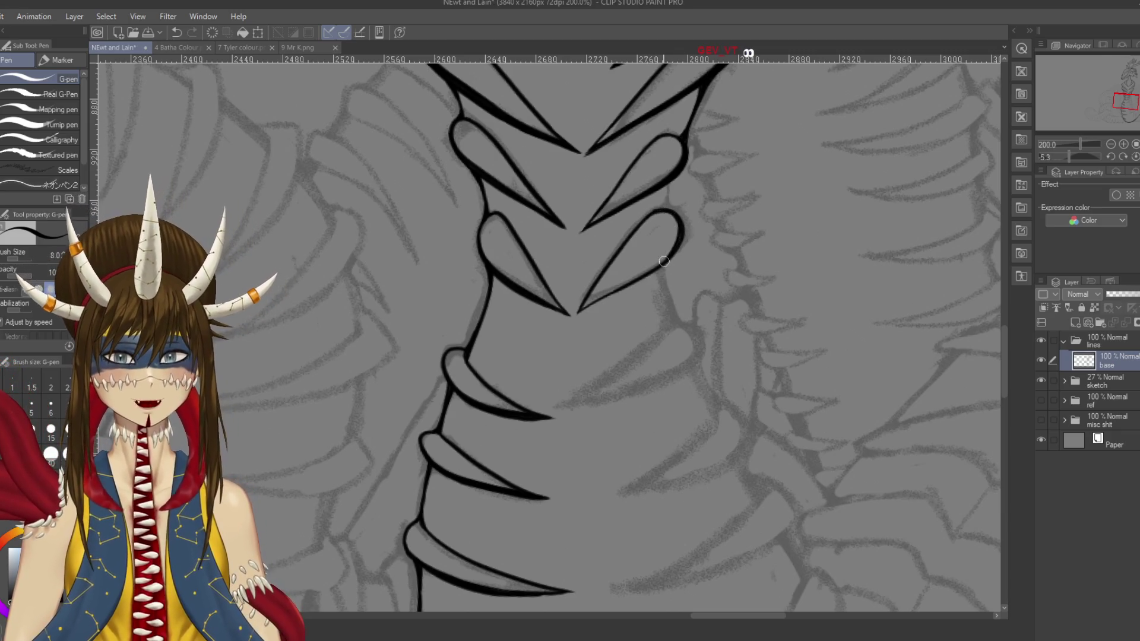
drag(681, 222, 652, 267)
mouse_move(680, 223)
mouse_down()
mouse_move(654, 268)
mouse_move(602, 299)
mouse_up()
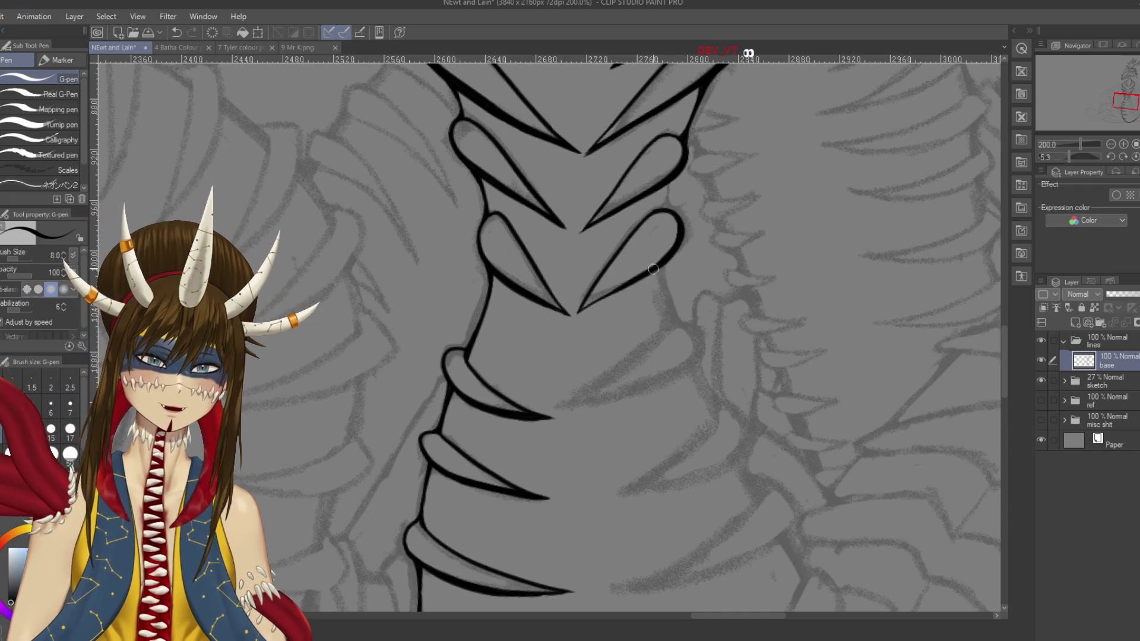
key(ctrl+z)
drag(668, 256, 600, 305)
key(ctrl+z)
drag(662, 261, 591, 303)
Step: Finish the spike's lower-right outline down to its tip, then save
key(ctrl+z)
drag(665, 257, 593, 304)
key(ctrl+z)
drag(664, 260, 590, 308)
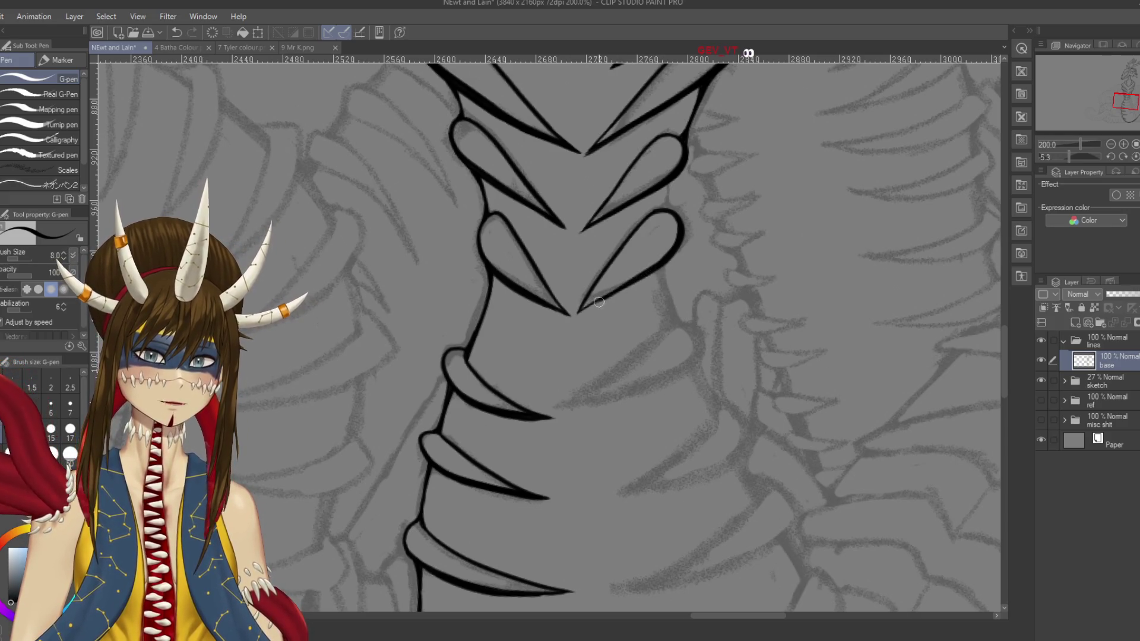
key(ctrl+z)
drag(664, 259, 590, 305)
key(ctrl+z)
drag(666, 257, 568, 325)
key(ctrl+z)
key(ctrl+z)
key(ctrl+z)
key(ctrl+z)
drag(608, 293, 571, 316)
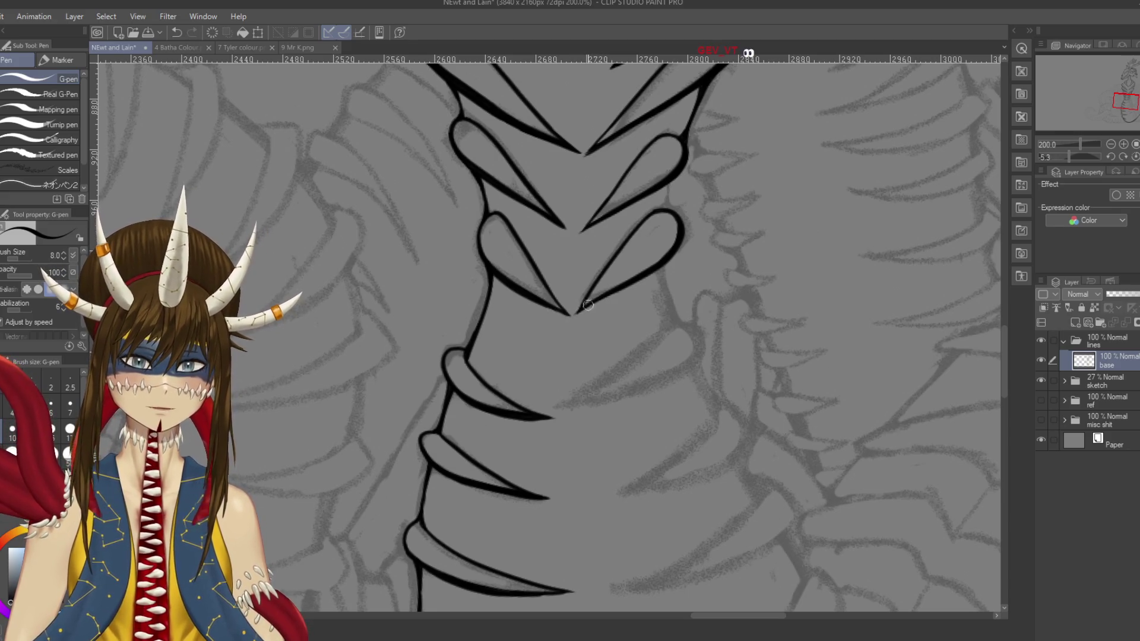
drag(644, 277, 577, 315)
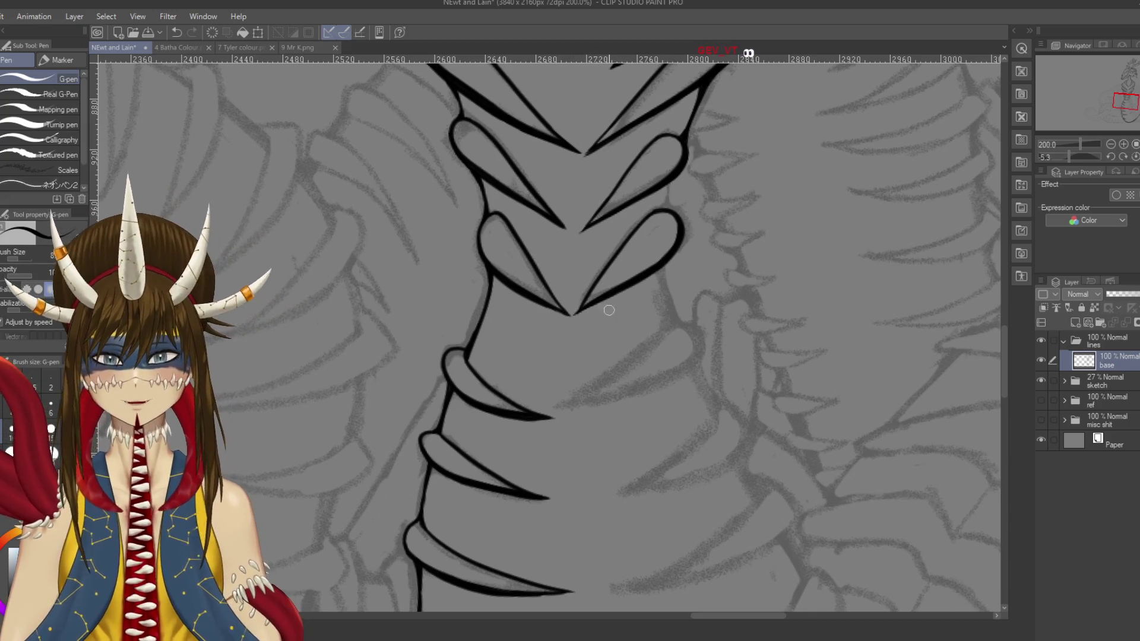
key(ctrl+s)
Step: Join the two rib spikes with a short stroke to the right contour and save
drag(593, 266, 600, 294)
mouse_move(665, 252)
mouse_down()
mouse_move(645, 268)
mouse_move(668, 262)
mouse_up()
key(ctrl+z)
scroll(686, 238, down, 1)
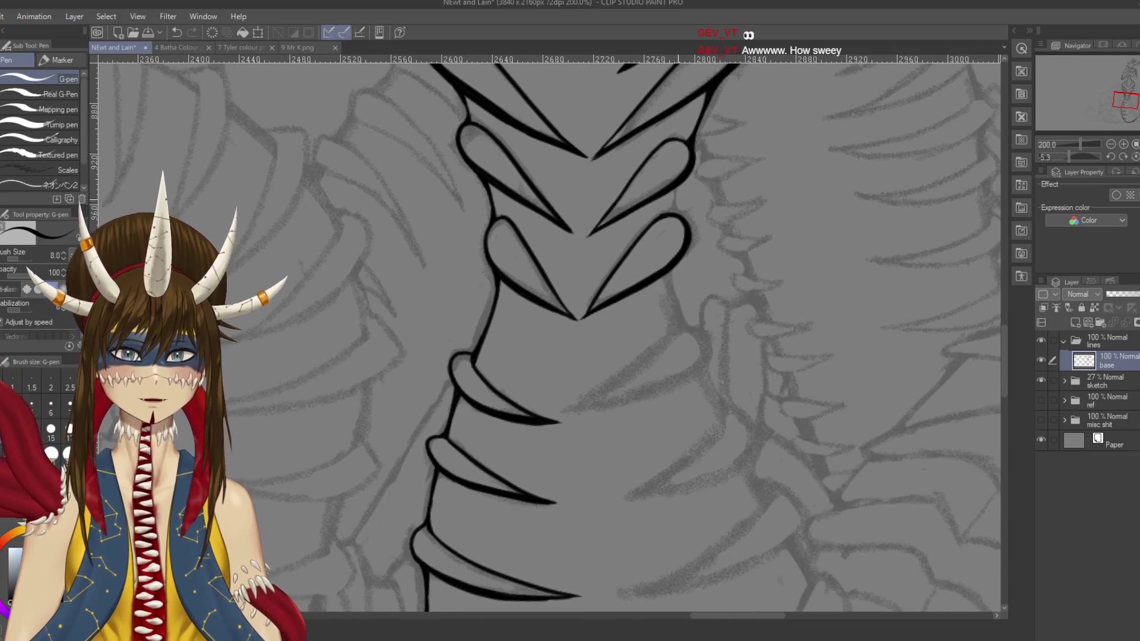
drag(676, 188, 671, 215)
key(ctrl+z)
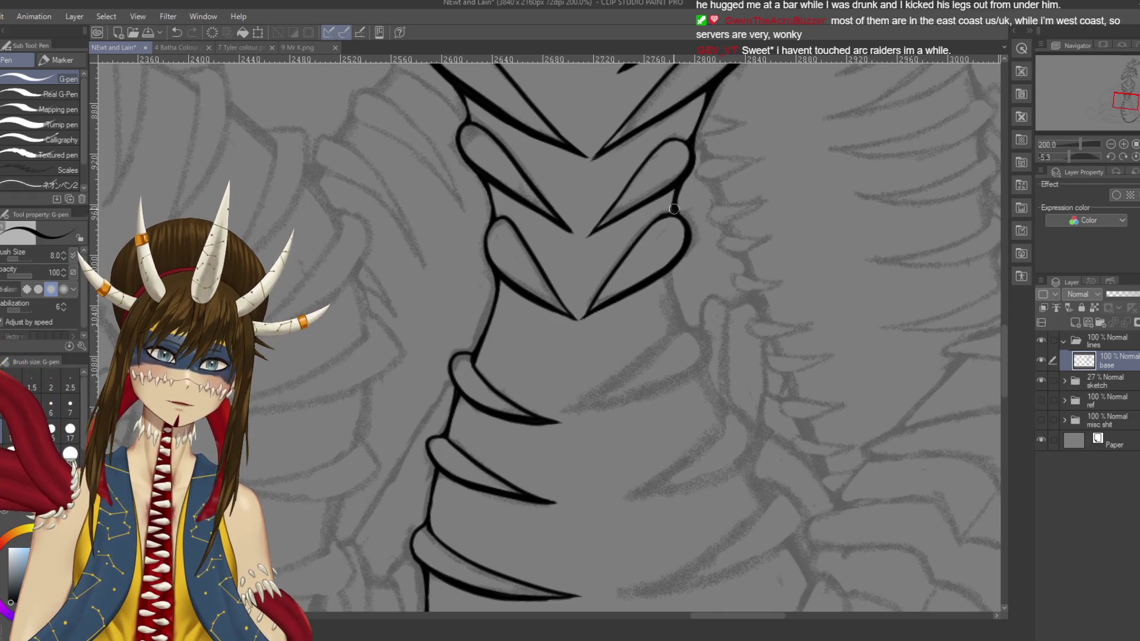
drag(676, 203, 678, 217)
key(ctrl+s)
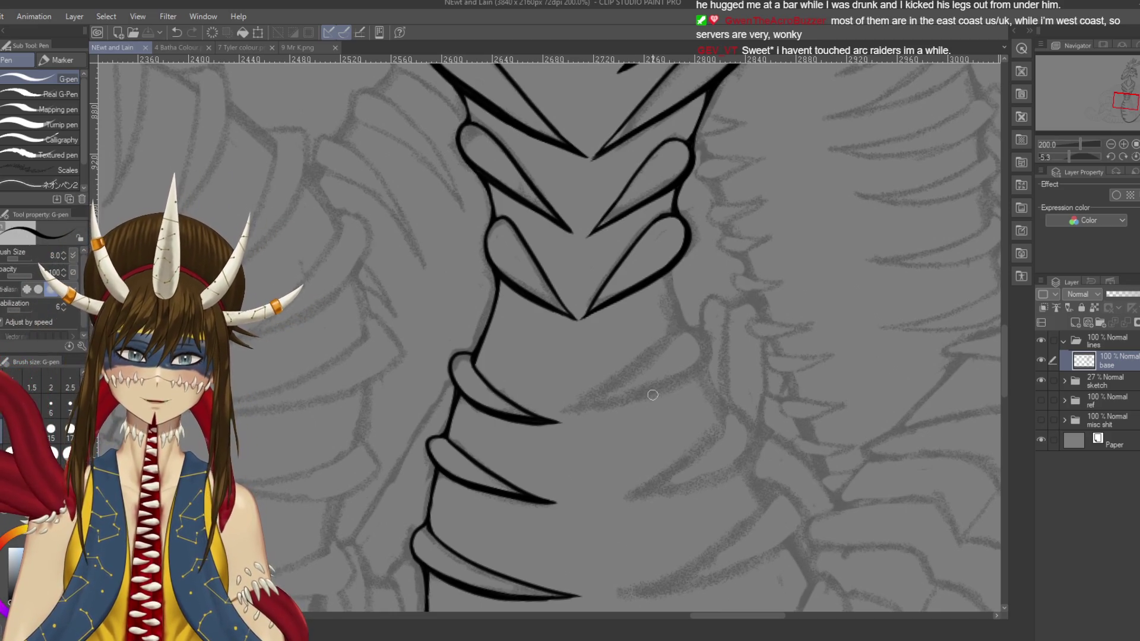
Step: Erase a small bit of stray ink on the spike with the hard eraser and save
key(e)
click(664, 212)
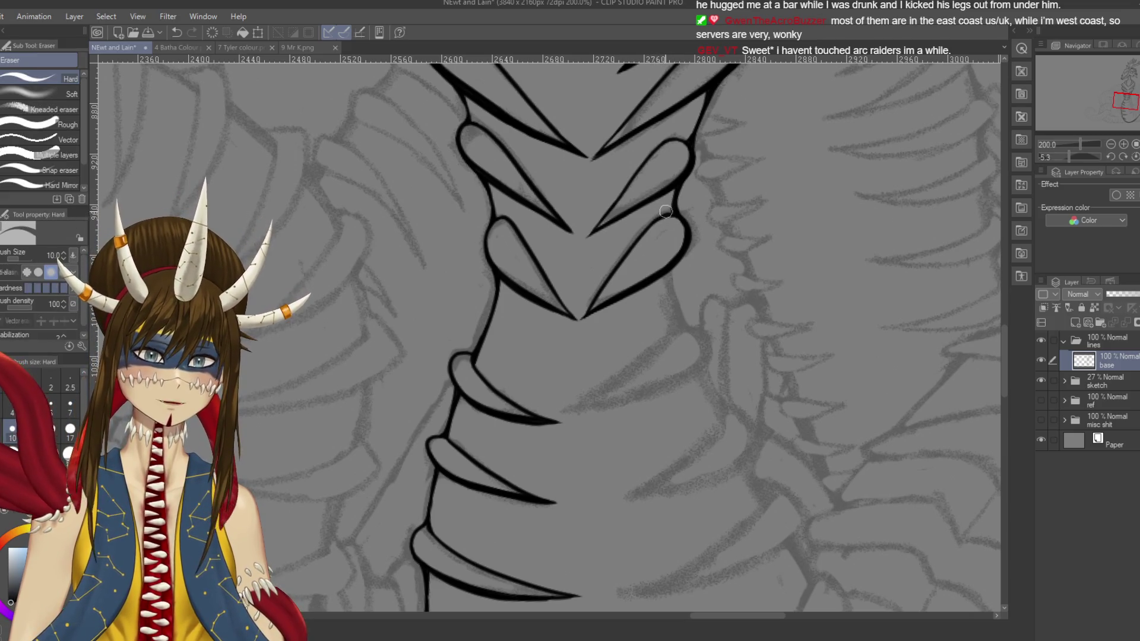
key(p)
key(ctrl+s)
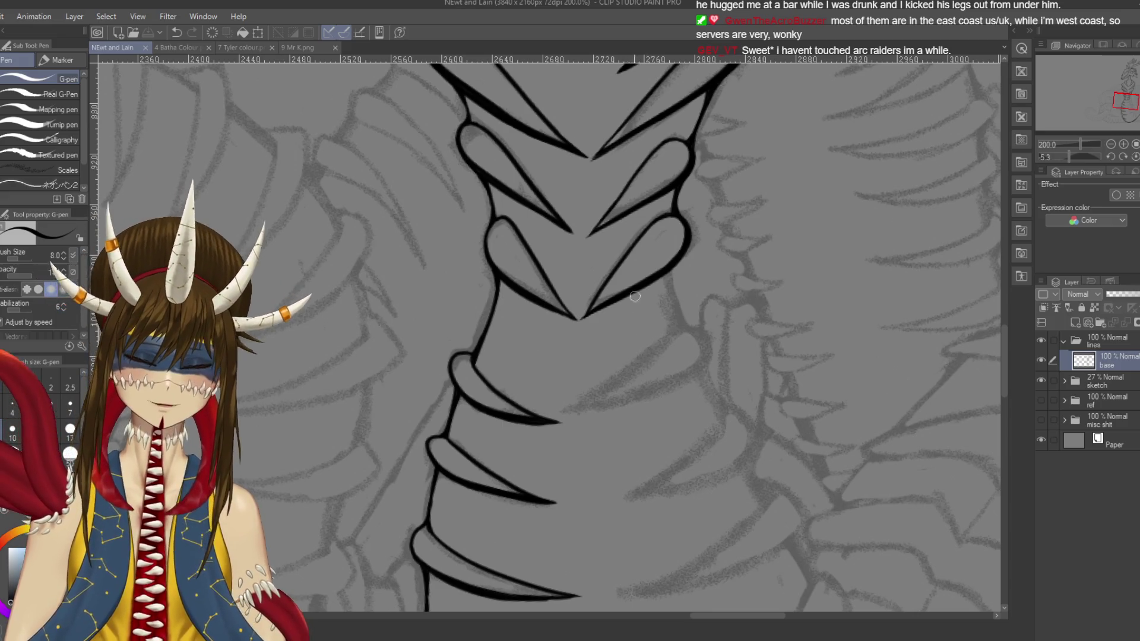
drag(482, 325, 516, 386)
Step: Ink the claw's curved left side down to its tip and save
mouse_move(645, 241)
mouse_down()
mouse_move(663, 208)
mouse_move(682, 261)
mouse_move(644, 356)
mouse_up()
key(ctrl+z)
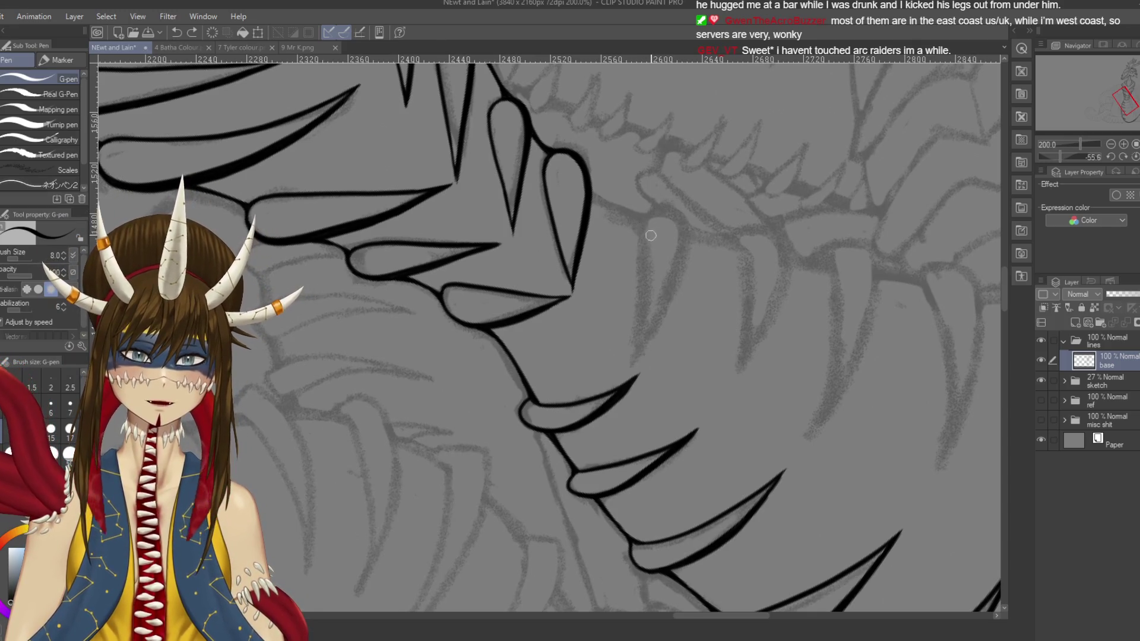
mouse_move(647, 240)
mouse_down()
mouse_move(668, 212)
mouse_move(681, 267)
mouse_move(643, 355)
mouse_up()
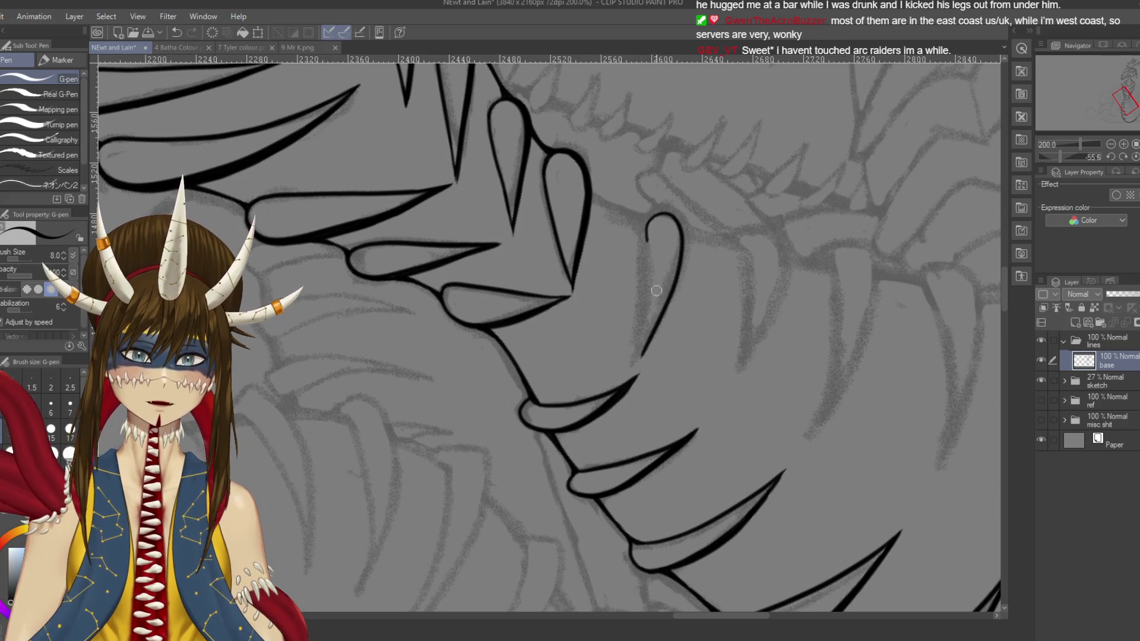
drag(647, 235, 649, 303)
key(ctrl+z)
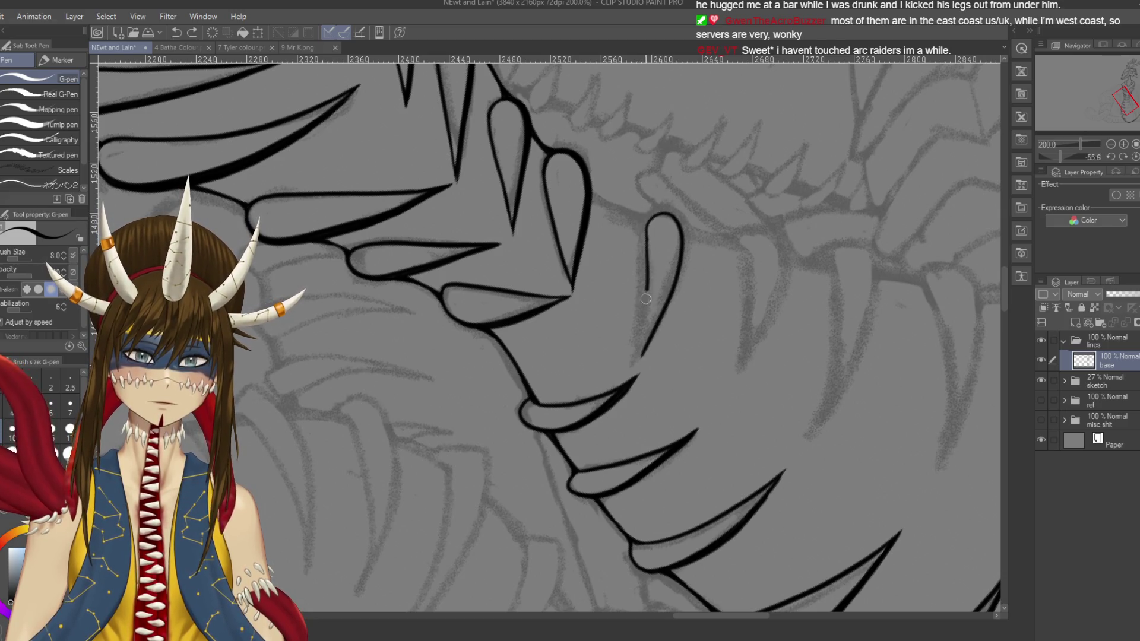
drag(646, 234, 645, 337)
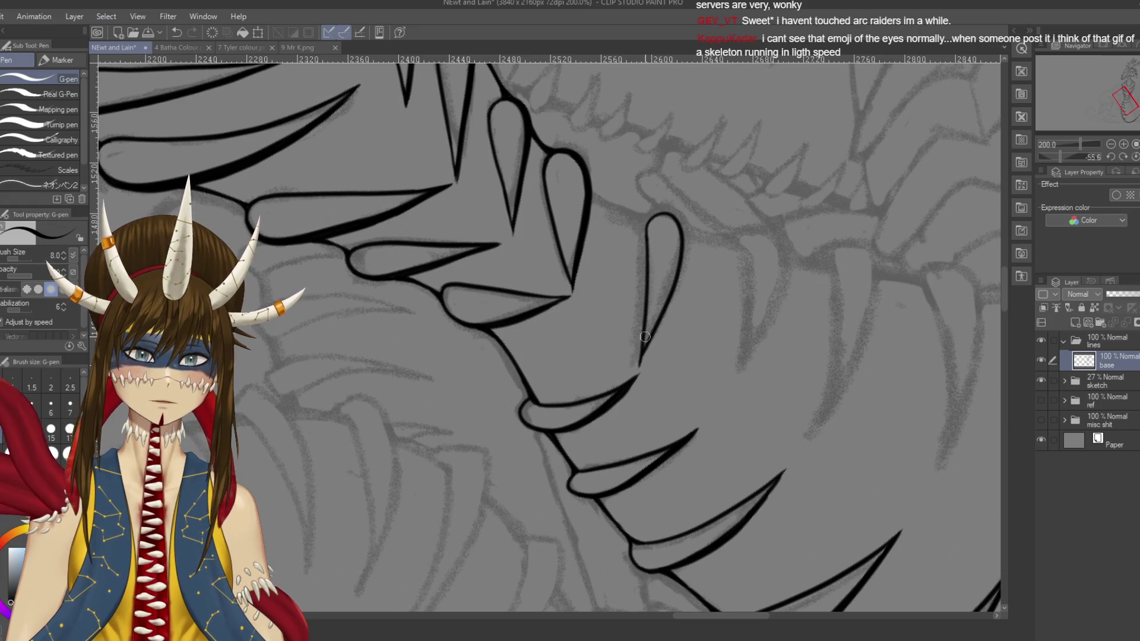
key(ctrl+z)
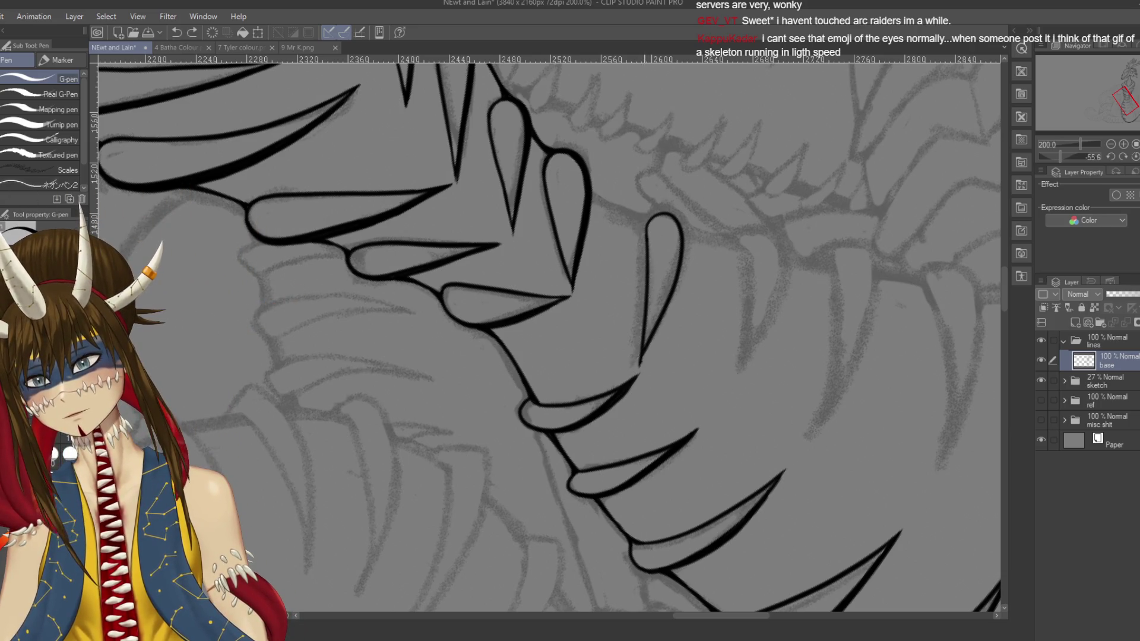
drag(656, 310, 639, 365)
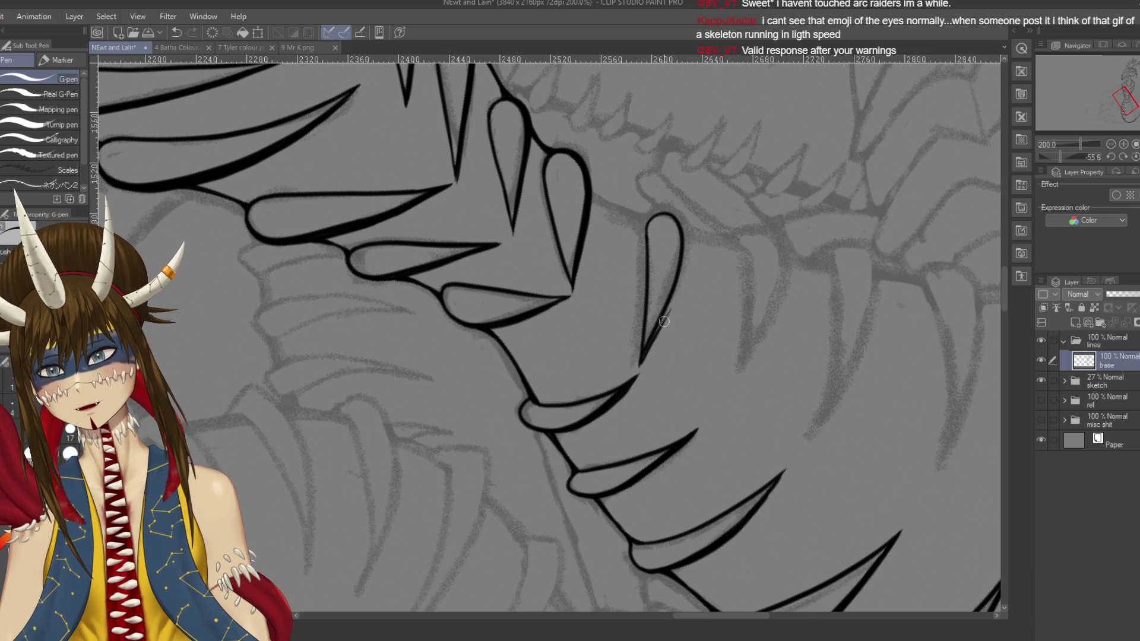
key(ctrl+s)
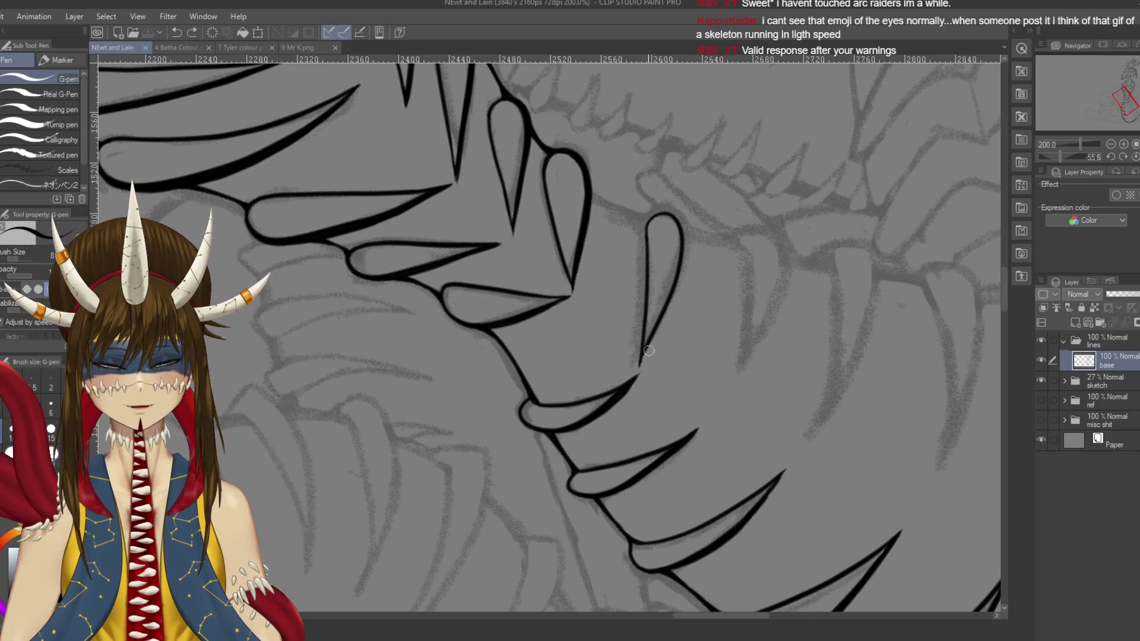
Step: Redraw the claw's lower line, thicken the loop's right edge, save, and straighten the view
mouse_move(656, 326)
mouse_down()
mouse_move(639, 369)
mouse_move(656, 309)
mouse_up()
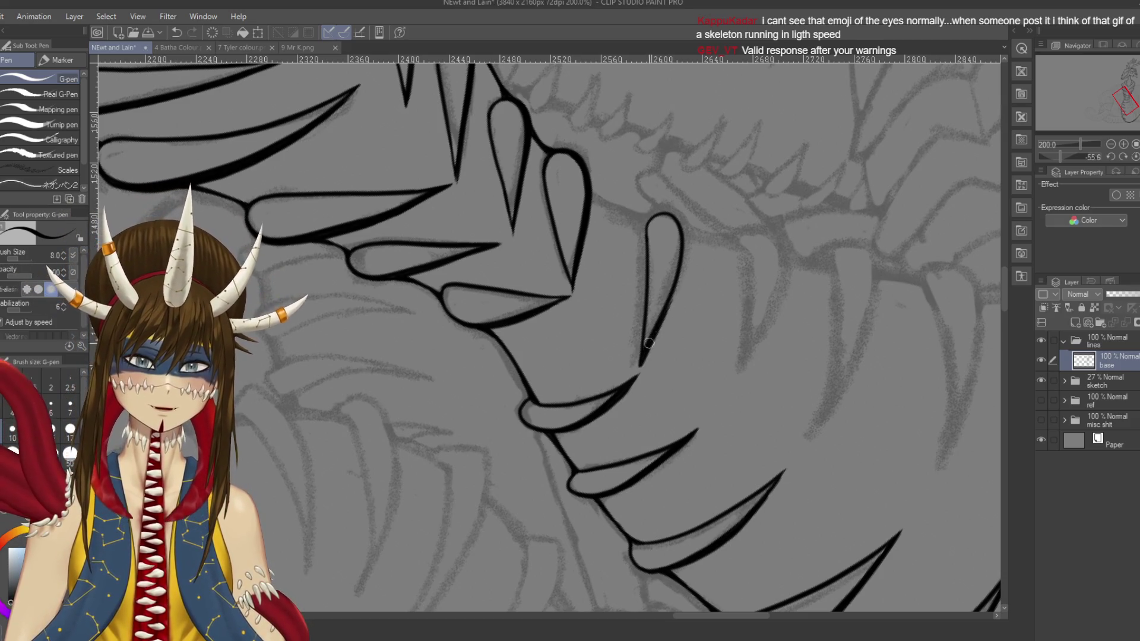
key(ctrl+z)
drag(644, 355, 671, 303)
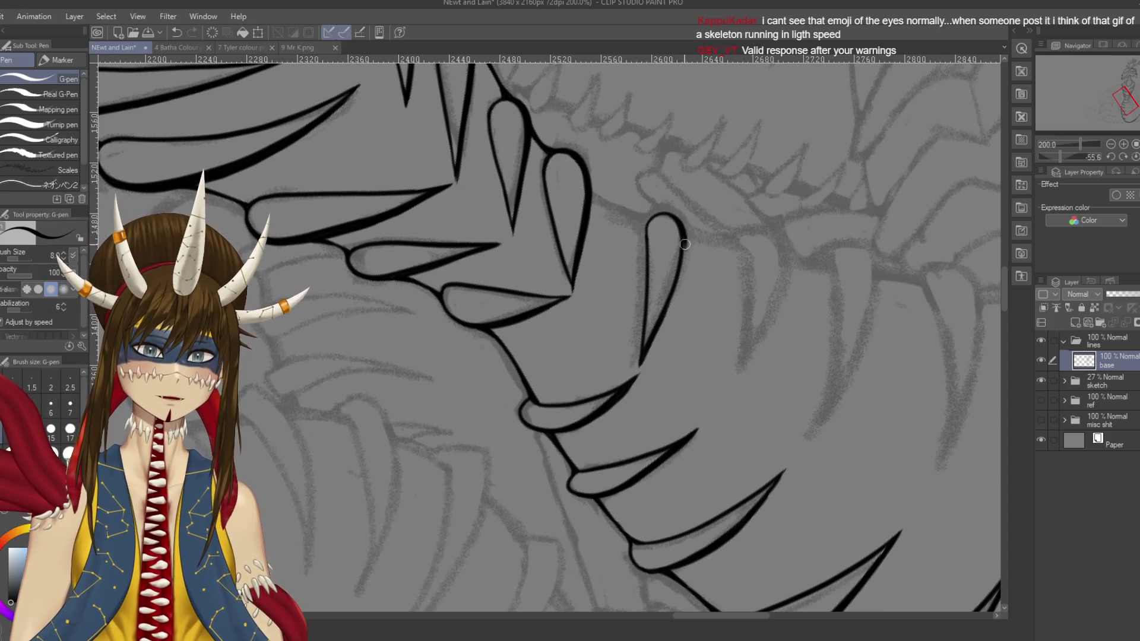
drag(680, 225, 661, 325)
key(ctrl+z)
mouse_move(678, 221)
mouse_down()
mouse_move(687, 253)
mouse_move(660, 314)
mouse_up()
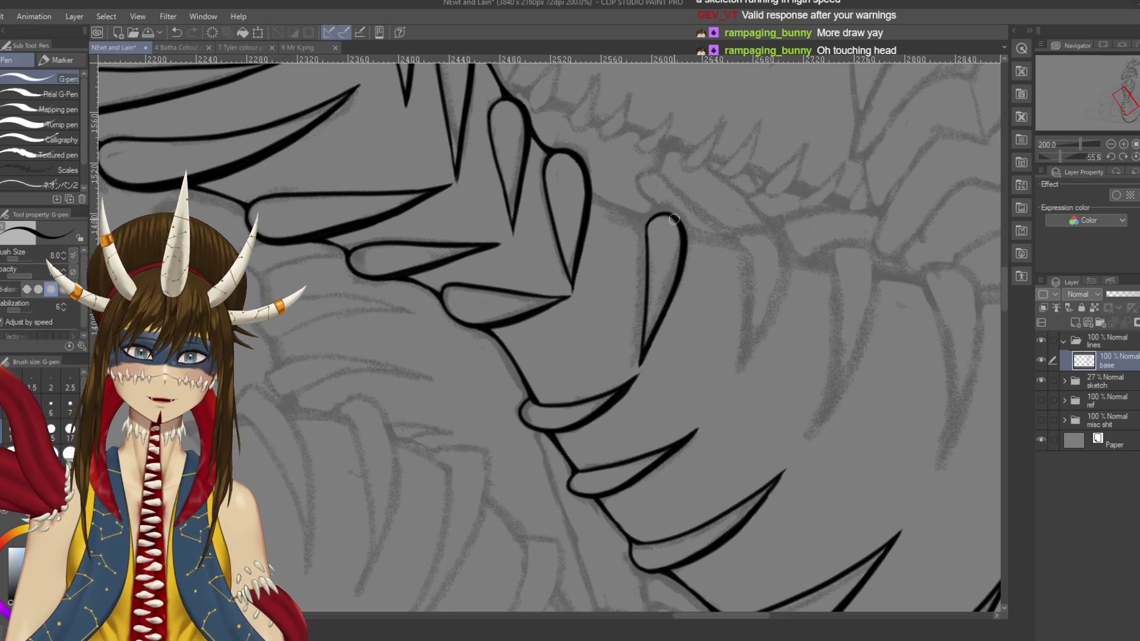
mouse_move(648, 219)
mouse_down()
mouse_move(677, 211)
mouse_move(684, 243)
mouse_up()
key(ctrl+z)
key(ctrl+z)
key(ctrl+z)
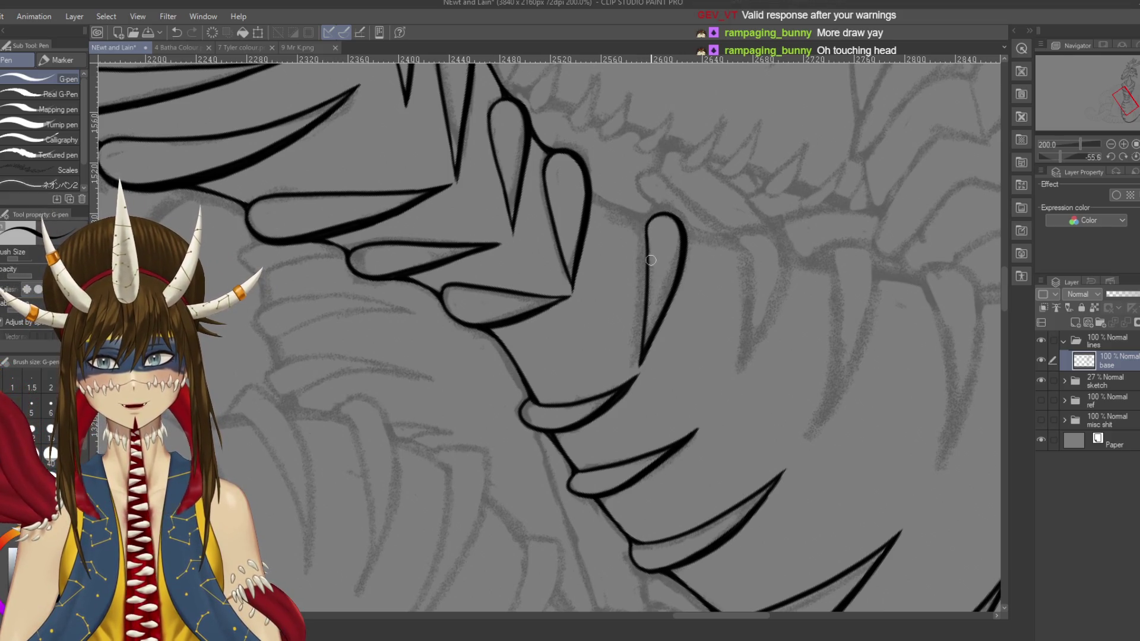
key(ctrl+s)
key(asciicircum)
key(asciicircum)
key(asciicircum)
scroll(765, 358, right, 3)
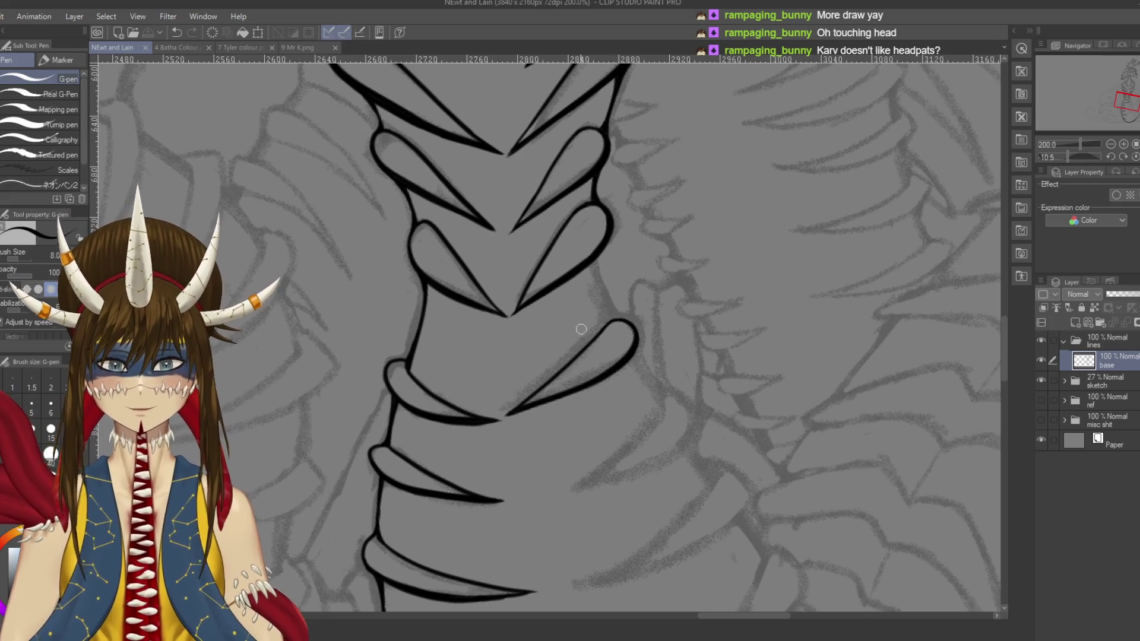
Step: Lasso the new claw and transform it slightly up and to the right, then deselect
key(m)
mouse_move(582, 332)
mouse_down()
mouse_move(512, 394)
mouse_move(650, 365)
mouse_move(620, 293)
mouse_up()
key(ctrl+t)
drag(576, 336, 580, 331)
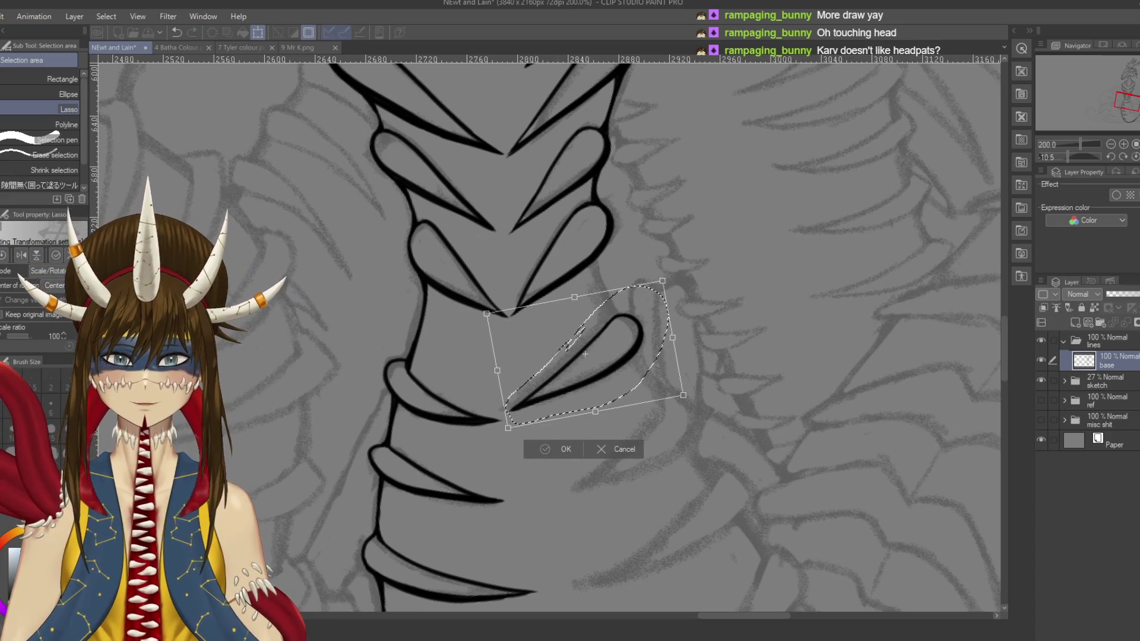
key(Return)
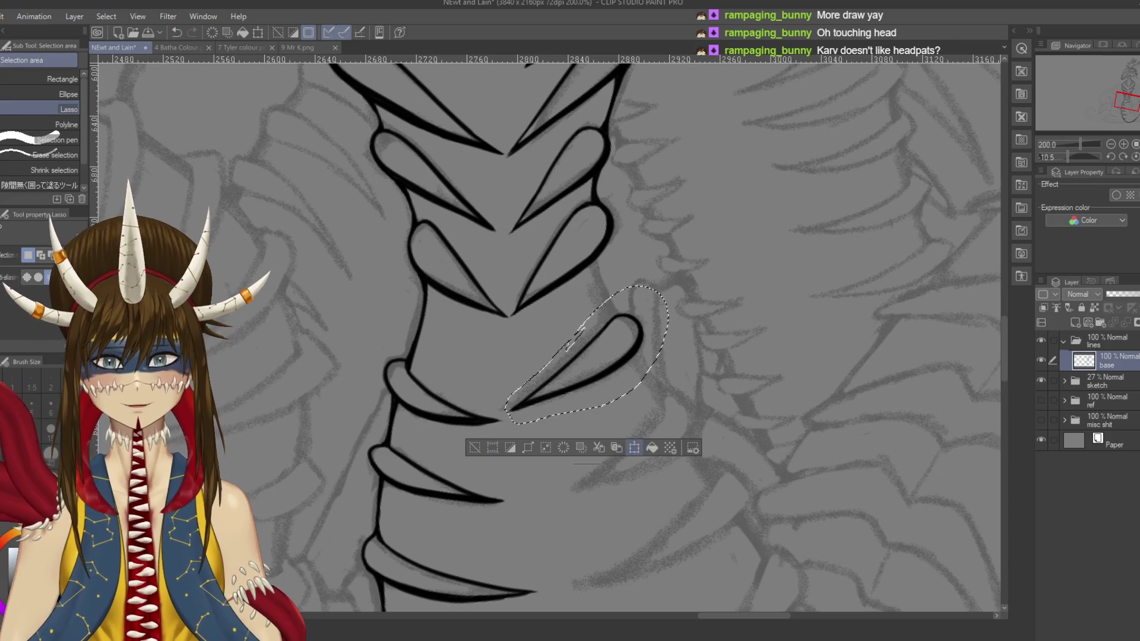
key(ctrl+t)
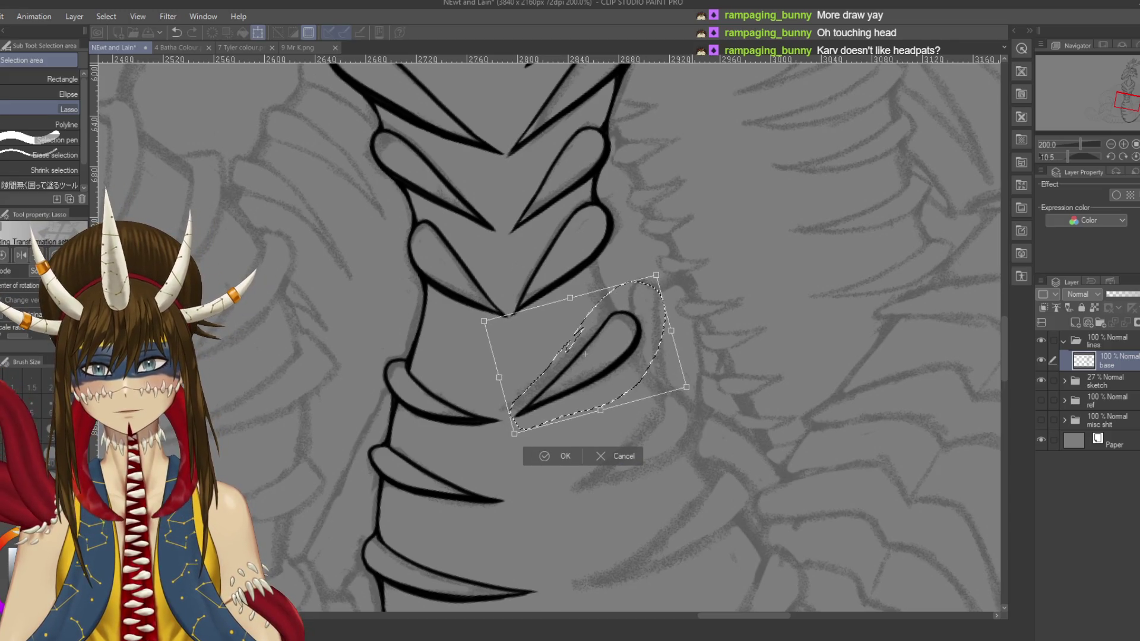
key(Return)
key(ctrl+d)
Step: Touch up the spine's left outline with the G-pen and save
mouse_move(576, 332)
mouse_down()
mouse_move(665, 404)
mouse_move(642, 406)
mouse_up()
scroll(549, 332, up, 6)
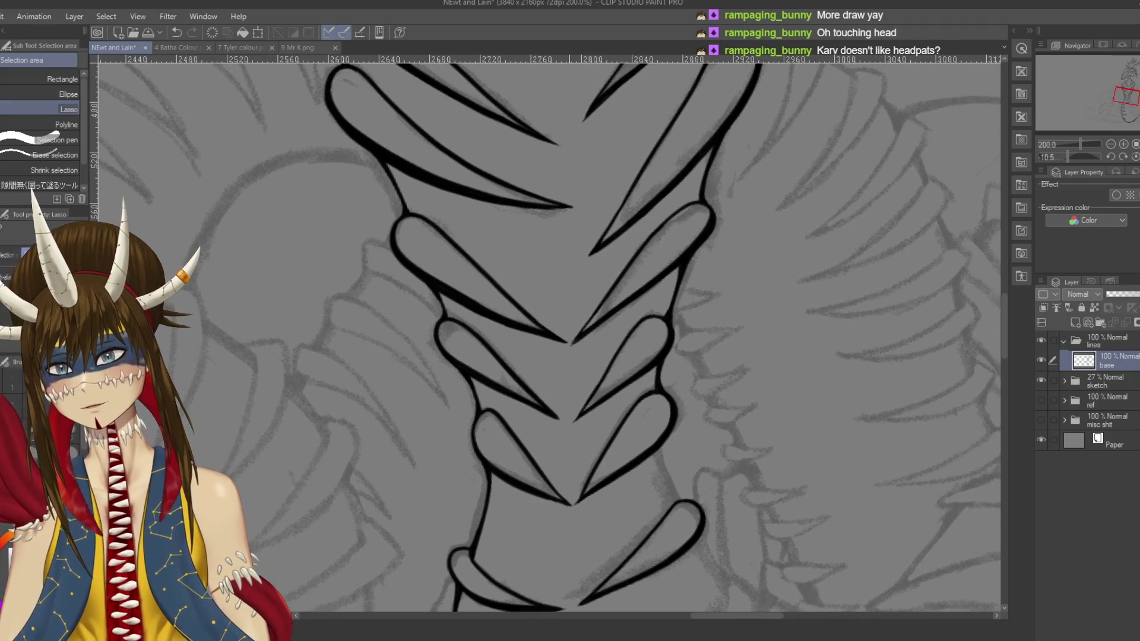
scroll(550, 333, up, 3)
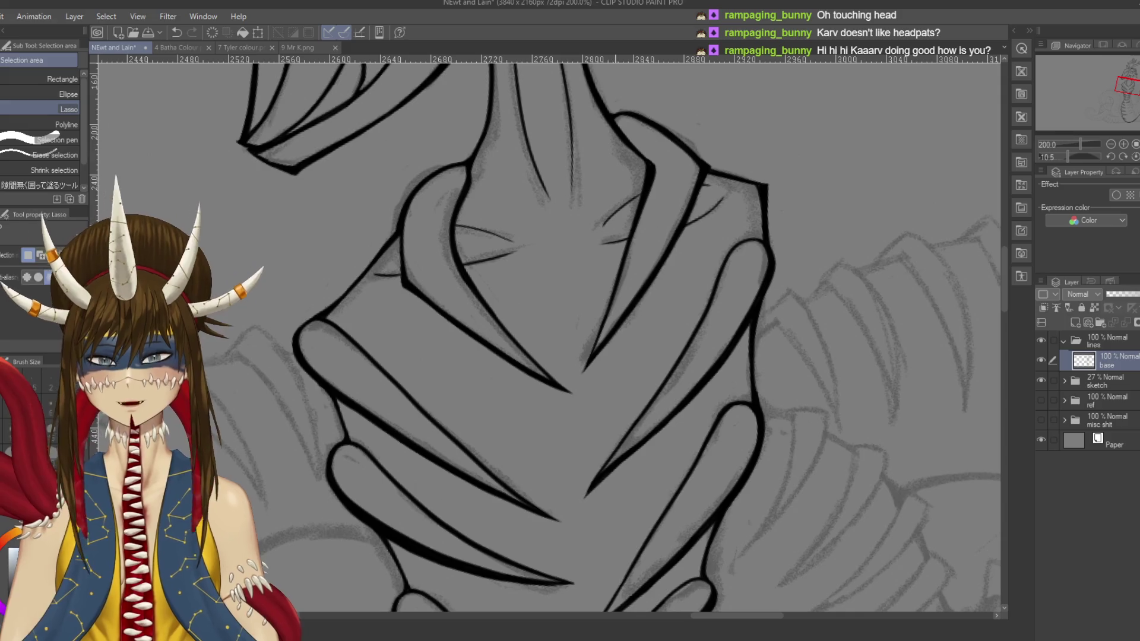
scroll(545, 332, down, 12)
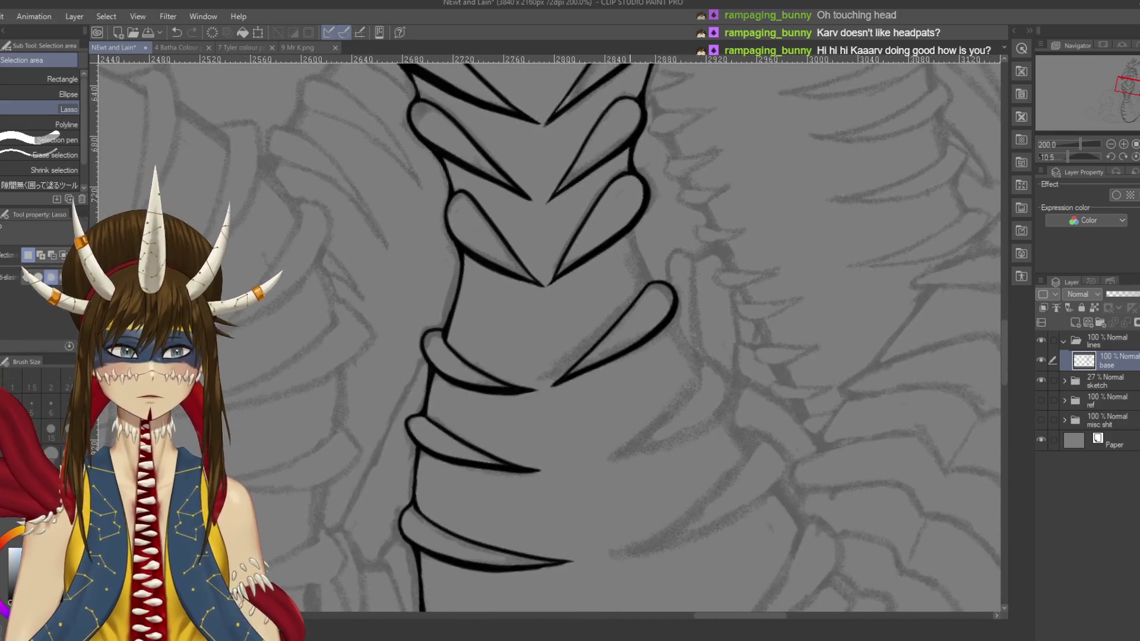
scroll(549, 332, up, 2)
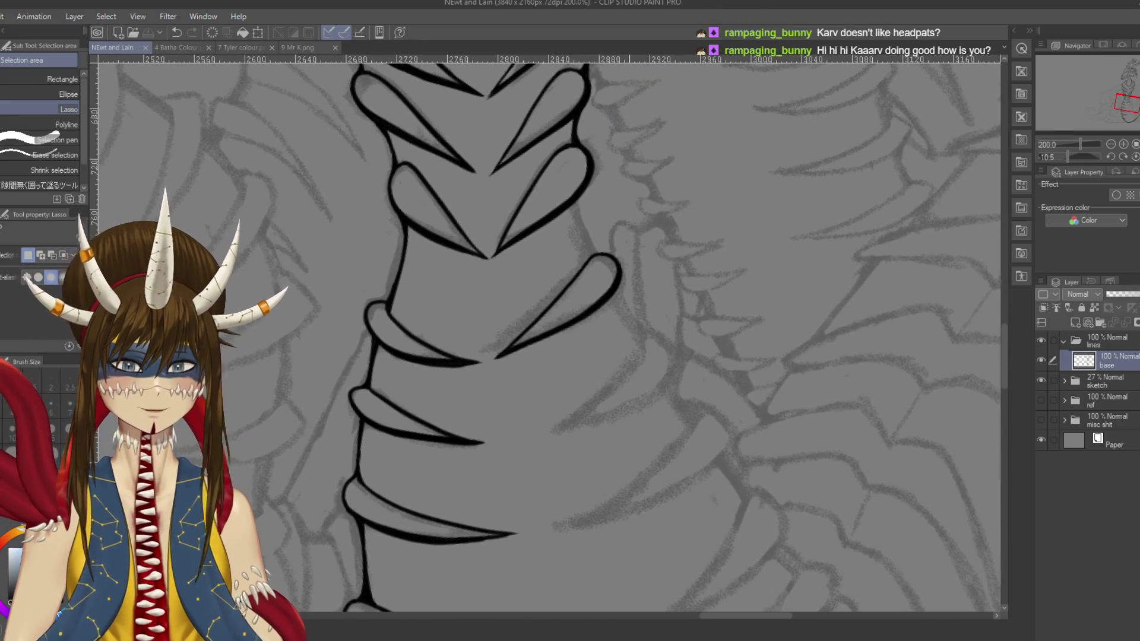
key(p)
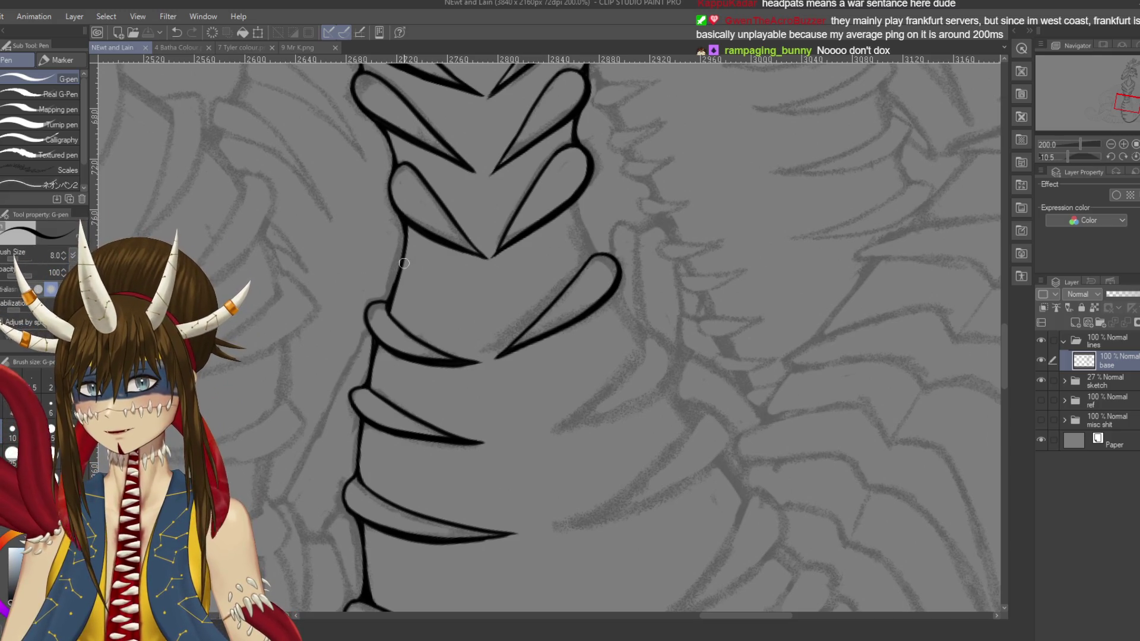
drag(393, 287, 404, 259)
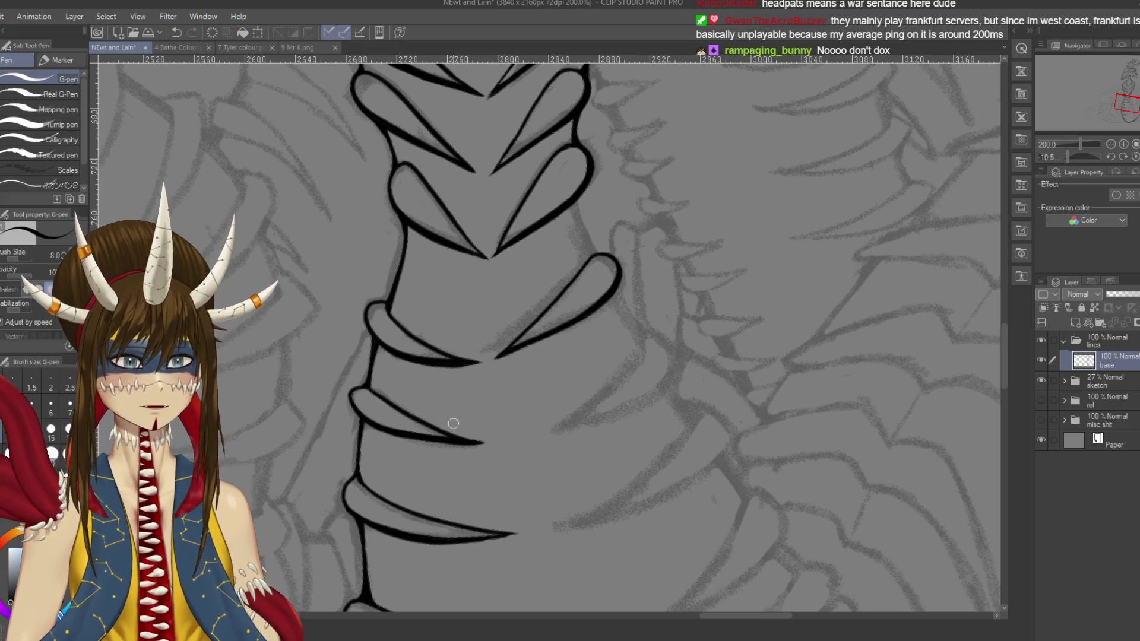
key(ctrl+s)
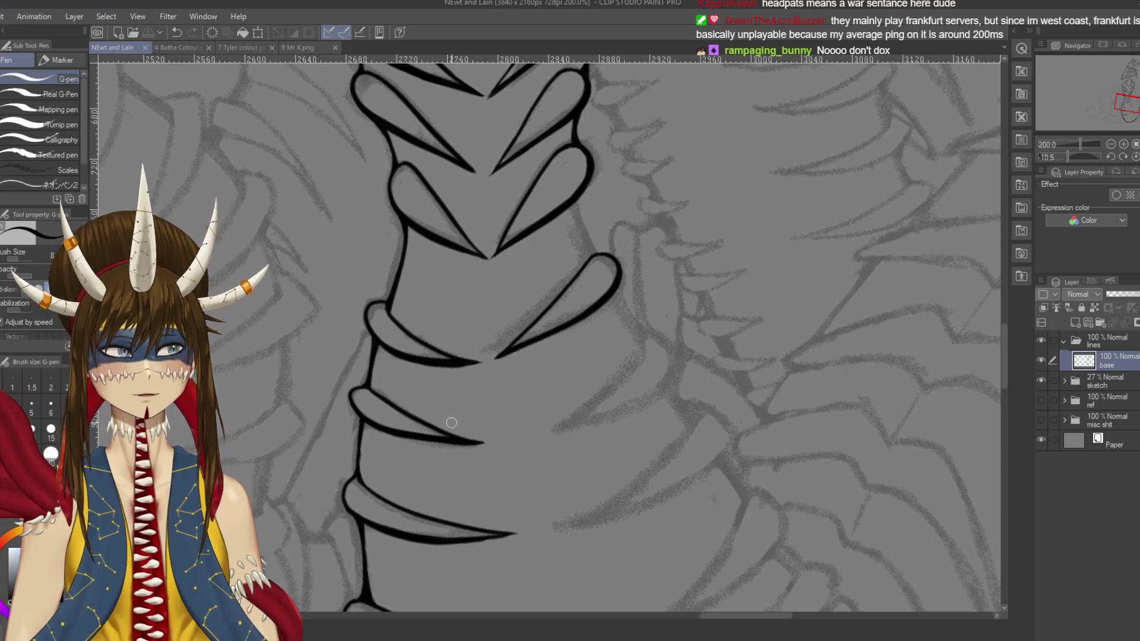
Step: Handwrite 'Aus', an arrow, 'w' and '200' beside the spine, then undo the notes
mouse_move(755, 285)
mouse_down()
mouse_move(753, 255)
mouse_move(784, 271)
mouse_move(802, 255)
mouse_up()
mouse_move(826, 240)
mouse_down()
mouse_move(809, 241)
mouse_move(798, 270)
mouse_up()
drag(839, 210, 885, 161)
mouse_move(852, 172)
mouse_down()
mouse_move(897, 205)
mouse_move(922, 181)
mouse_up()
mouse_move(873, 249)
mouse_down()
mouse_move(894, 268)
mouse_move(902, 252)
mouse_up()
mouse_move(944, 229)
mouse_down()
mouse_move(929, 249)
mouse_move(945, 226)
mouse_up()
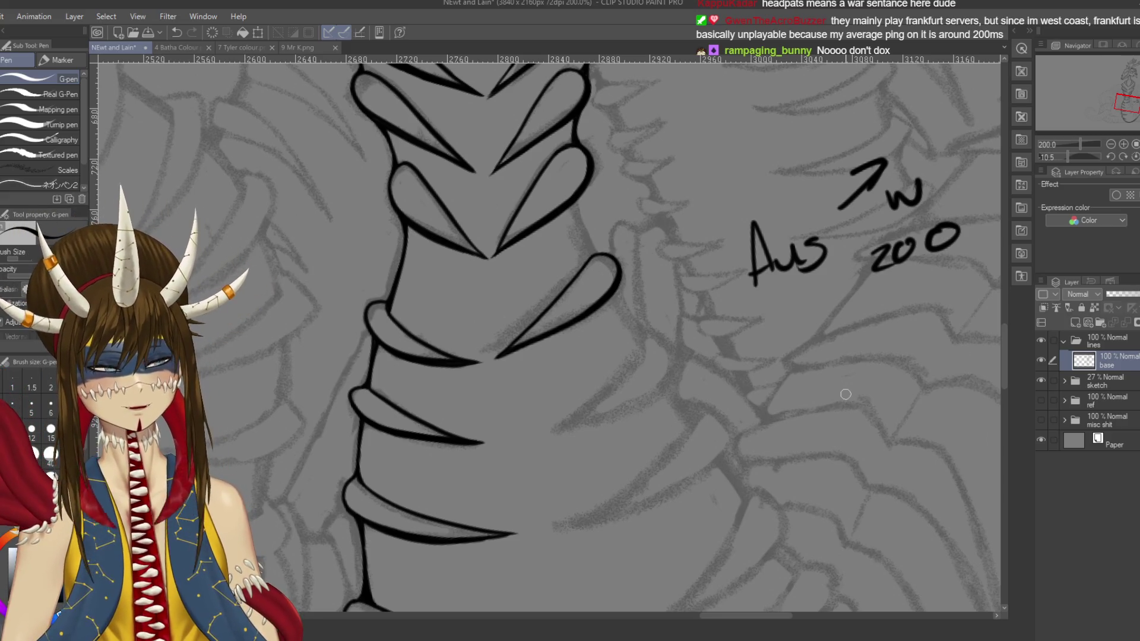
drag(843, 234, 725, 317)
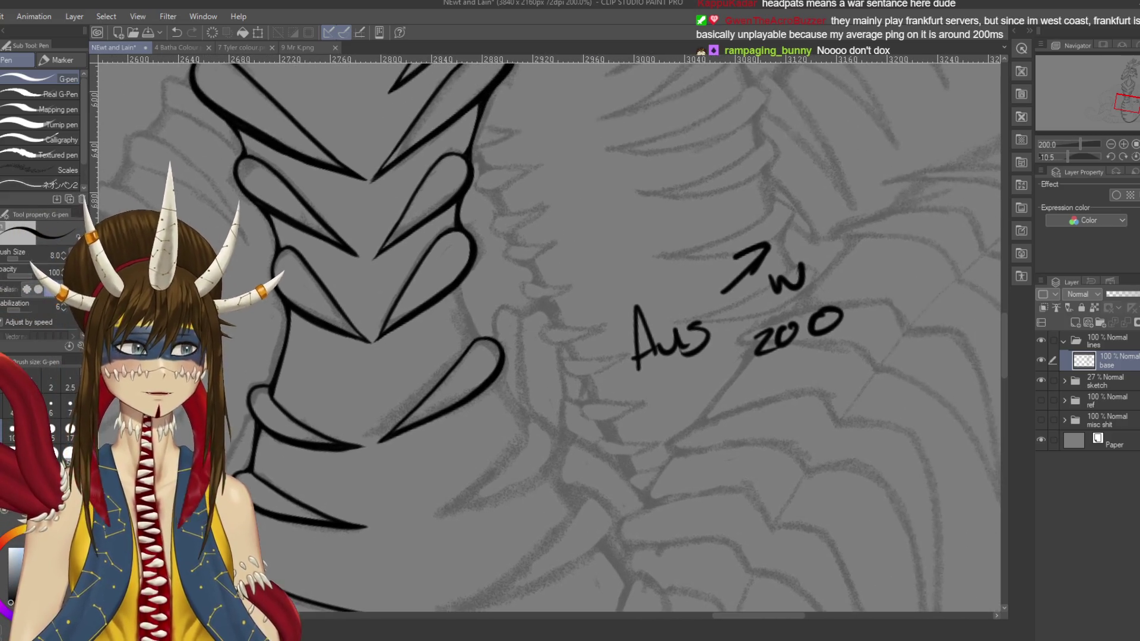
drag(804, 223, 855, 202)
drag(858, 271, 936, 288)
key(ctrl+z)
key(ctrl+z)
key(ctrl+z)
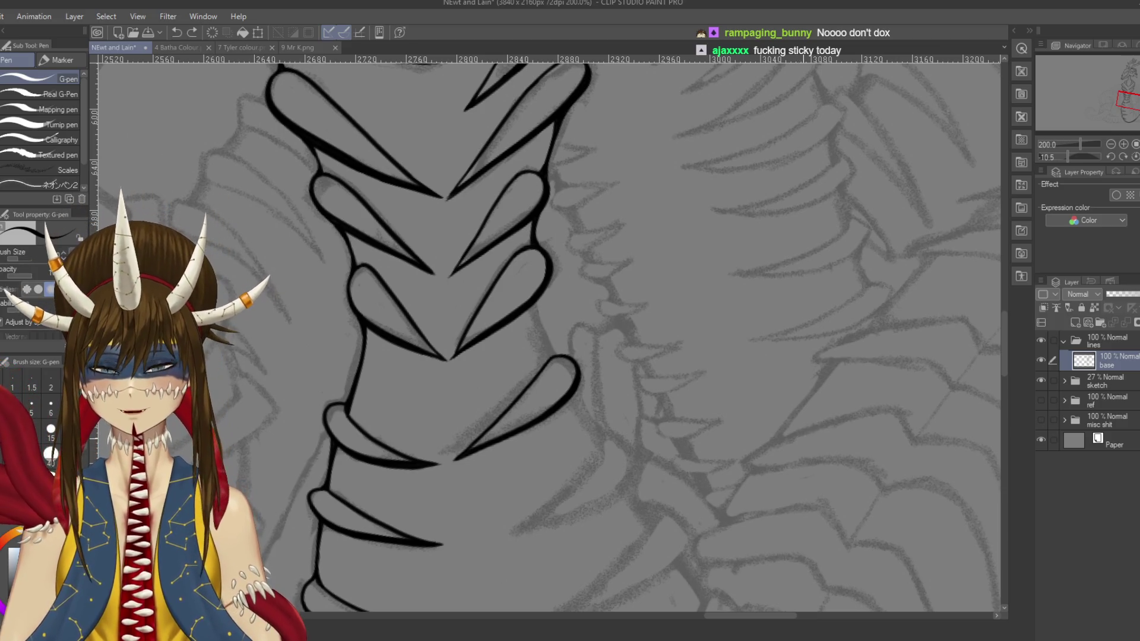
Step: Try a short ink stroke on the spine's edge, then undo it
mouse_move(491, 307)
mouse_down()
mouse_move(591, 206)
mouse_move(609, 264)
mouse_up()
key(ctrl+z)
drag(595, 195, 608, 261)
key(ctrl+z)
drag(593, 197, 608, 259)
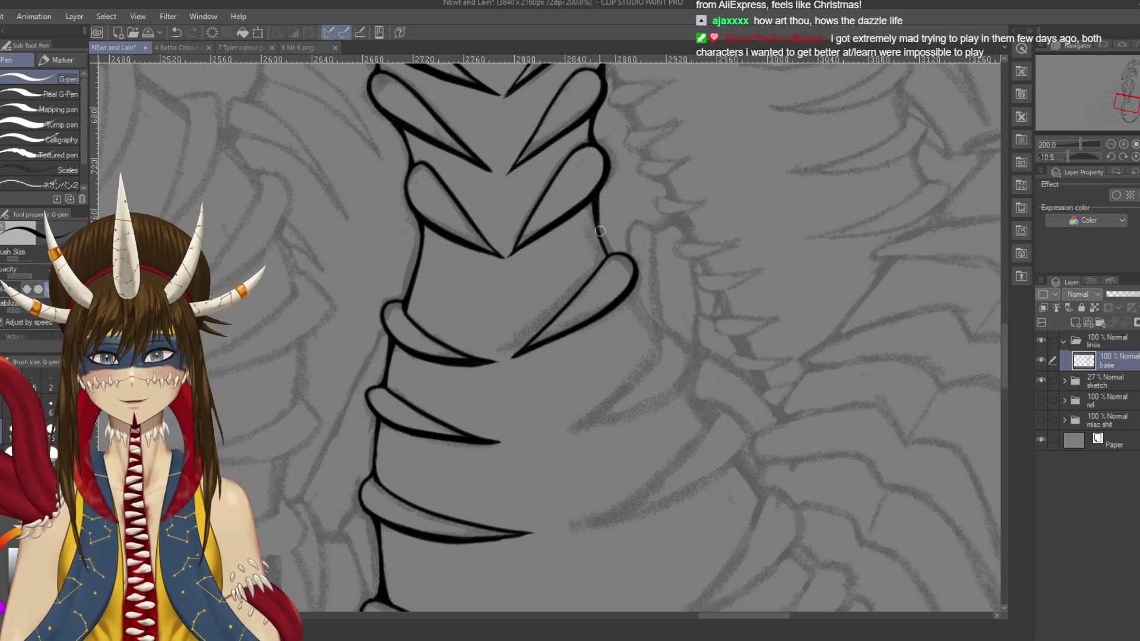
key(ctrl+z)
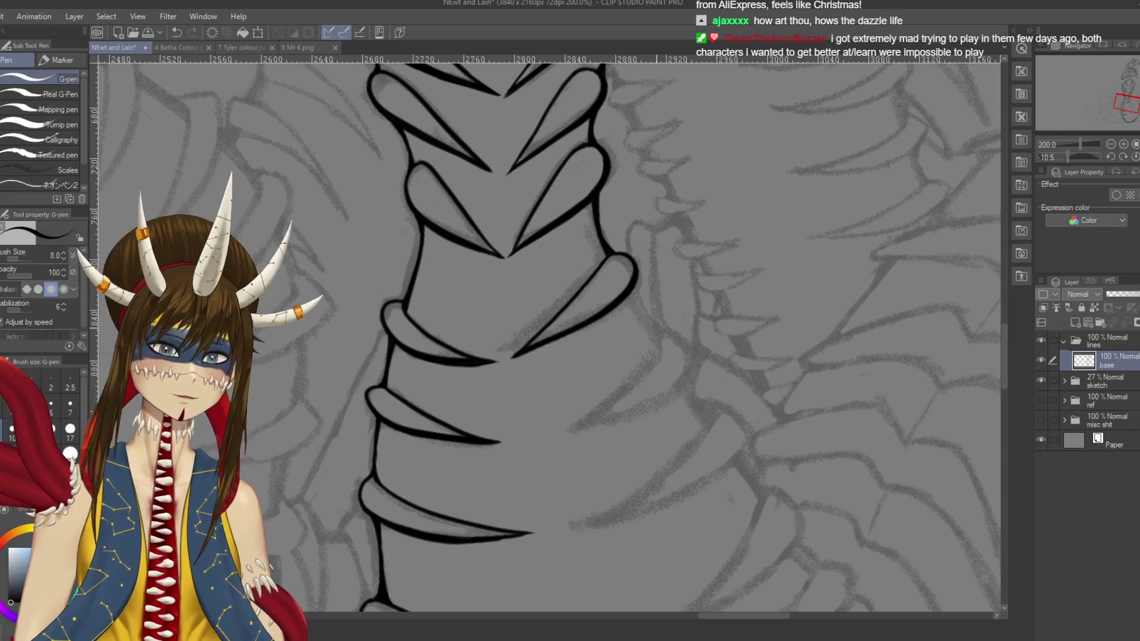
Step: Ink the curved edge of the rib spike on the neck's right, redrawing until it fits
scroll(549, 332, down, 2)
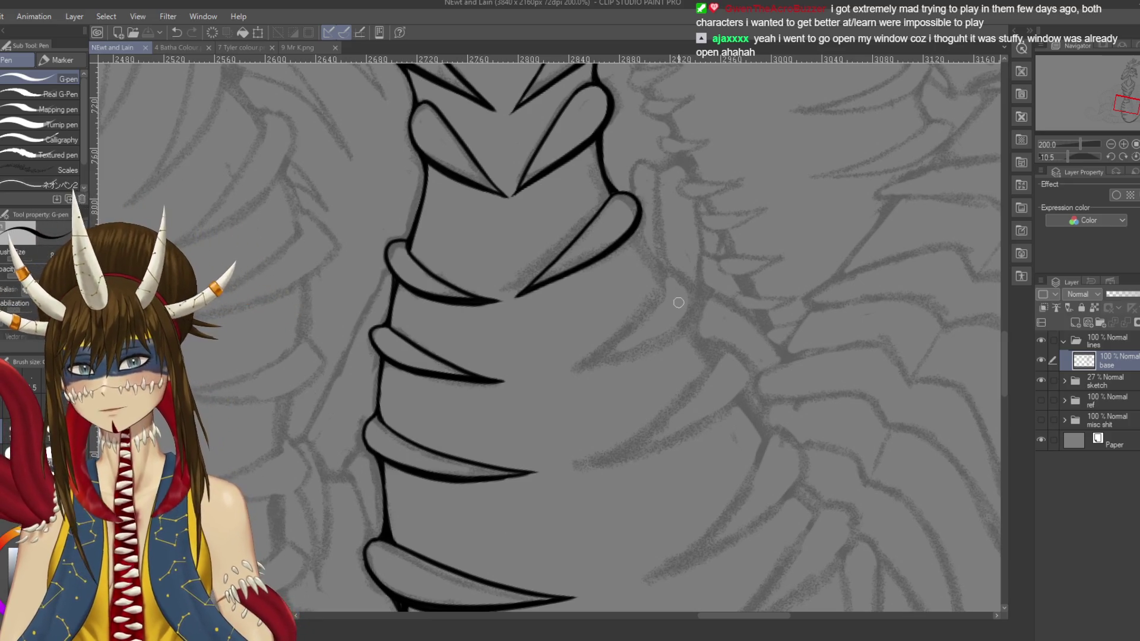
scroll(661, 233, down, 1)
drag(657, 232, 687, 267)
key(ctrl+z)
mouse_move(653, 233)
mouse_down()
mouse_move(688, 266)
mouse_move(571, 334)
mouse_up()
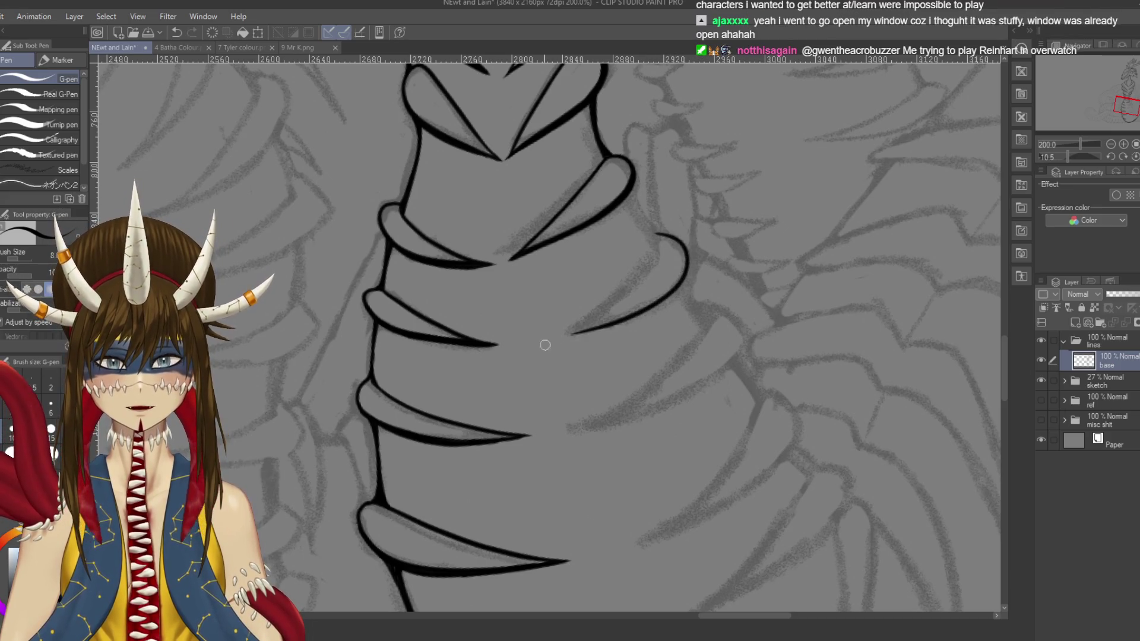
drag(655, 257, 570, 338)
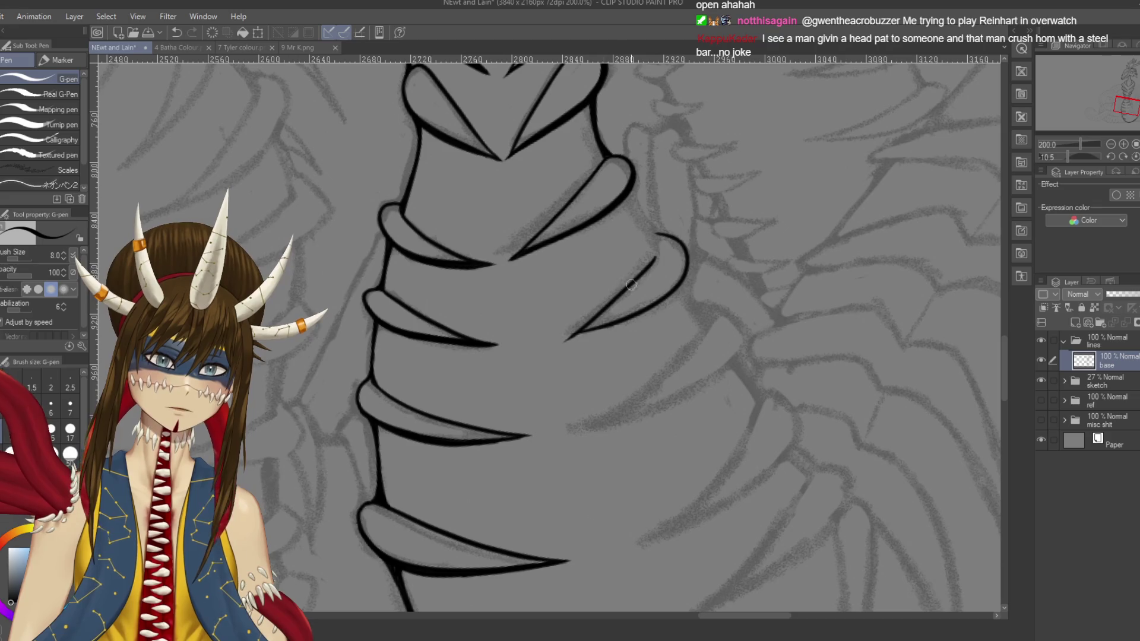
key(ctrl+z)
drag(653, 256, 550, 347)
key(ctrl+z)
drag(651, 257, 535, 351)
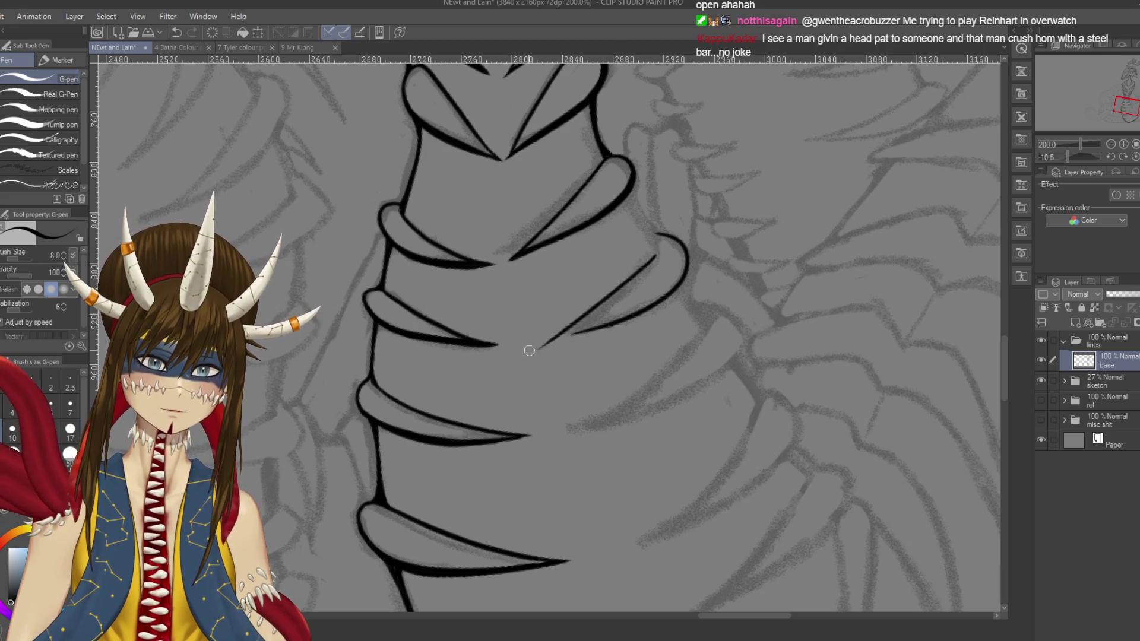
key(ctrl+z)
mouse_move(659, 250)
mouse_down()
mouse_move(571, 334)
mouse_move(579, 308)
mouse_move(571, 334)
mouse_up()
Step: Redraw the rib spike's edge line several times until it sits right
key(ctrl+z)
drag(578, 294, 568, 349)
key(ctrl+z)
drag(576, 299, 570, 348)
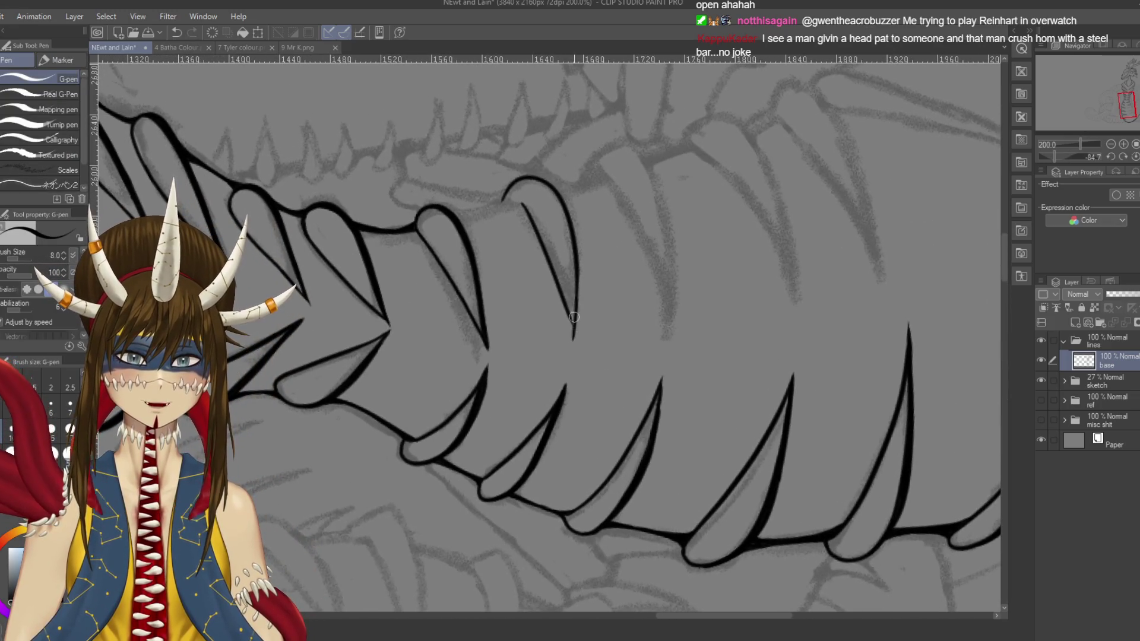
key(ctrl+z)
drag(575, 305, 573, 346)
key(ctrl+z)
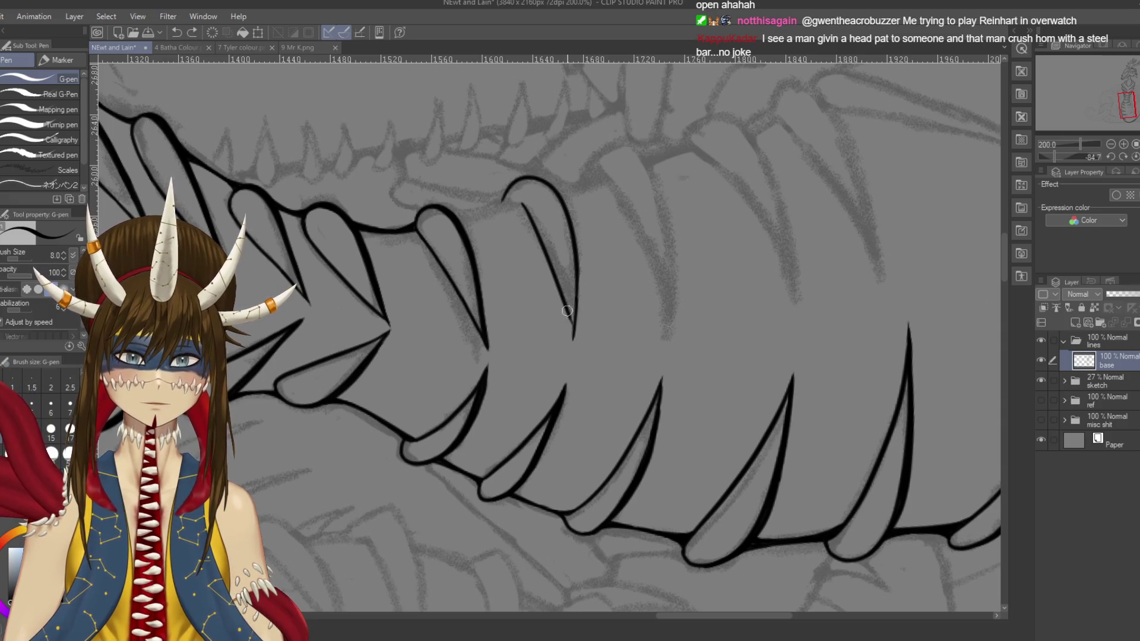
drag(567, 306, 572, 349)
key(ctrl+z)
mouse_move(568, 309)
mouse_down()
mouse_move(575, 337)
mouse_move(594, 285)
mouse_move(600, 315)
mouse_move(586, 335)
mouse_up()
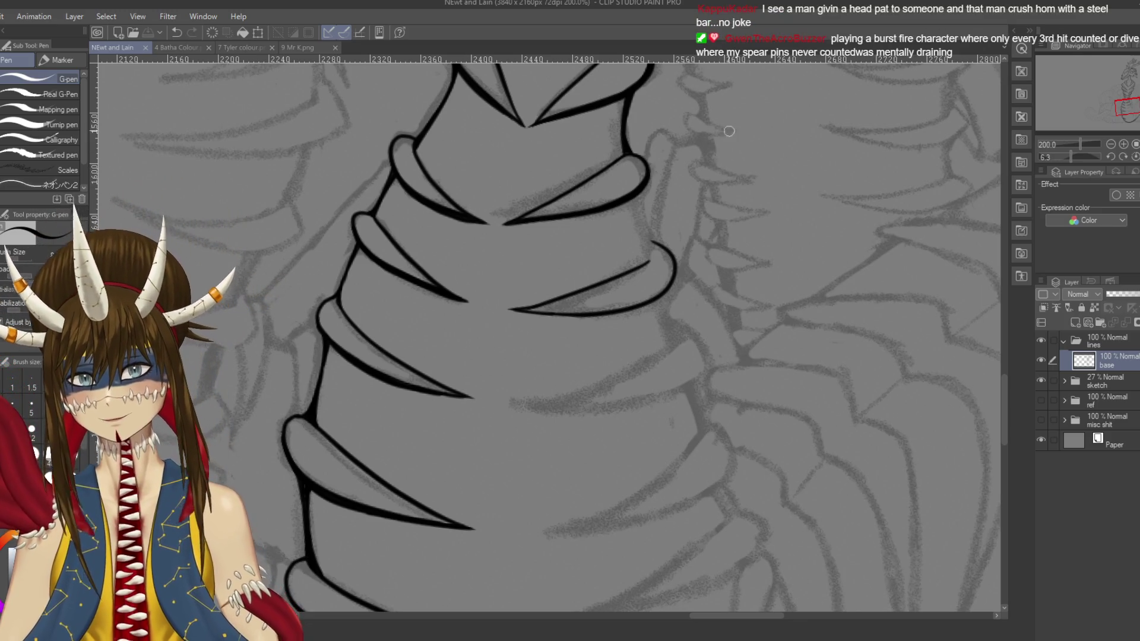
Step: Join the two scale curves with a line, ink along the spike tip, and save
drag(650, 261, 631, 198)
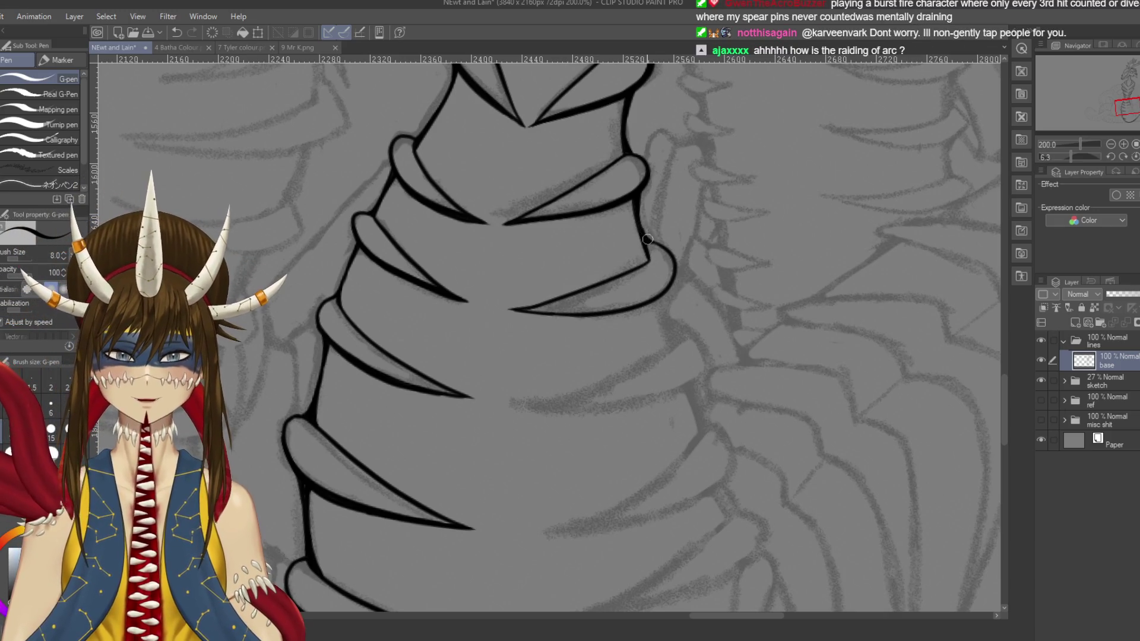
scroll(533, 213, down, 1)
mouse_move(533, 212)
mouse_down()
mouse_move(601, 213)
mouse_move(601, 202)
mouse_move(600, 229)
mouse_up()
key(ctrl+z)
key(ctrl+z)
drag(590, 180, 601, 229)
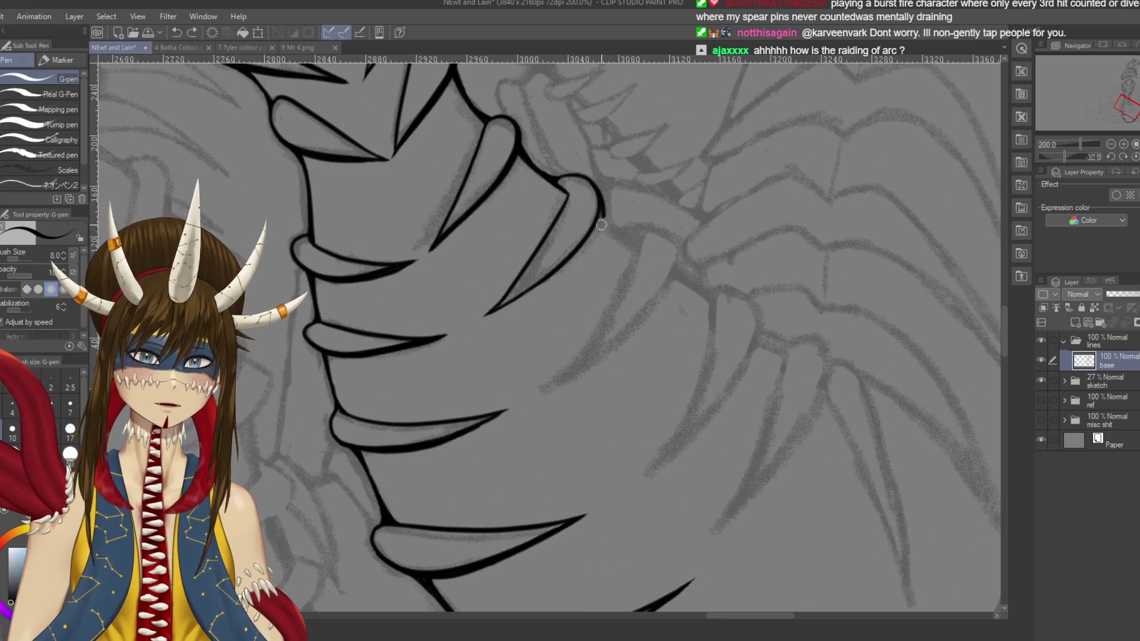
key(ctrl+z)
drag(589, 178, 601, 216)
key(ctrl+s)
Step: Try strokes along another spike edge from its tip, undoing each attempt
mouse_move(582, 297)
mouse_down()
mouse_move(531, 301)
mouse_move(592, 264)
mouse_move(646, 187)
mouse_move(615, 255)
mouse_up()
key(ctrl+z)
drag(651, 191, 603, 274)
key(ctrl+z)
mouse_move(648, 189)
mouse_down()
mouse_move(573, 308)
mouse_move(647, 199)
mouse_move(618, 258)
mouse_move(575, 301)
mouse_up()
key(ctrl+z)
key(ctrl+z)
key(ctrl+z)
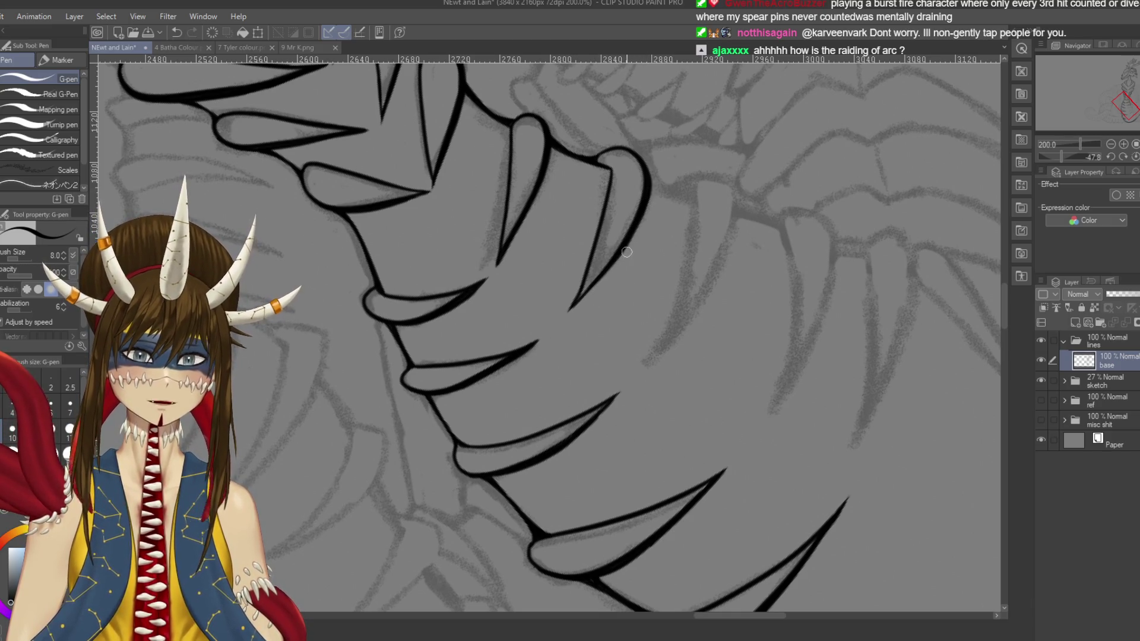
Step: Close the joint between the line and ring, ink the ring's edge, and save
drag(630, 238, 582, 309)
drag(724, 291, 691, 272)
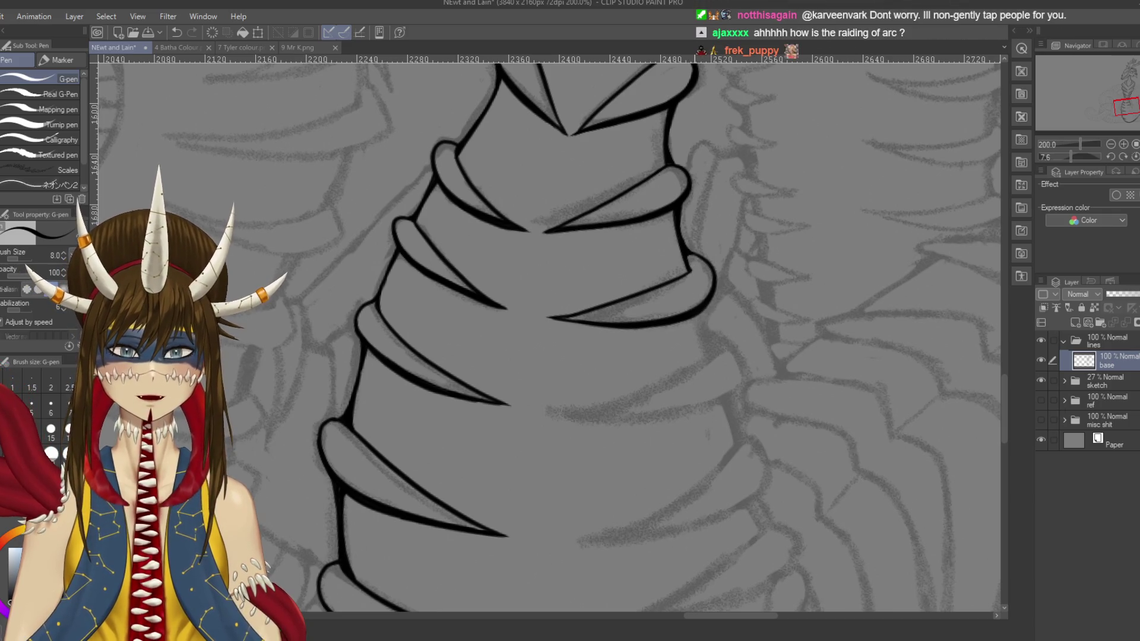
drag(688, 270, 684, 258)
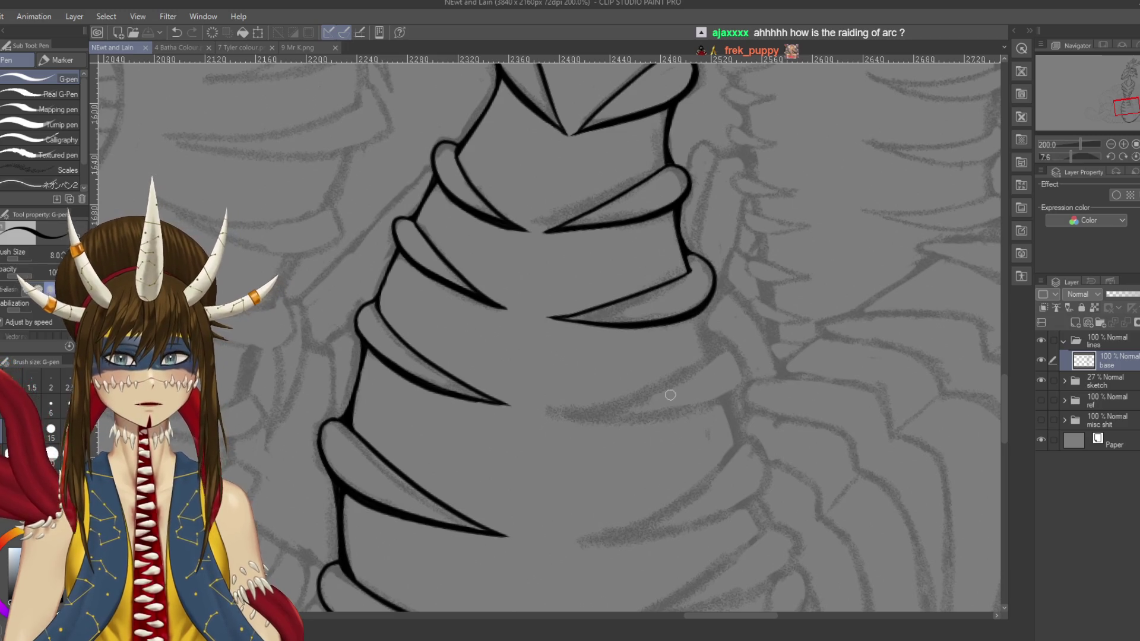
scroll(394, 270, down, 1)
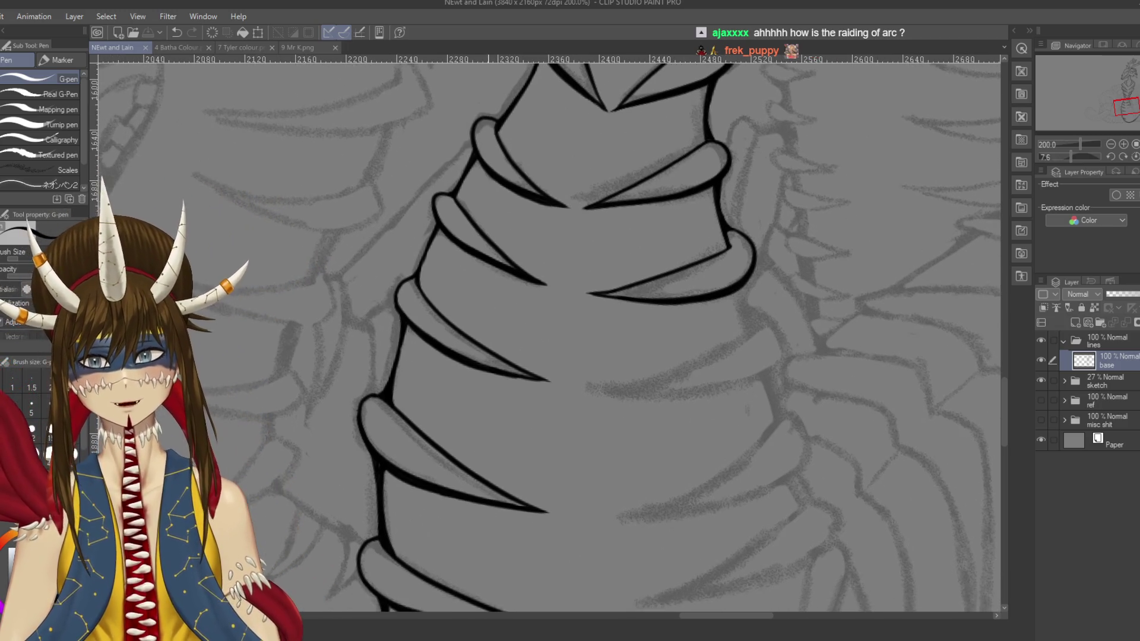
drag(421, 291, 422, 268)
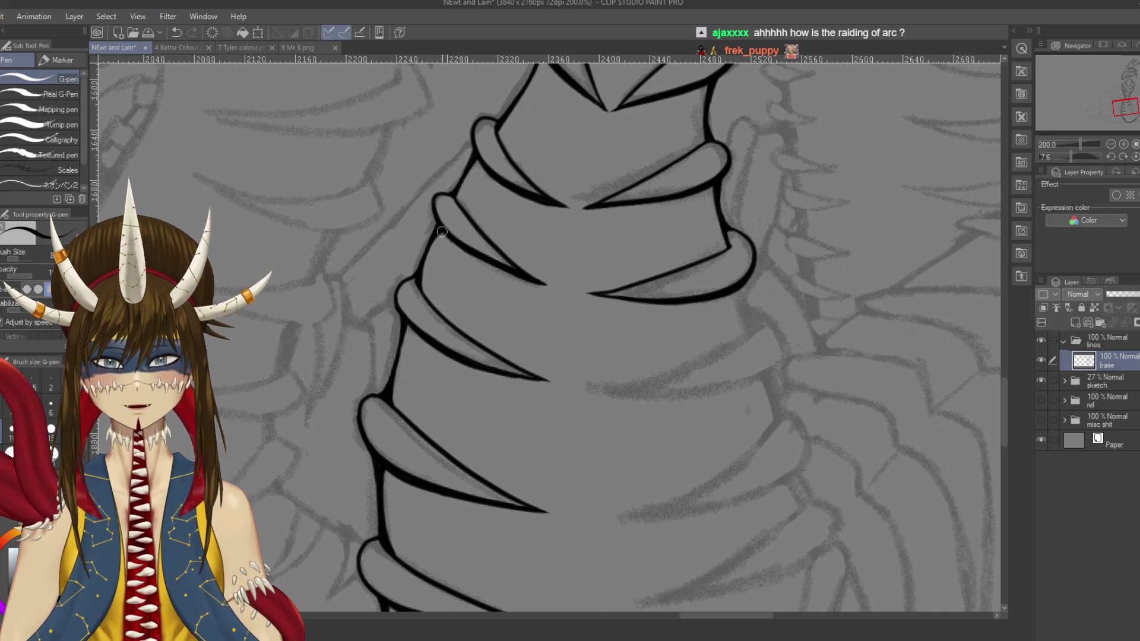
key(ctrl+s)
scroll(439, 245, up, 1)
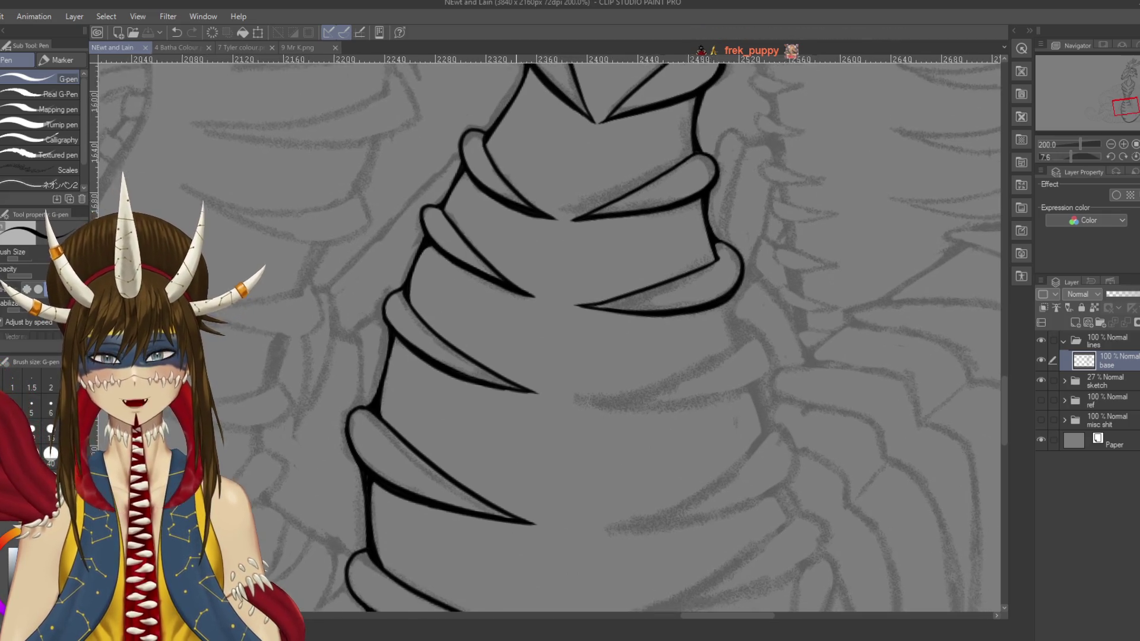
scroll(549, 336, down, 3)
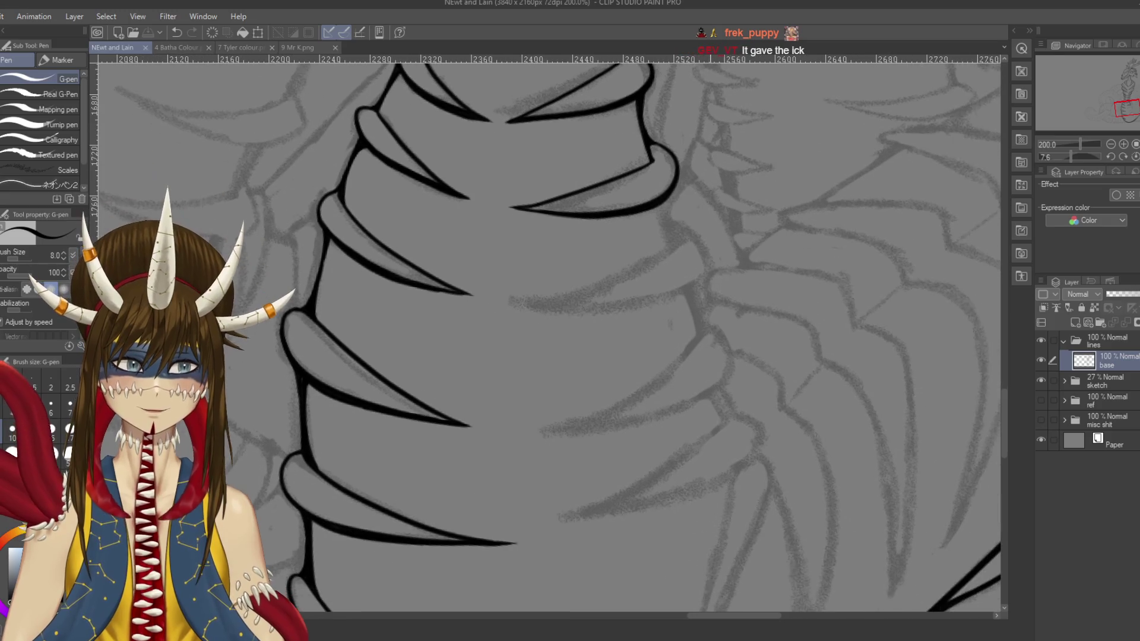
drag(619, 326, 574, 348)
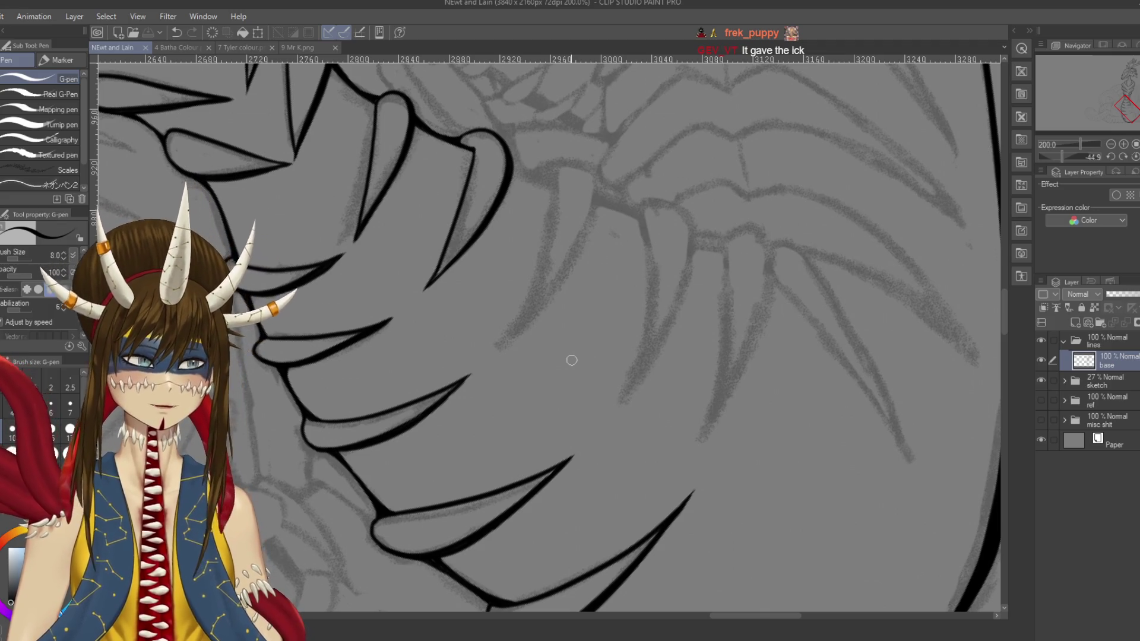
Step: Ink a short curved arc on the next rib spike and save
drag(511, 146, 532, 191)
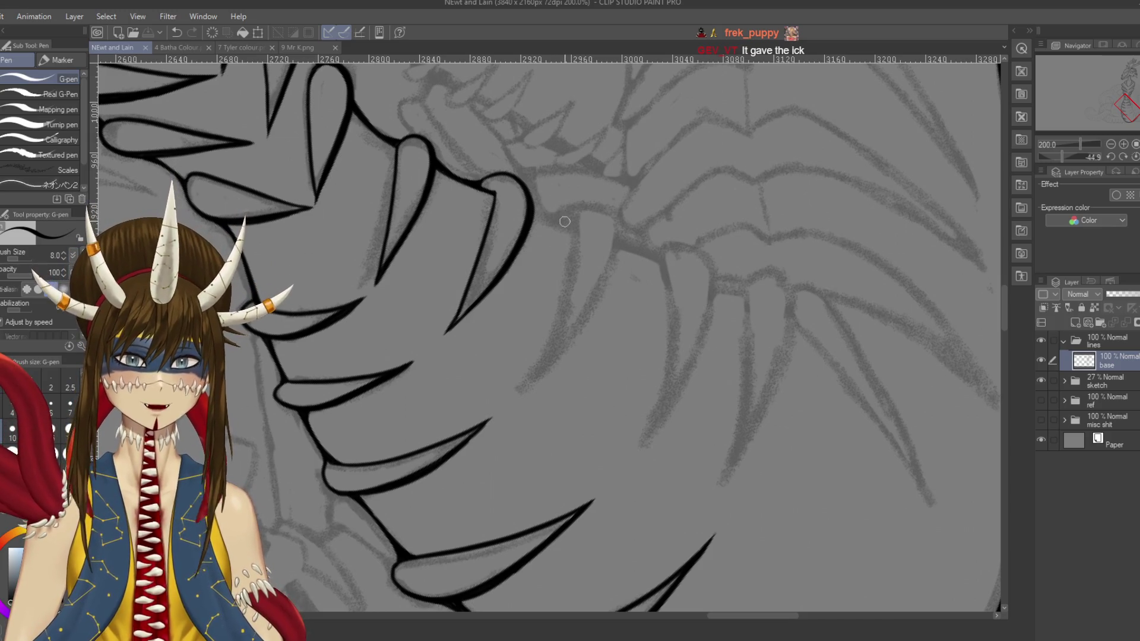
mouse_move(563, 221)
mouse_down()
mouse_move(607, 212)
mouse_move(591, 210)
mouse_move(609, 214)
mouse_move(614, 253)
mouse_move(528, 390)
mouse_up()
key(ctrl+z)
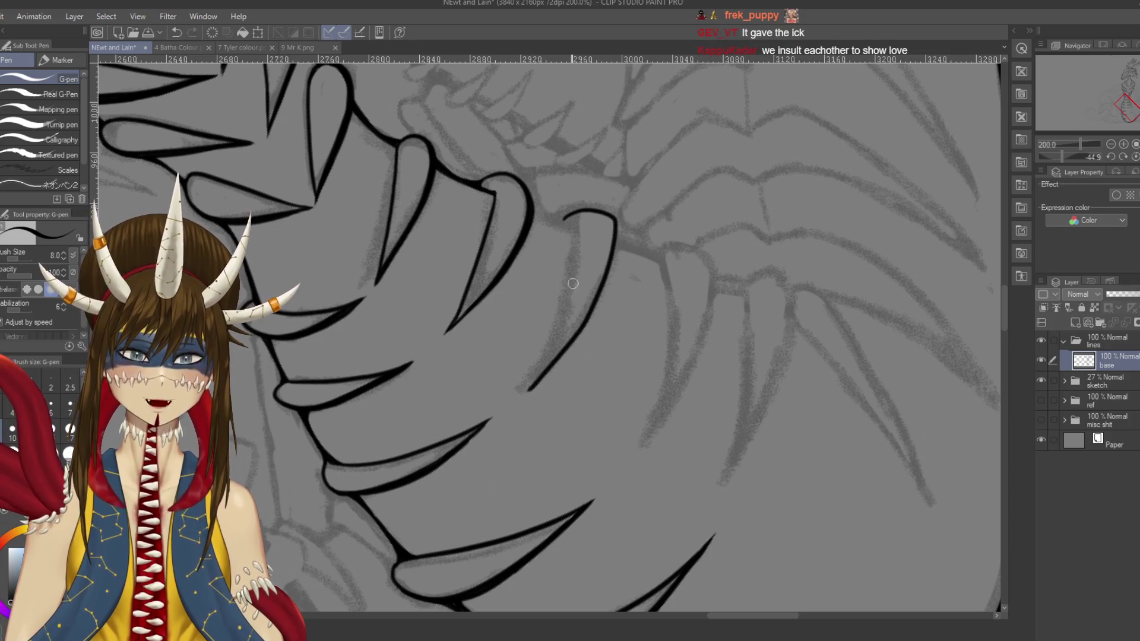
key(ctrl+z)
mouse_move(559, 221)
mouse_down()
mouse_move(603, 209)
mouse_move(617, 230)
mouse_move(528, 390)
mouse_move(627, 297)
mouse_move(614, 240)
mouse_up()
key(ctrl+s)
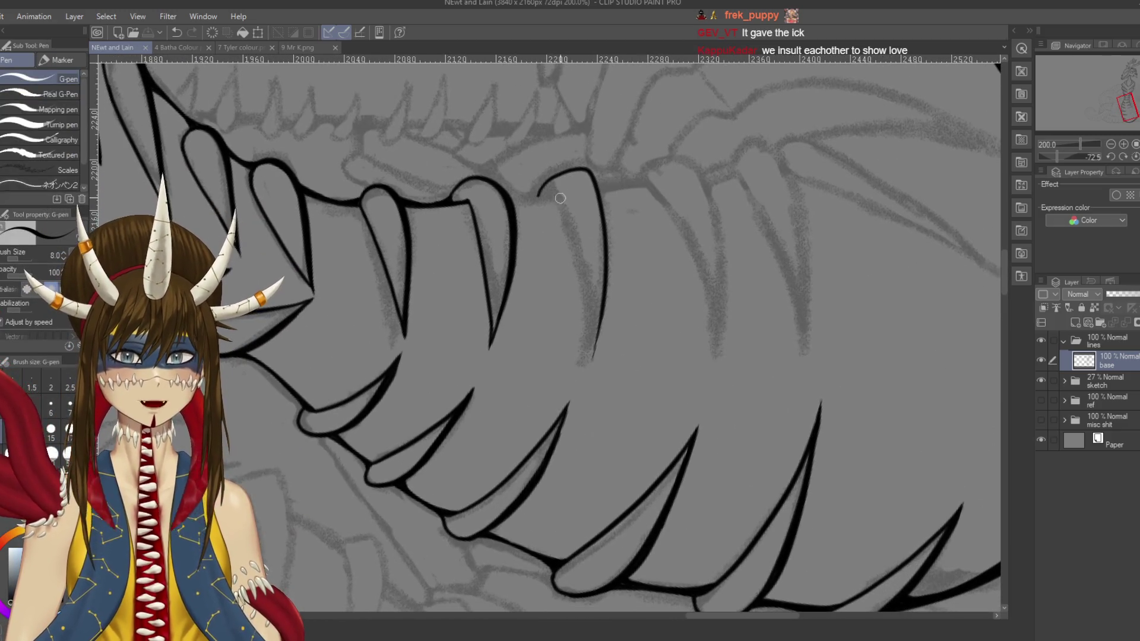
Step: Draw the long line down the spike and its right edge down to the tip
drag(553, 196, 590, 350)
key(ctrl+z)
mouse_move(550, 189)
mouse_down()
mouse_move(577, 250)
mouse_move(594, 387)
mouse_up()
key(ctrl+z)
drag(550, 185, 591, 378)
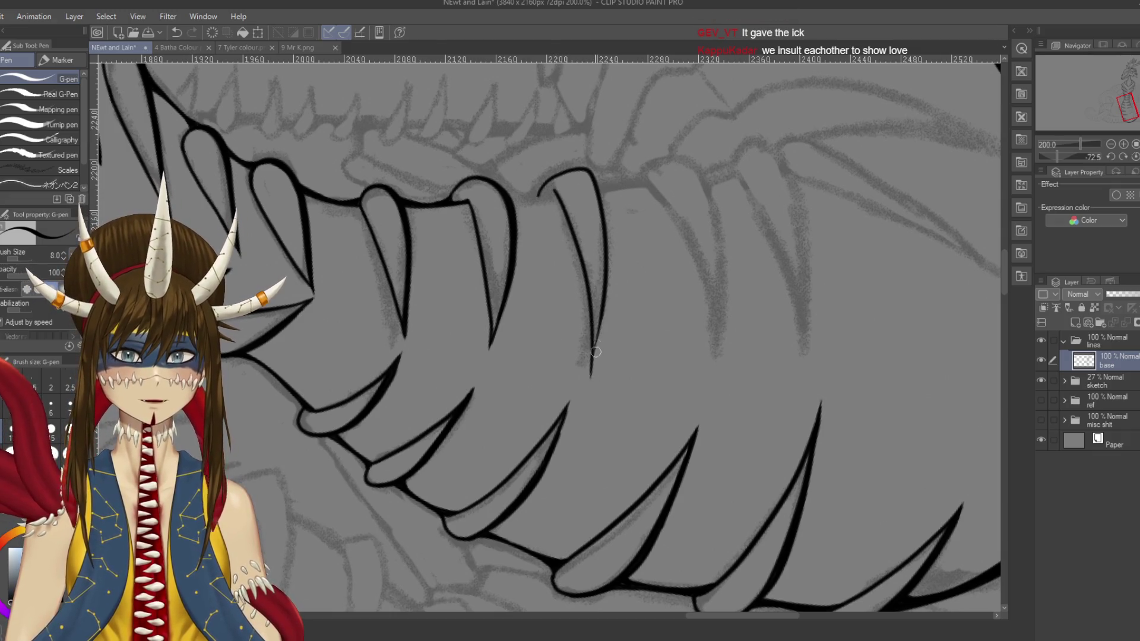
drag(601, 311, 588, 383)
key(ctrl+z)
key(ctrl+z)
mouse_move(601, 313)
mouse_down()
mouse_move(589, 386)
mouse_move(590, 369)
mouse_up()
key(ctrl+z)
key(ctrl+z)
drag(601, 312, 591, 373)
key(ctrl+z)
drag(601, 314, 590, 384)
Step: Rotate the canvas back to upright with the Rotate tool
key(r)
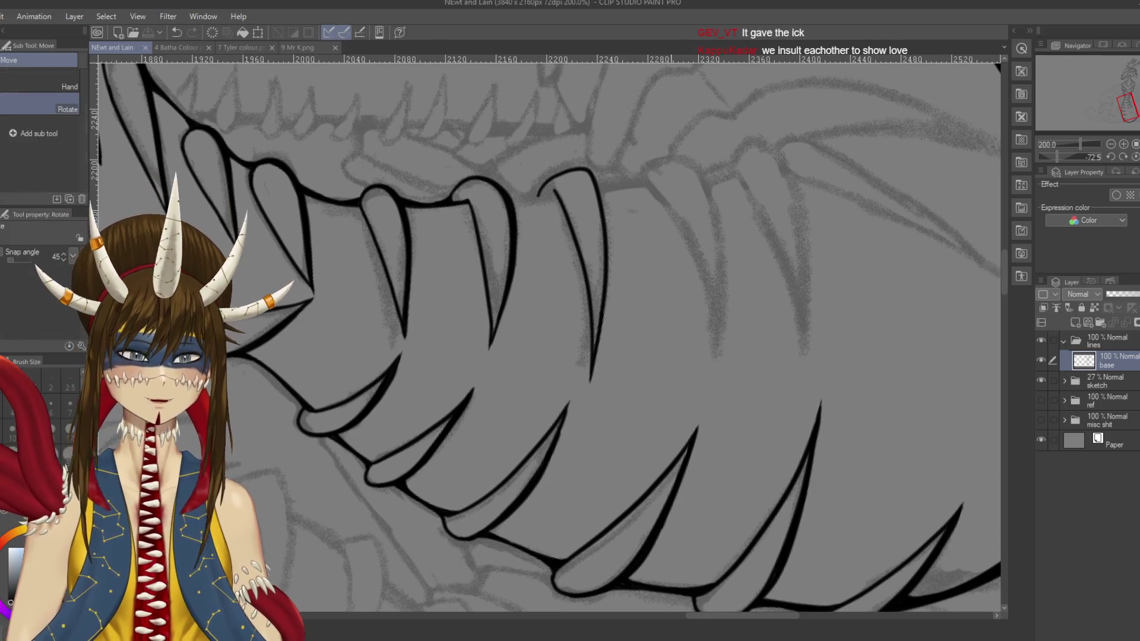
mouse_move(653, 178)
mouse_down()
mouse_move(594, 119)
mouse_move(487, 107)
mouse_up()
drag(534, 357, 475, 315)
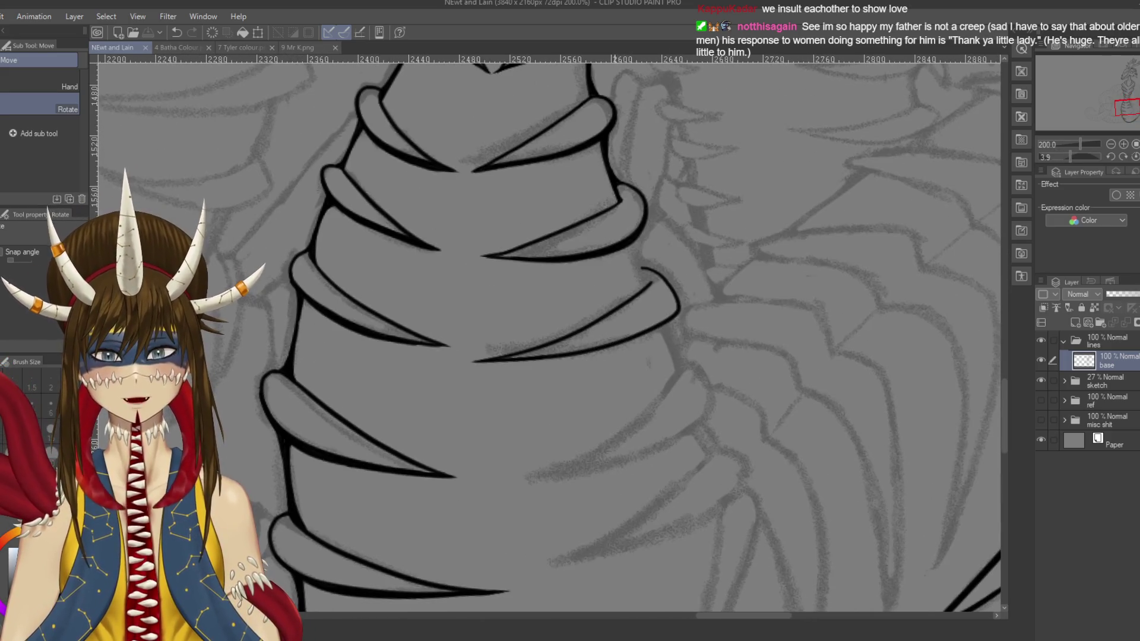
Step: With the pen, draw a connecting stroke from the upper scale's end to the lower scale, then save
key(p)
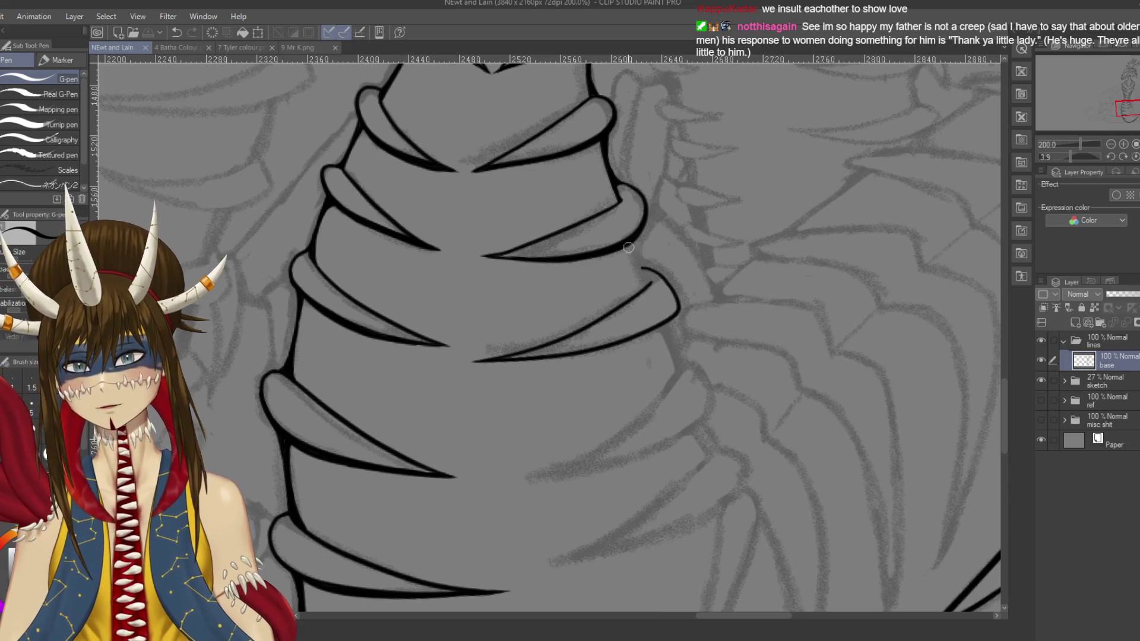
drag(628, 248, 645, 292)
key(ctrl+z)
drag(627, 248, 645, 292)
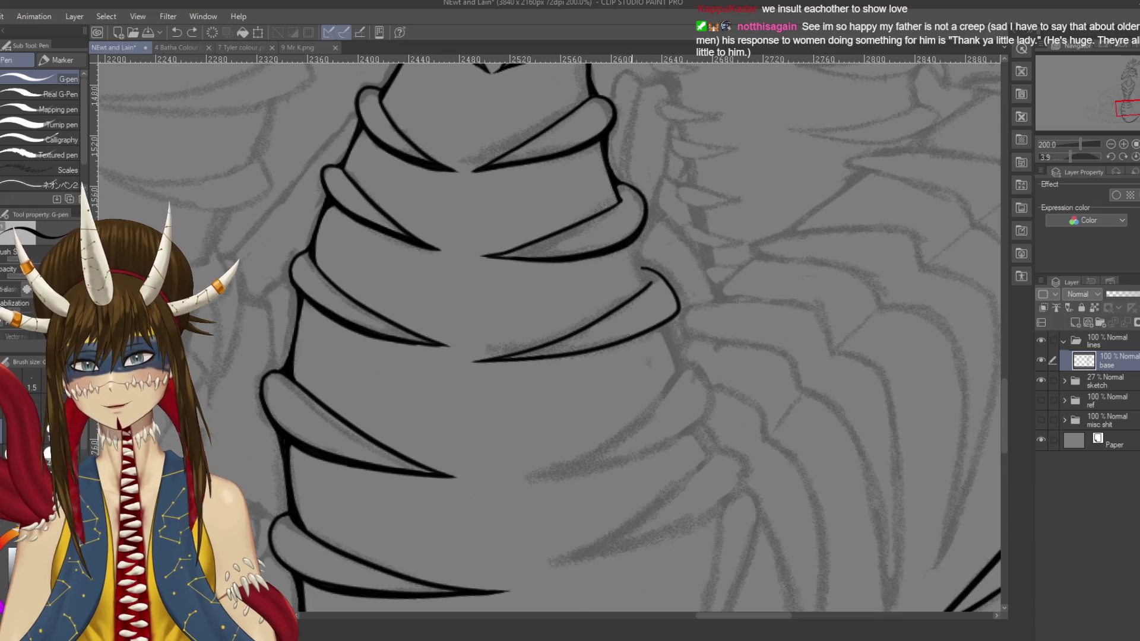
key(ctrl+z)
drag(628, 248, 645, 293)
key(ctrl+z)
drag(627, 247, 647, 292)
key(ctrl+s)
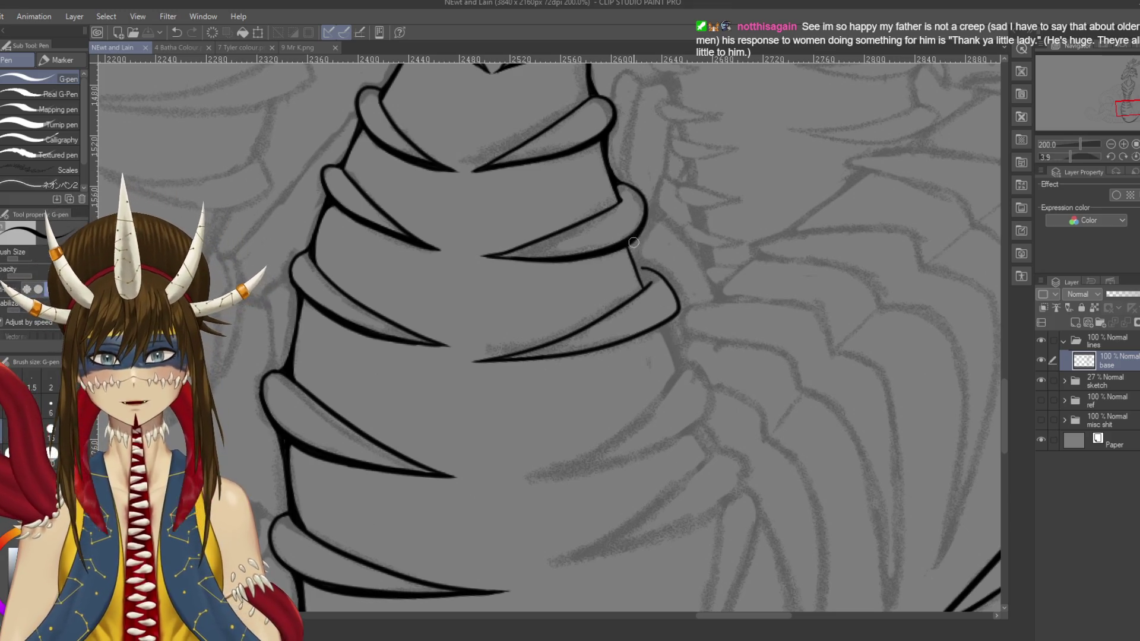
Step: Join the line to the ring edge and save the drawing
drag(633, 242, 643, 282)
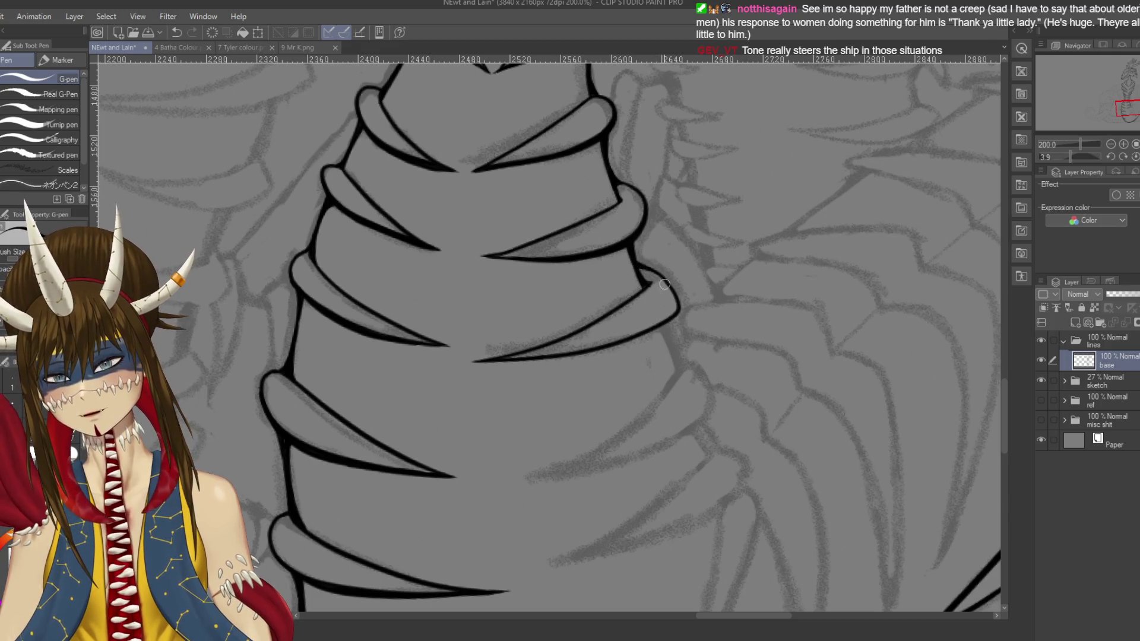
drag(683, 306, 750, 253)
key(ctrl+s)
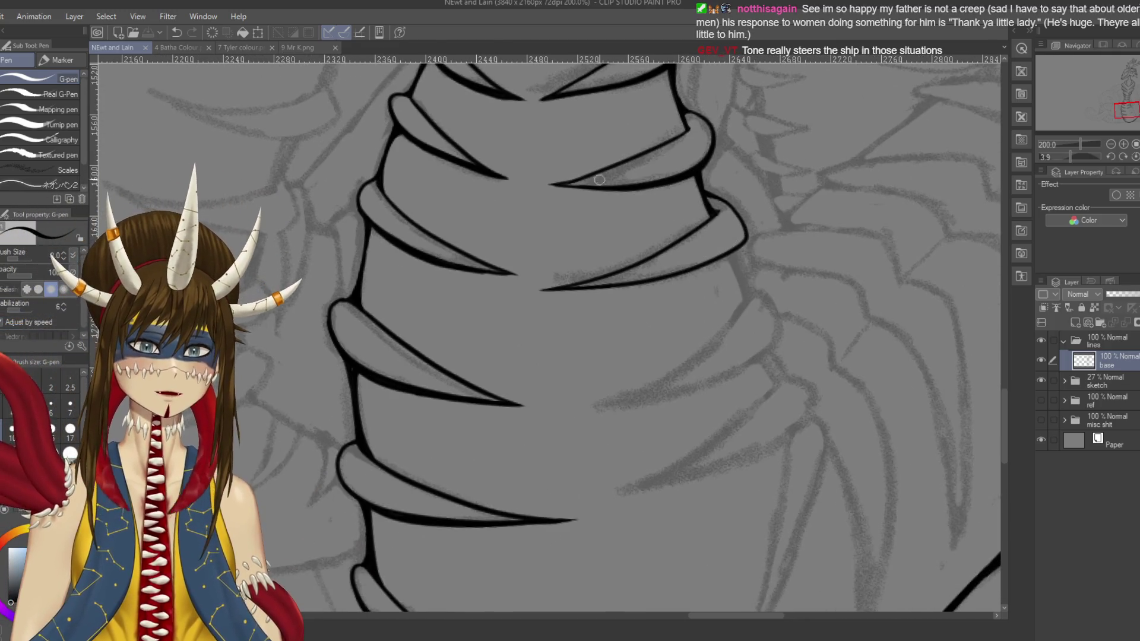
mouse_move(617, 185)
mouse_down()
mouse_move(622, 134)
mouse_move(618, 172)
mouse_up()
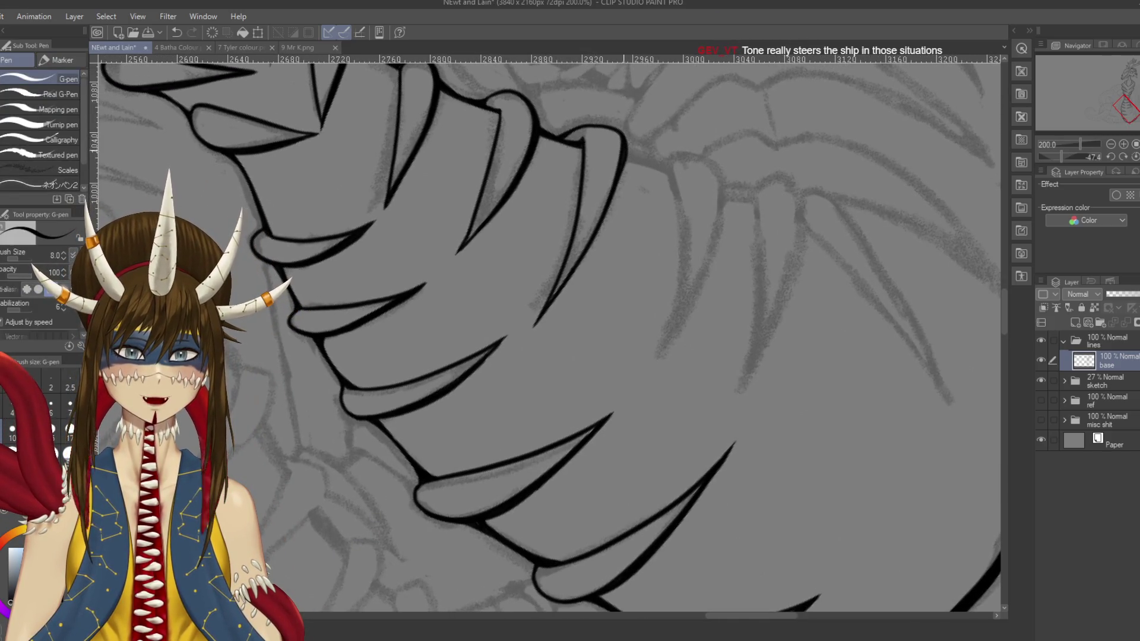
Step: Retrace the upper line along the spike several times, then save
drag(628, 136, 599, 238)
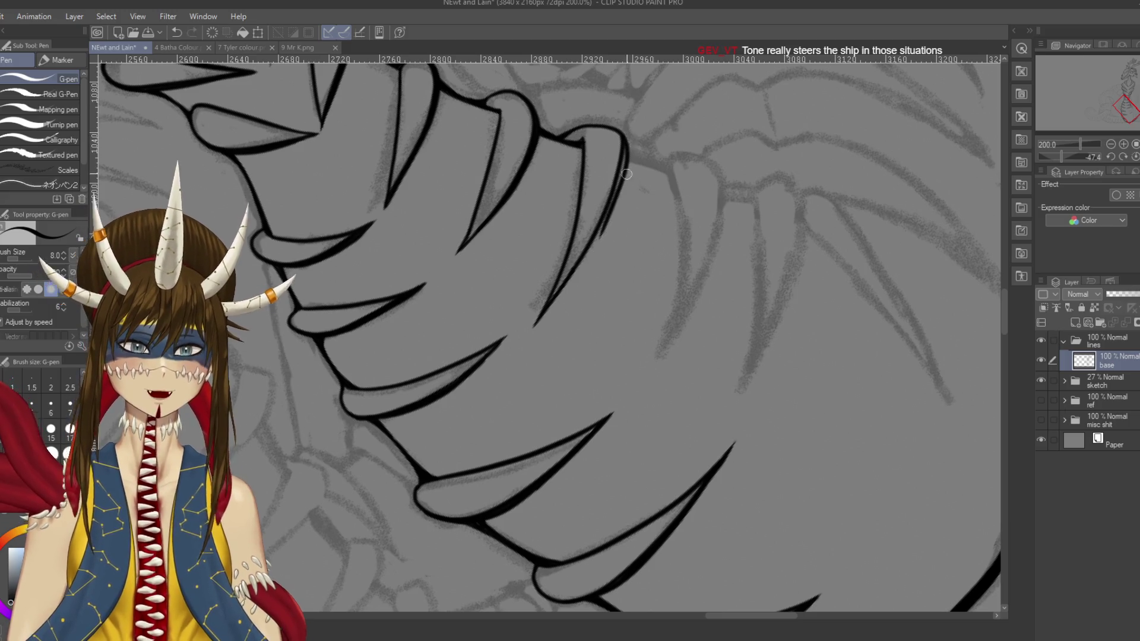
key(ctrl+z)
drag(628, 141, 609, 209)
key(ctrl+z)
drag(626, 129, 614, 190)
key(ctrl+z)
drag(629, 142, 612, 199)
key(ctrl+z)
drag(626, 138, 619, 168)
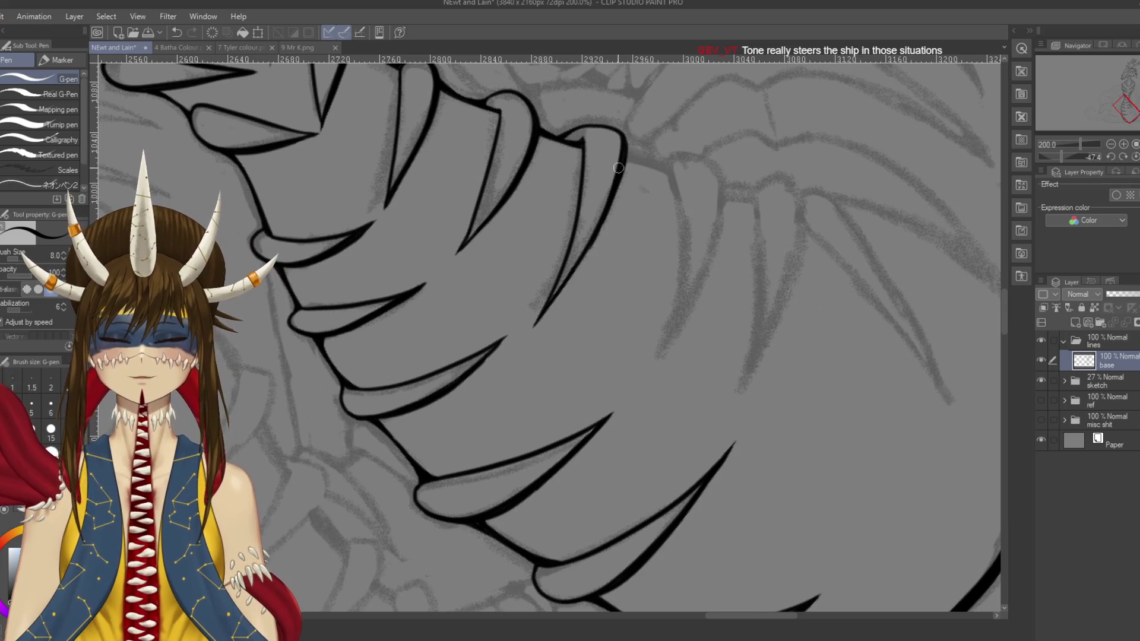
key(ctrl+s)
Step: After rotating the canvas, retrace the spike's edge line with the pen and save
mouse_move(594, 333)
mouse_down()
mouse_move(583, 359)
mouse_move(627, 311)
mouse_up()
key(p)
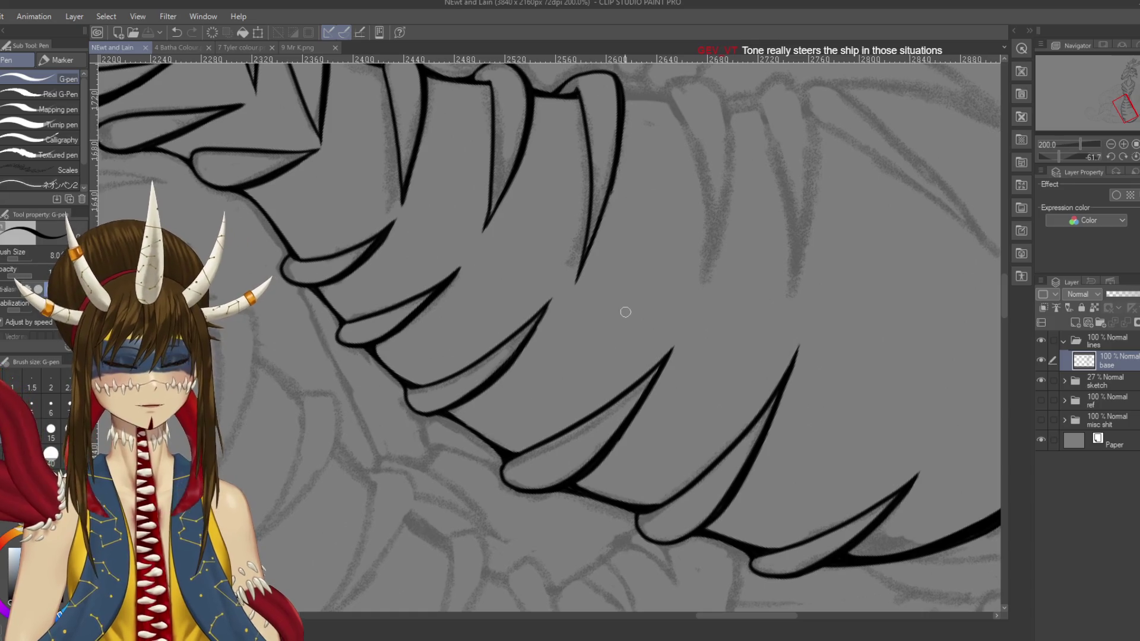
drag(621, 160, 600, 214)
key(ctrl+z)
drag(622, 130, 601, 228)
key(ctrl+z)
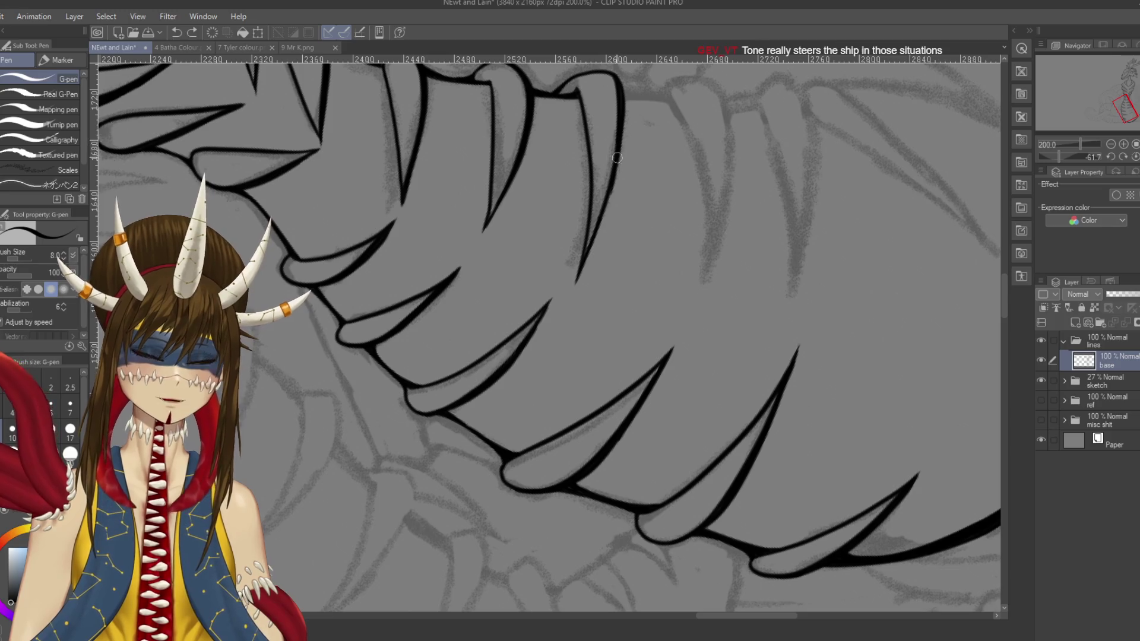
drag(619, 148, 587, 255)
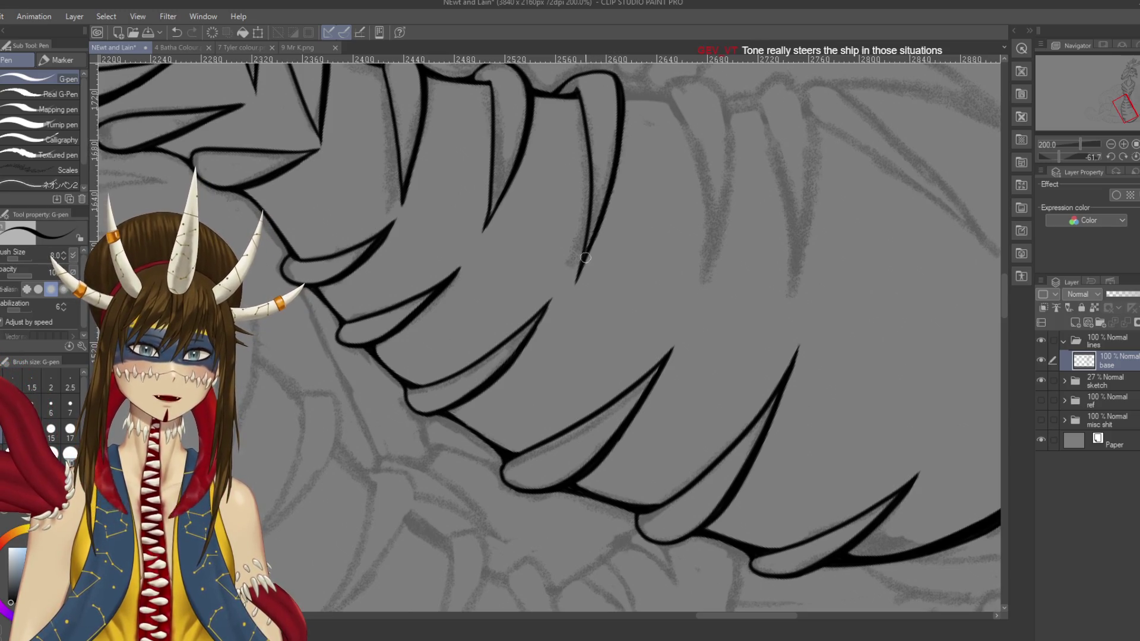
key(ctrl+s)
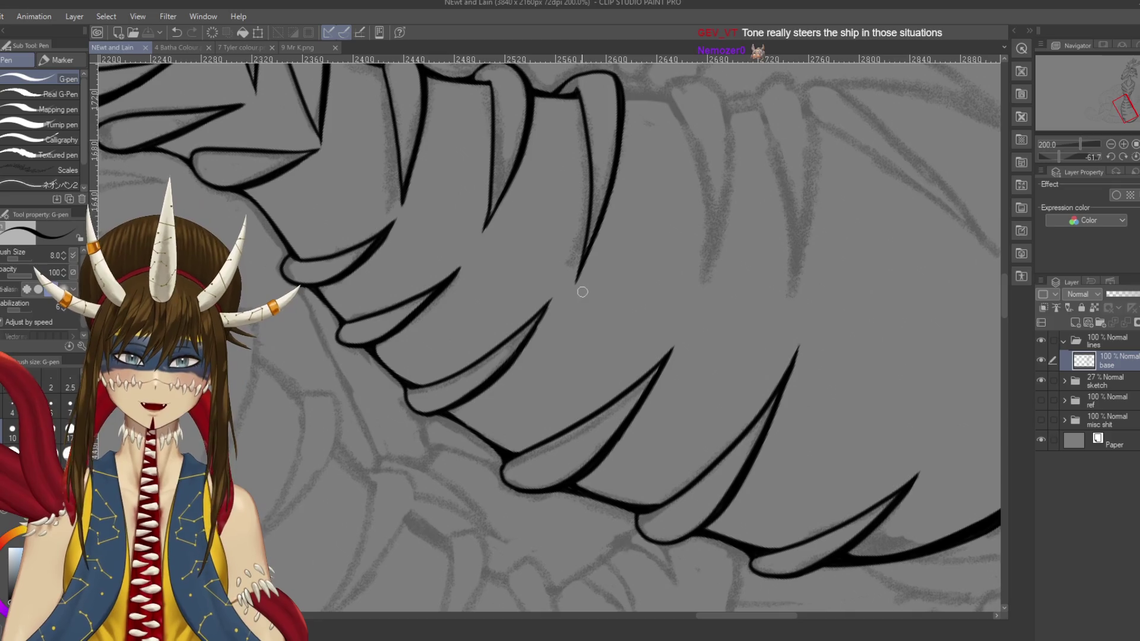
Step: Add a short stroke on the spike line and redraw its right edge more smoothly
drag(620, 95, 622, 123)
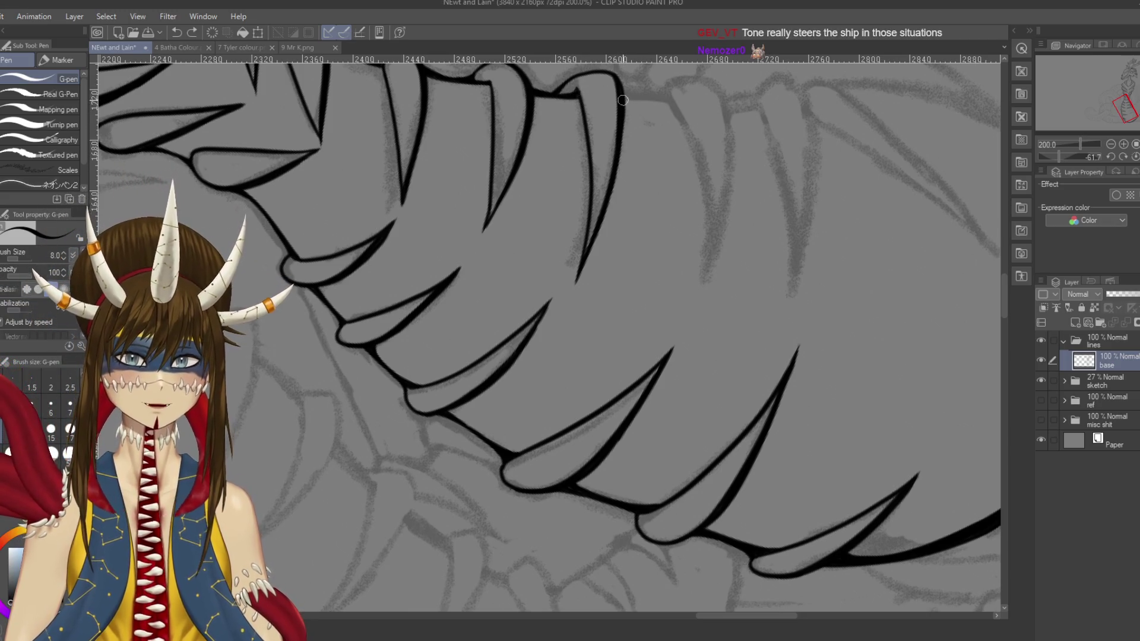
drag(622, 147, 599, 231)
key(ctrl+z)
mouse_move(624, 159)
mouse_down()
mouse_move(577, 278)
mouse_move(629, 196)
mouse_up()
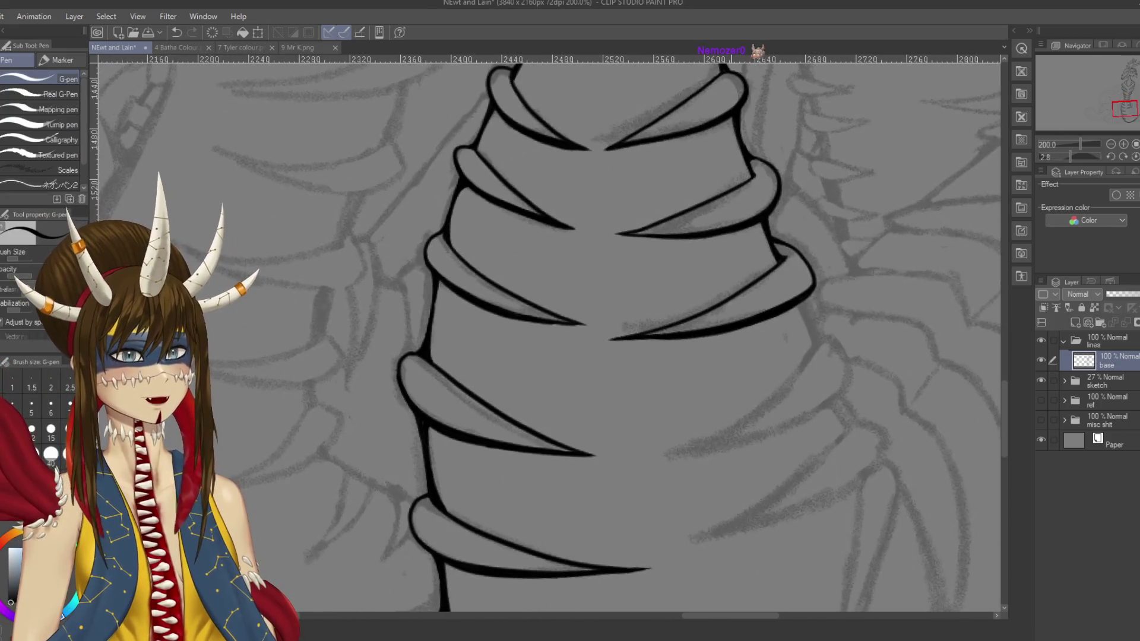
Step: Ink a new curved spike on the coil's right side, retrying its lower line
drag(741, 387, 712, 338)
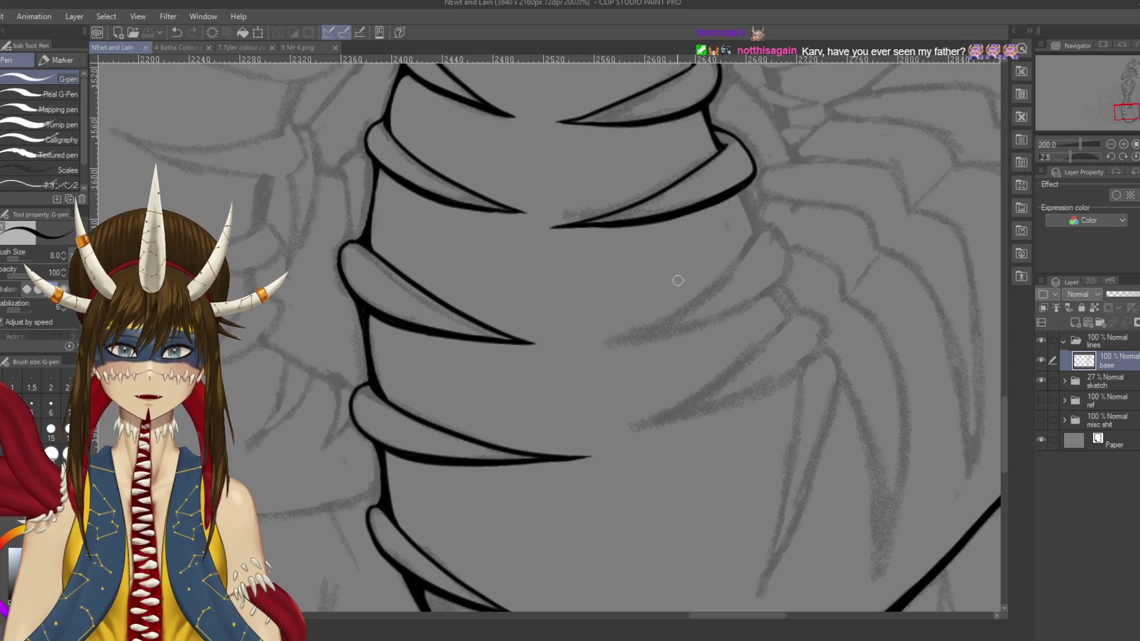
scroll(707, 311, down, 2)
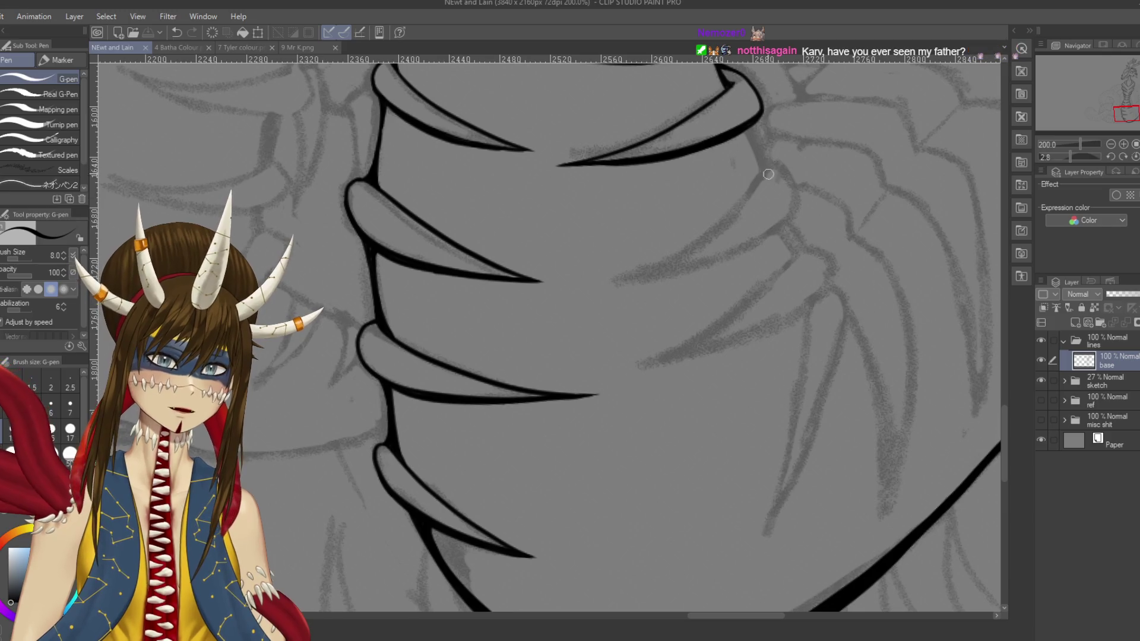
key(ctrl+z)
mouse_move(760, 177)
mouse_down()
mouse_move(770, 162)
mouse_move(795, 199)
mouse_move(704, 261)
mouse_move(658, 275)
mouse_up()
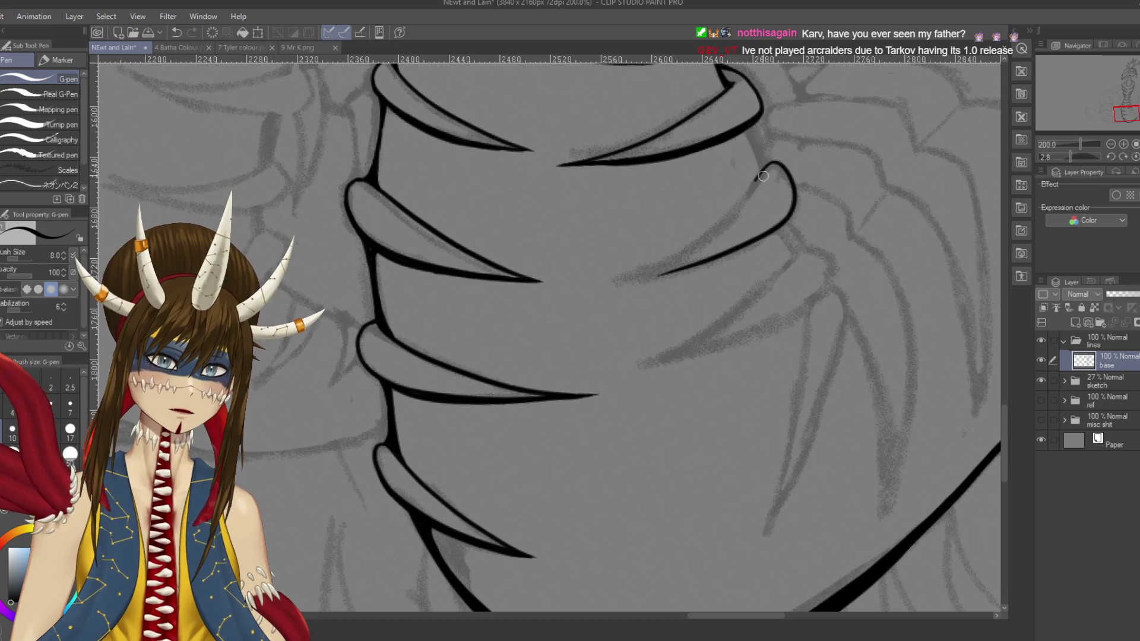
drag(760, 177, 635, 273)
key(ctrl+z)
drag(760, 177, 633, 277)
key(ctrl+z)
mouse_move(759, 179)
mouse_down()
mouse_move(581, 298)
mouse_move(611, 238)
mouse_move(651, 258)
mouse_move(613, 289)
mouse_up()
key(ctrl+z)
Step: Close the new spike with a tapered tip, then turn the ribs upright
drag(671, 237, 617, 283)
key(ctrl+z)
drag(668, 239, 601, 295)
key(ctrl+z)
drag(668, 238, 613, 286)
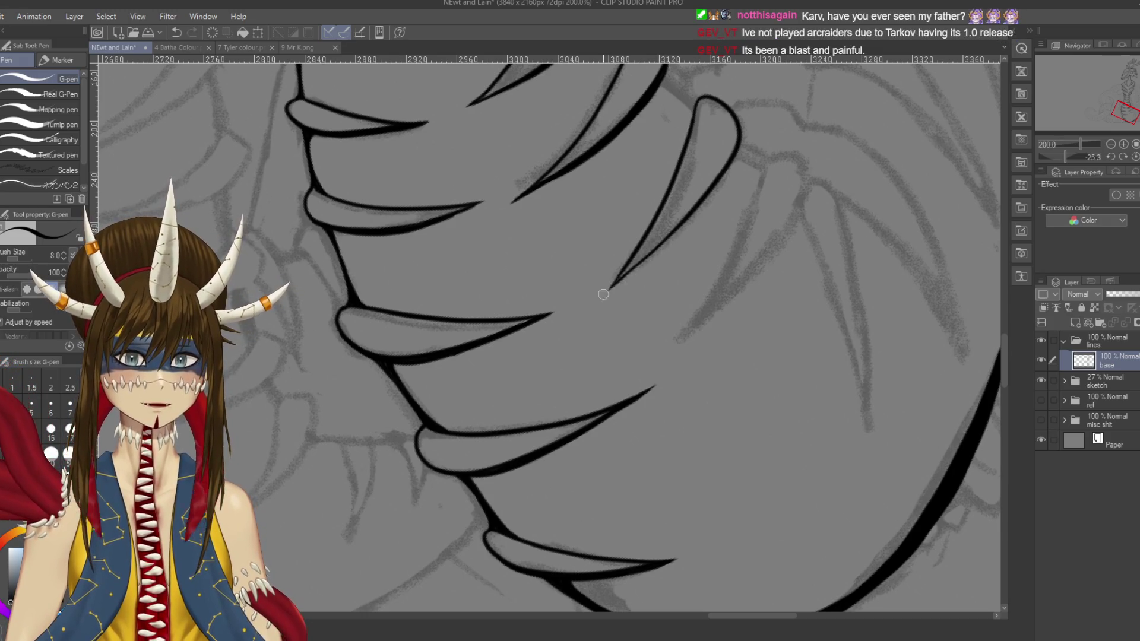
drag(665, 258, 731, 185)
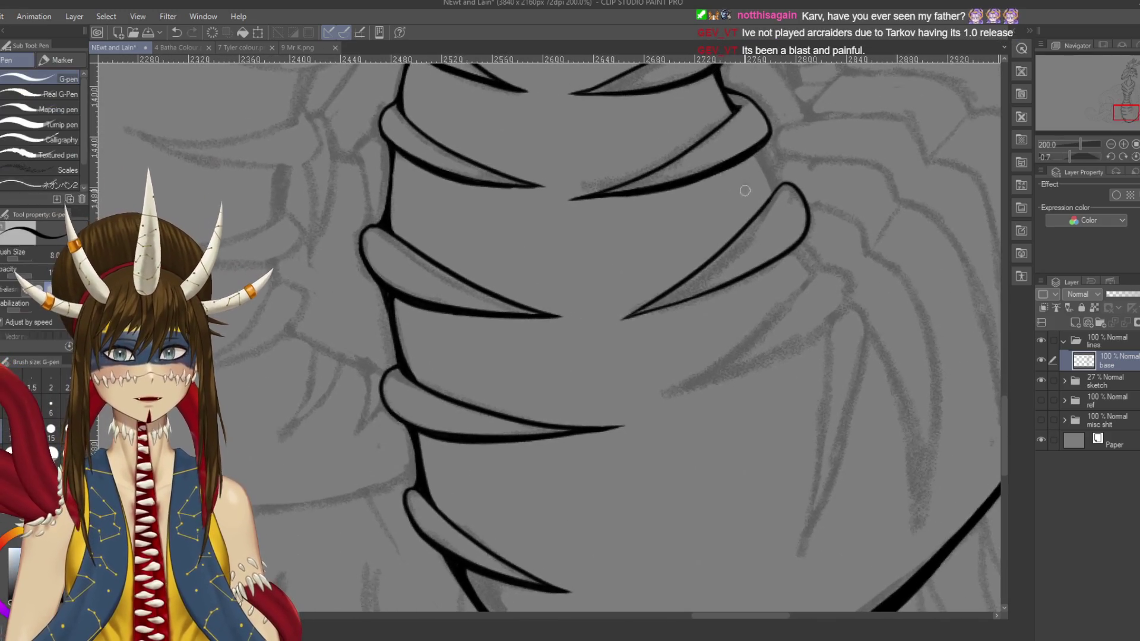
Step: Try strokes along the spike's upper-right edge, undoing each attempt
drag(801, 194, 816, 229)
key(ctrl+z)
drag(799, 190, 815, 231)
key(ctrl+z)
key(ctrl+z)
mouse_move(801, 192)
mouse_down()
mouse_move(812, 243)
mouse_move(741, 275)
mouse_move(749, 145)
mouse_up()
key(ctrl+z)
key(ctrl+z)
key(ctrl+z)
Step: Retry a thicker stroke along the spike's right edge, rotating the view for inking
key(r)
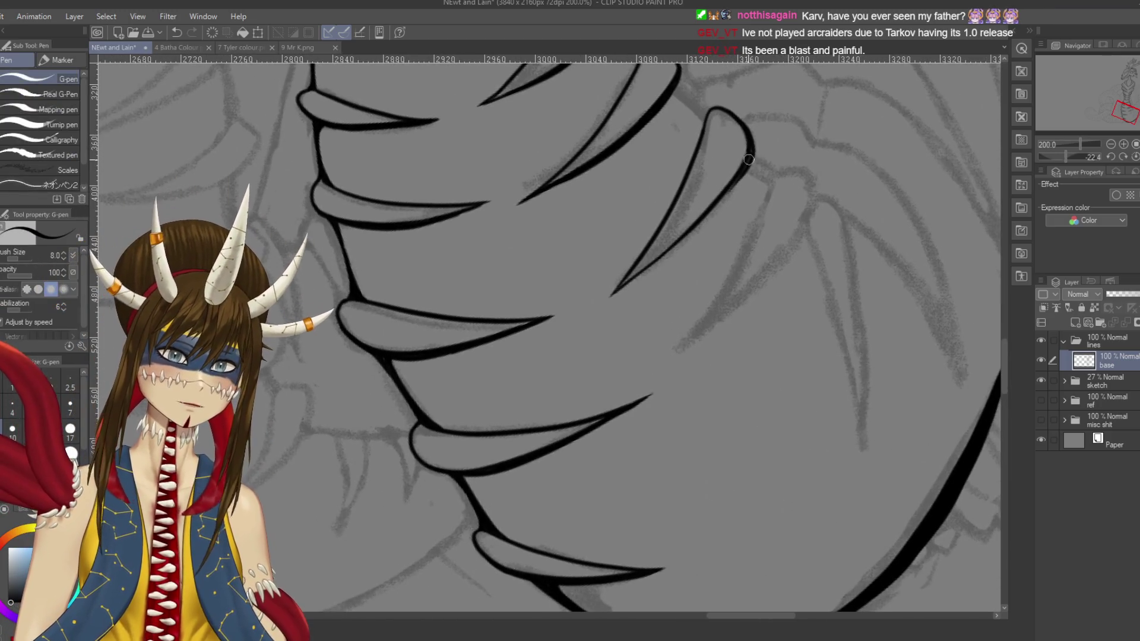
mouse_move(749, 162)
mouse_down()
mouse_move(704, 222)
mouse_move(641, 274)
mouse_up()
key(ctrl+z)
drag(742, 169, 659, 258)
key(ctrl+z)
drag(749, 160, 659, 255)
key(ctrl+z)
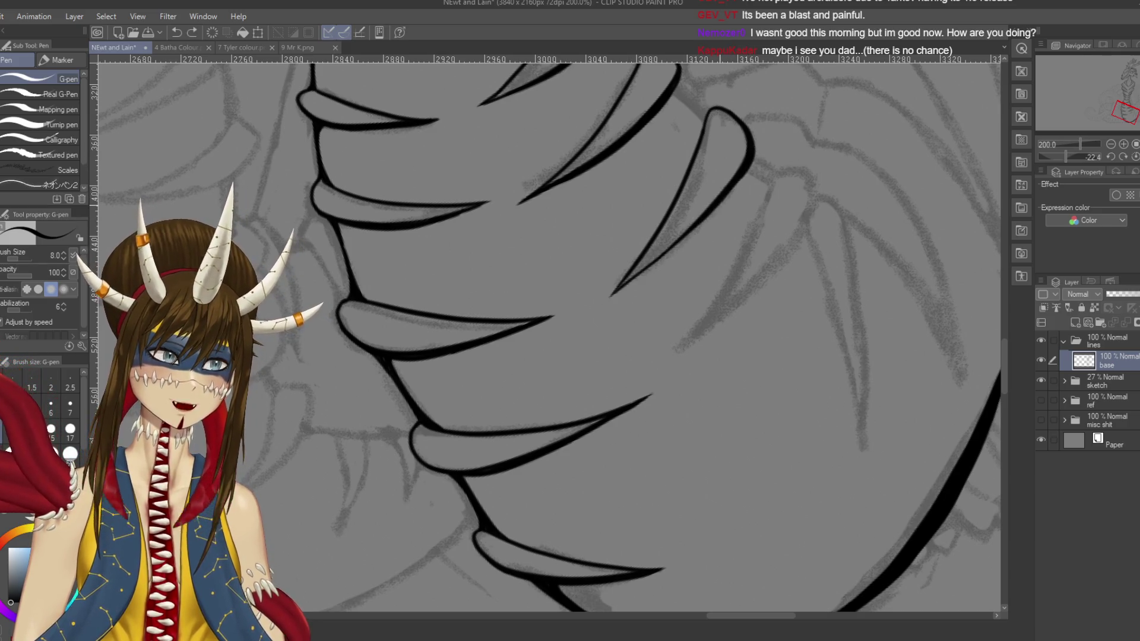
drag(705, 204, 698, 122)
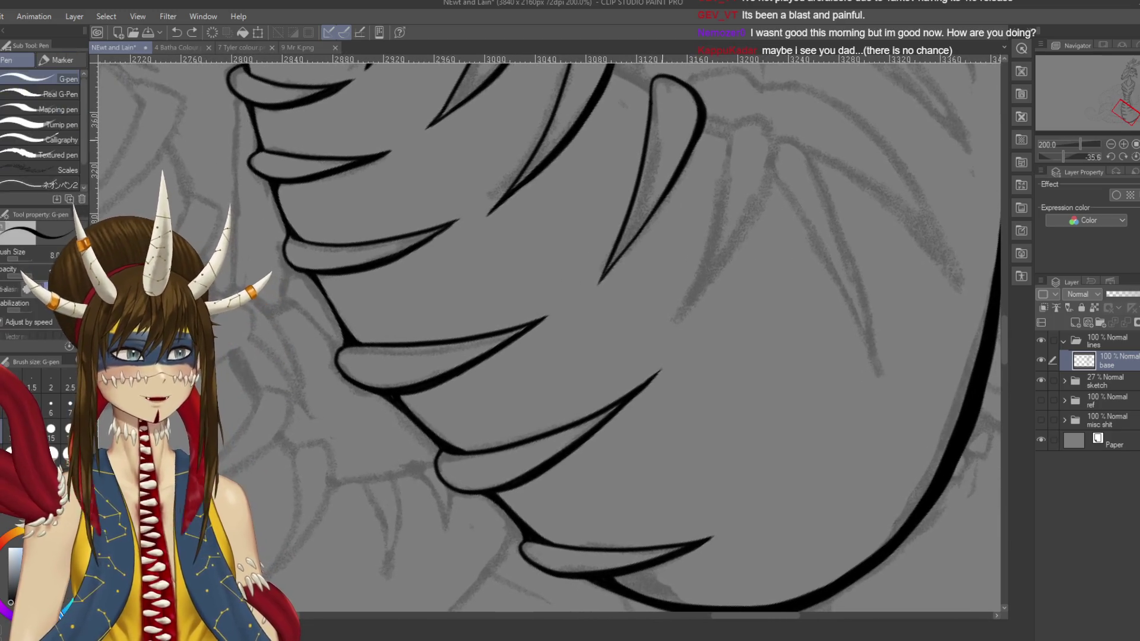
Step: Retrace the rib spike's right edge down to its tip with a thicker G-pen line
drag(708, 122, 663, 212)
key(ctrl+z)
mouse_move(708, 118)
mouse_down()
mouse_move(689, 175)
mouse_move(599, 284)
mouse_move(691, 163)
mouse_move(605, 279)
mouse_up()
key(ctrl+z)
key(ctrl+z)
mouse_move(708, 116)
mouse_down()
mouse_move(692, 169)
mouse_move(606, 281)
mouse_up()
key(ctrl+z)
drag(610, 283, 621, 269)
Step: Rotate the view upright, test and undo short strokes near the spike's top, then return to the pen
mouse_move(683, 386)
mouse_down()
mouse_move(731, 427)
mouse_move(706, 380)
mouse_up()
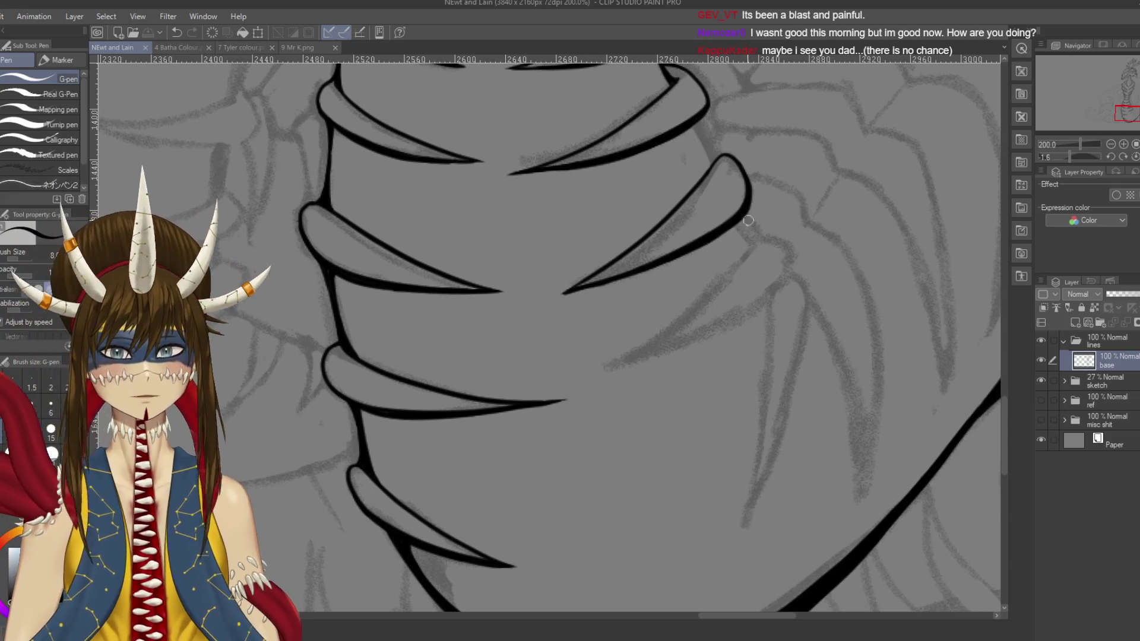
drag(707, 173, 722, 159)
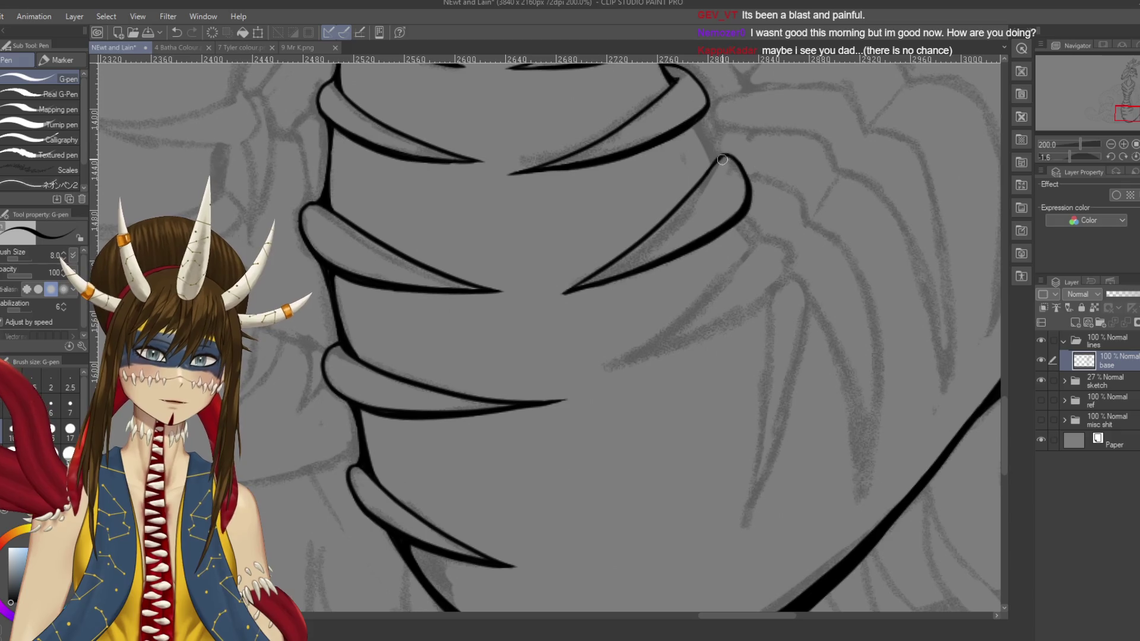
key(ctrl+z)
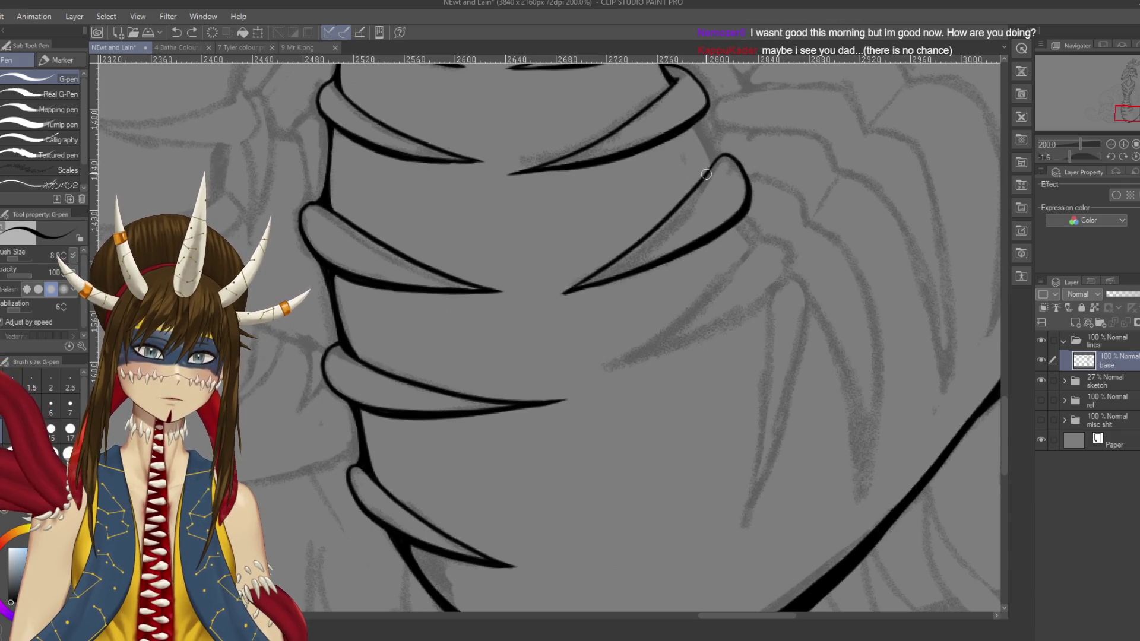
mouse_move(722, 154)
mouse_down()
mouse_move(745, 178)
mouse_move(730, 156)
mouse_move(746, 219)
mouse_up()
key(ctrl+z)
key(ctrl+z)
drag(534, 327, 498, 308)
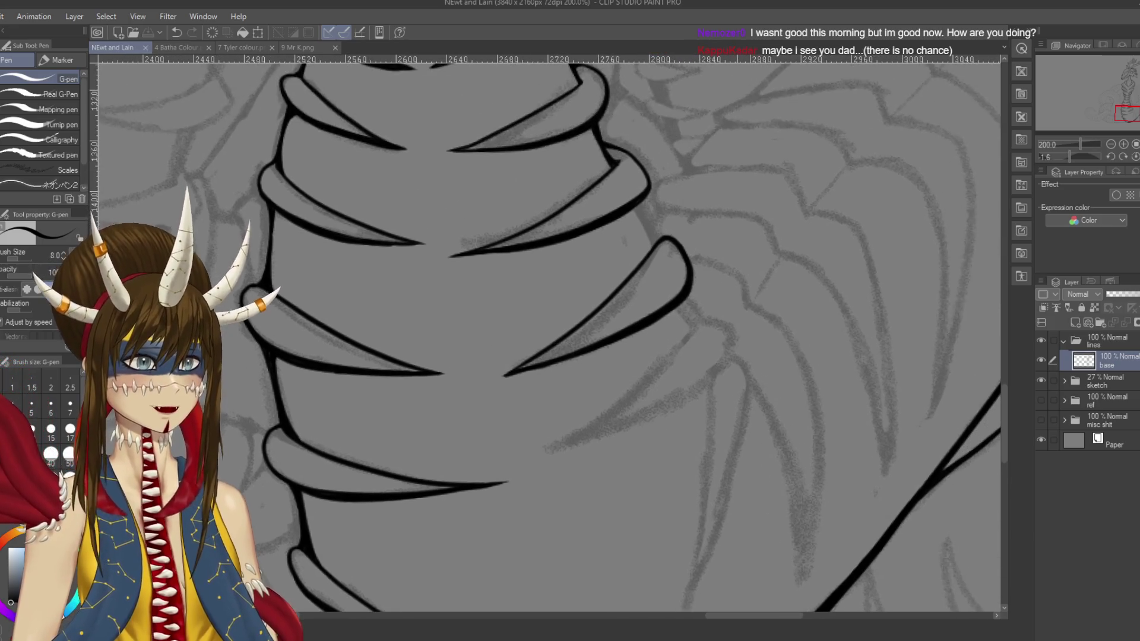
key(p)
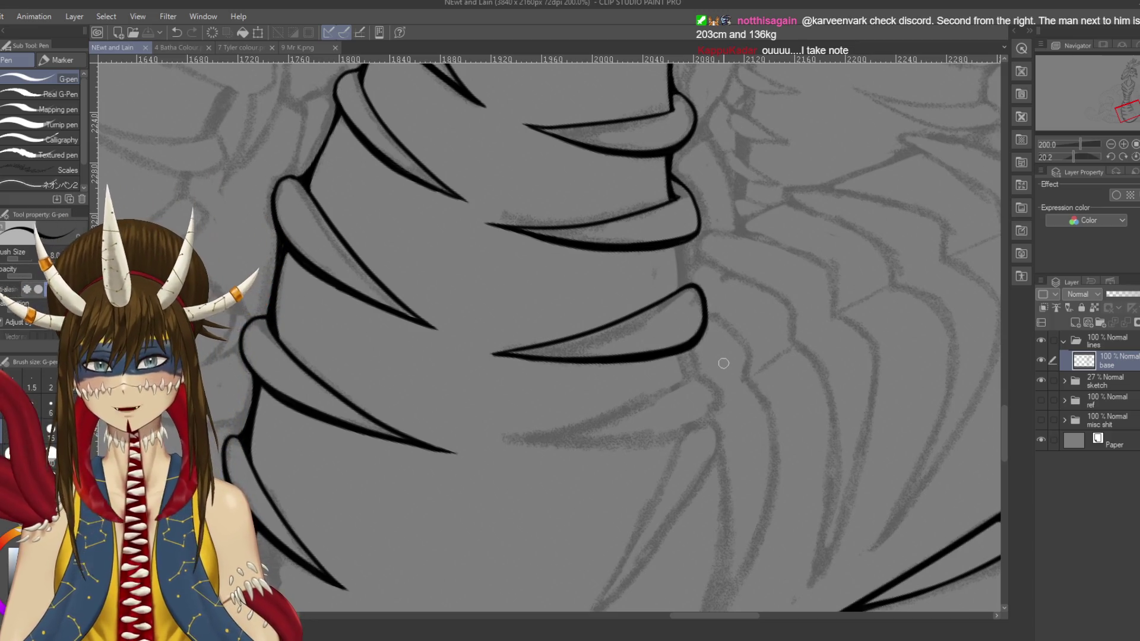
Step: Draw and firm up a short vertical ink line joining the two right-hand rib spikes
scroll(723, 363, down, 2)
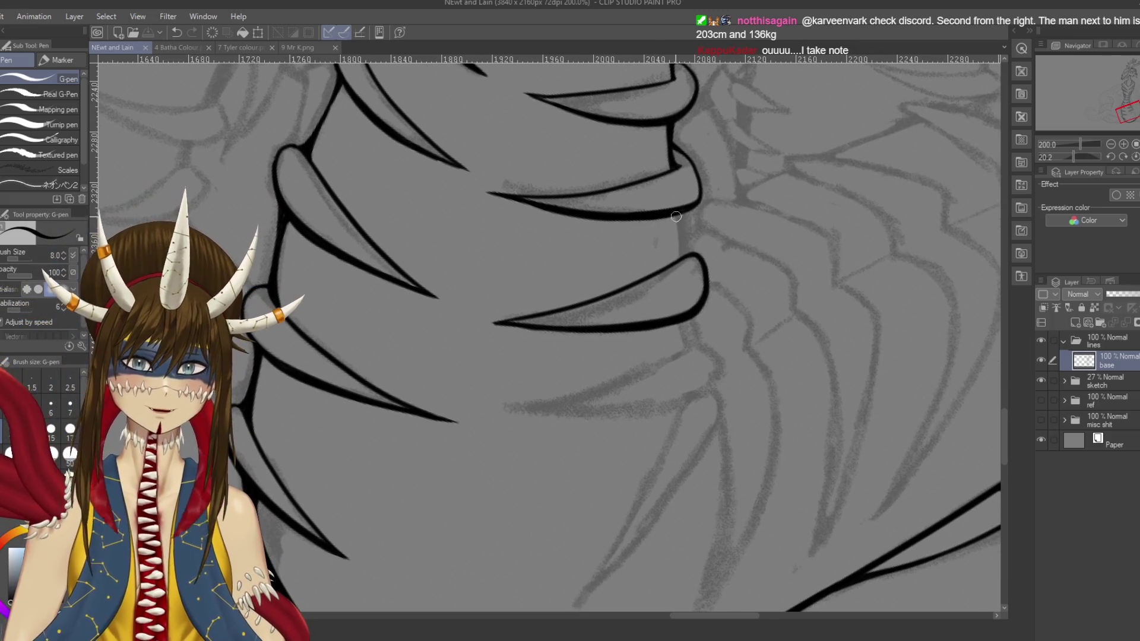
mouse_move(677, 258)
mouse_down()
mouse_move(678, 229)
mouse_move(680, 246)
mouse_up()
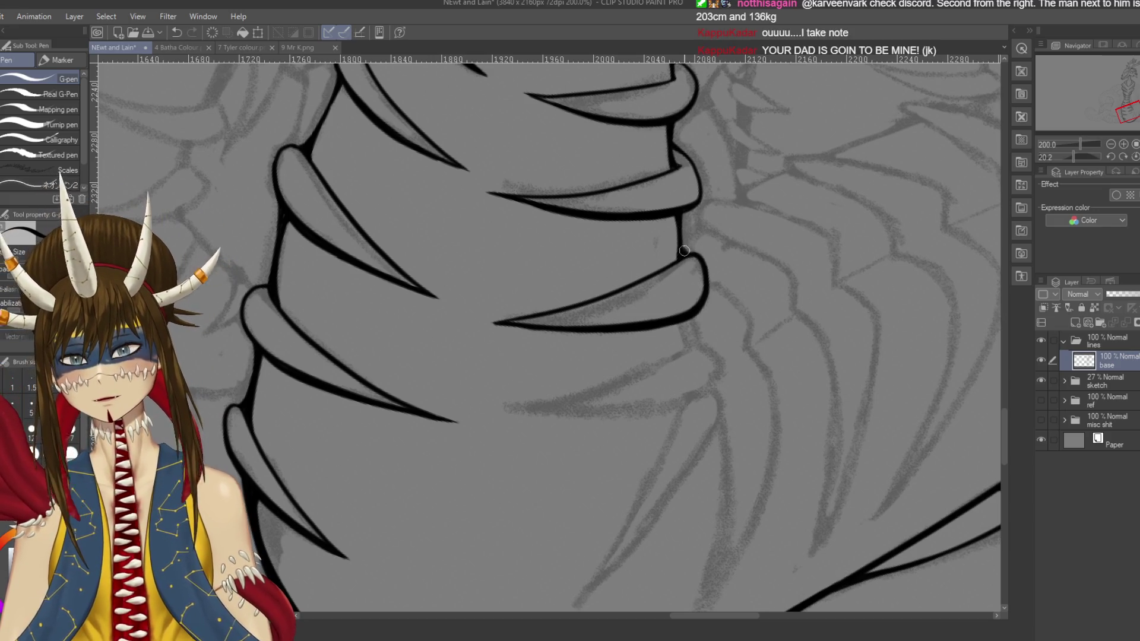
drag(686, 256, 684, 217)
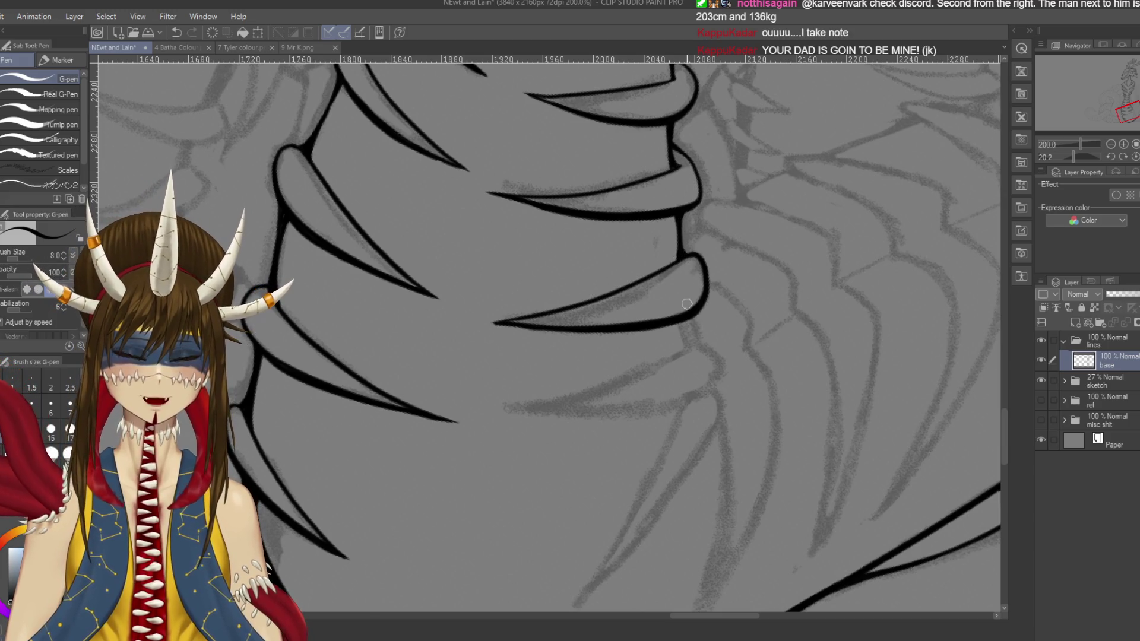
Step: Save the drawing and zoom out to view the whole dragon
key(ctrl+s)
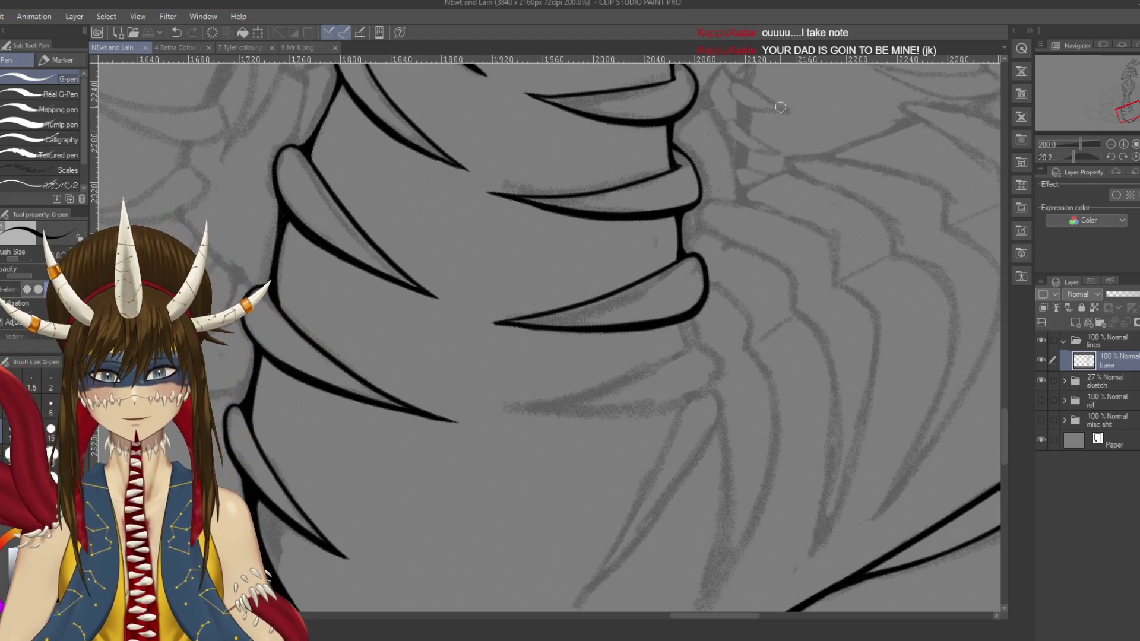
scroll(781, 107, down, 5)
mouse_move(780, 107)
mouse_down()
mouse_move(712, 207)
mouse_move(654, 124)
mouse_move(676, 165)
mouse_up()
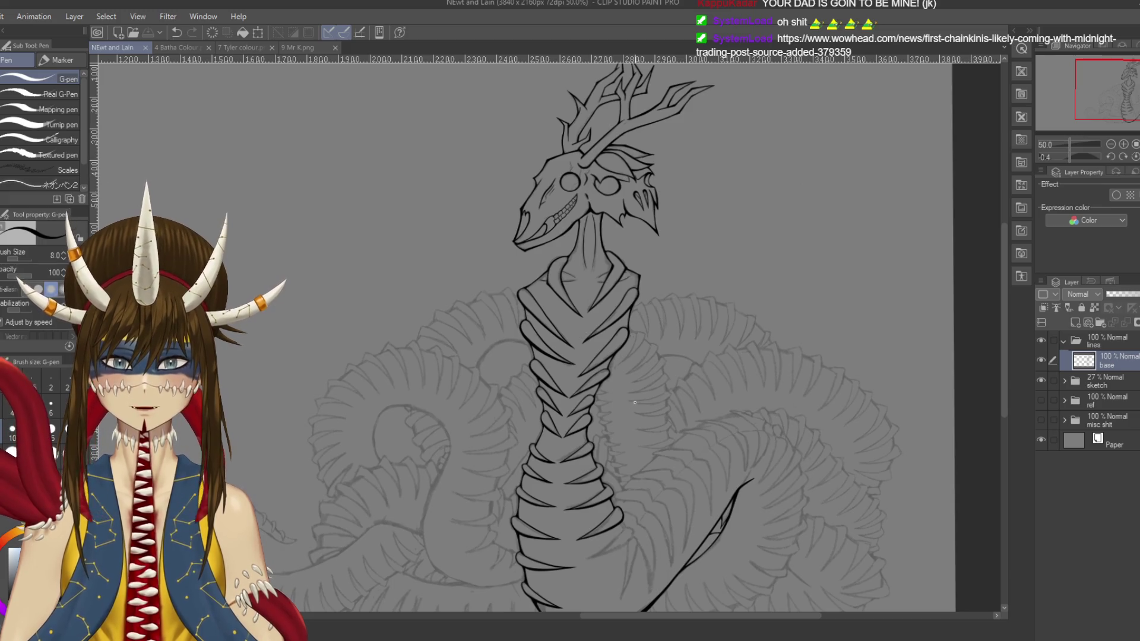
mouse_move(619, 223)
mouse_down()
mouse_move(663, 267)
mouse_move(649, 505)
mouse_move(638, 426)
mouse_up()
key(ctrl+z)
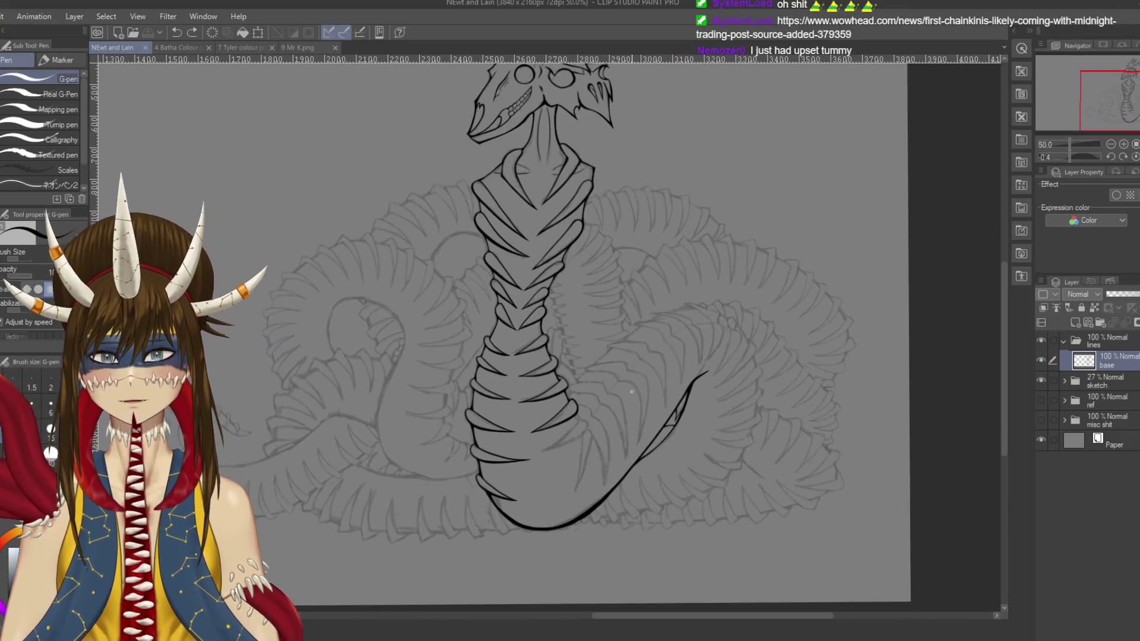
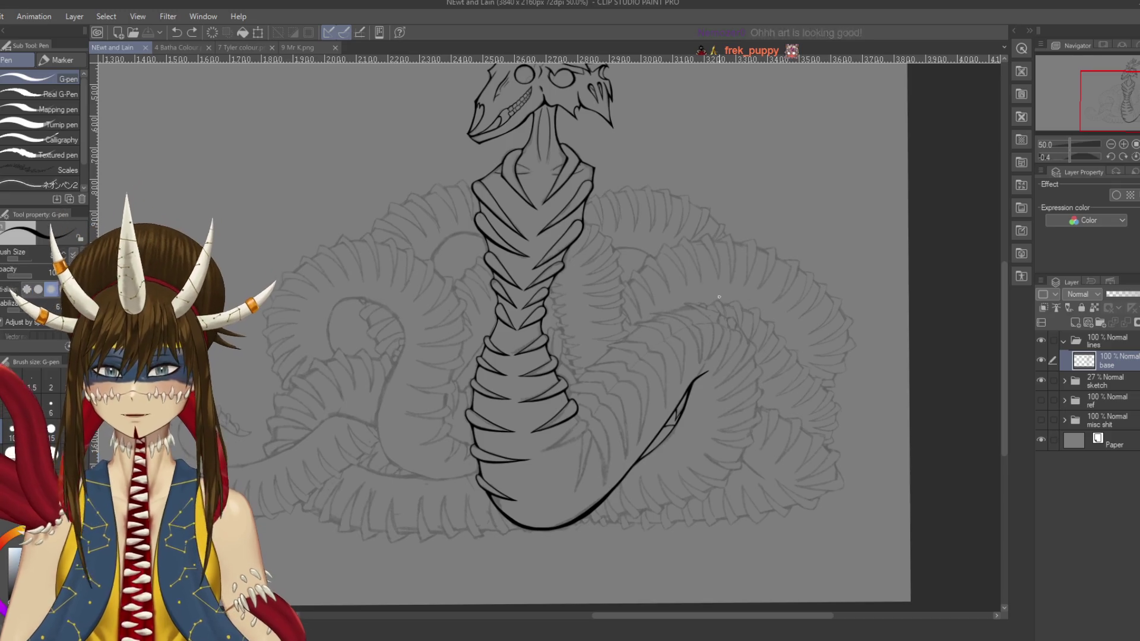
Step: Zoom out to 33.3% to view the whole serpent, then zoom to 150% on the tail tip
scroll(594, 333, up, 5)
mouse_move(416, 320)
mouse_down()
mouse_move(671, 320)
mouse_move(747, 267)
mouse_up()
mouse_move(667, 369)
mouse_down()
mouse_move(548, 132)
mouse_move(583, 141)
mouse_up()
scroll(594, 333, down, 4)
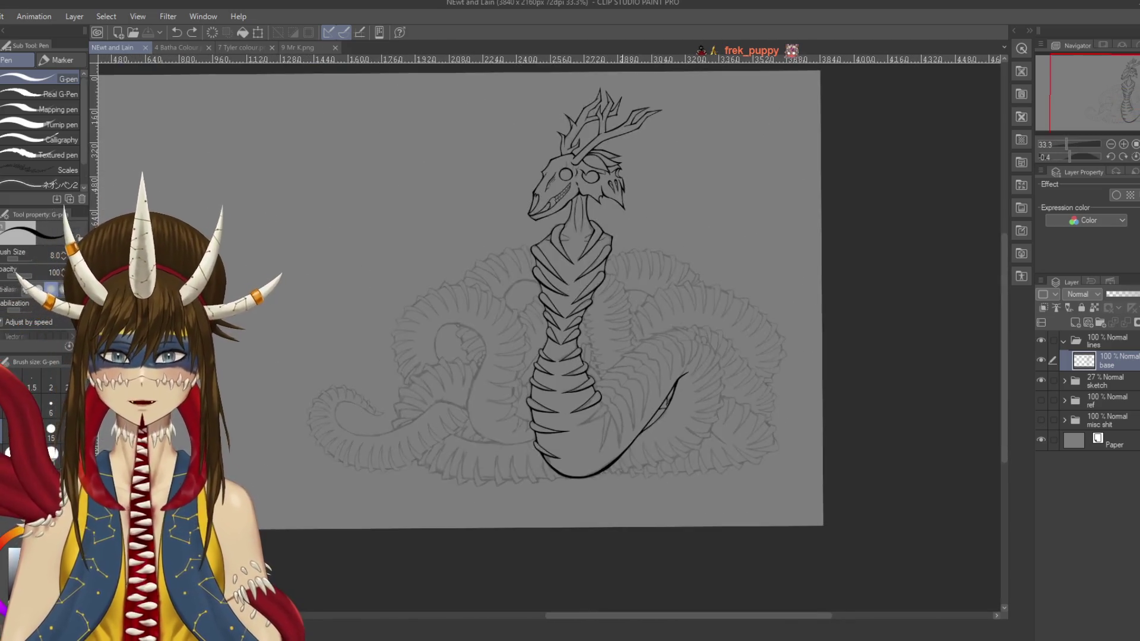
drag(622, 404, 627, 372)
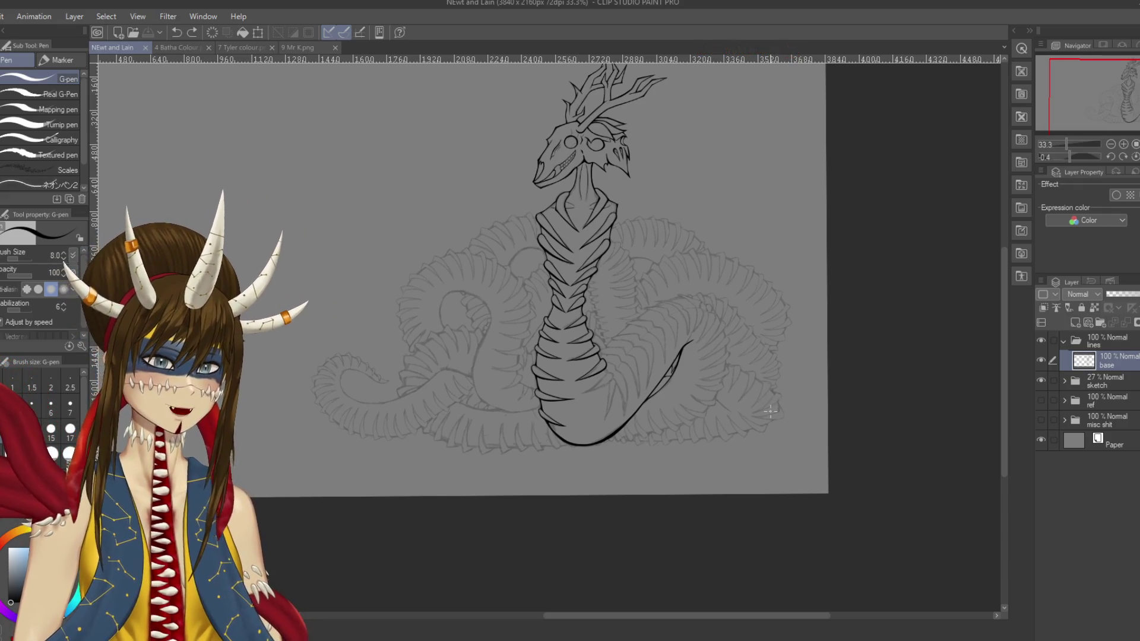
scroll(771, 410, down, 1)
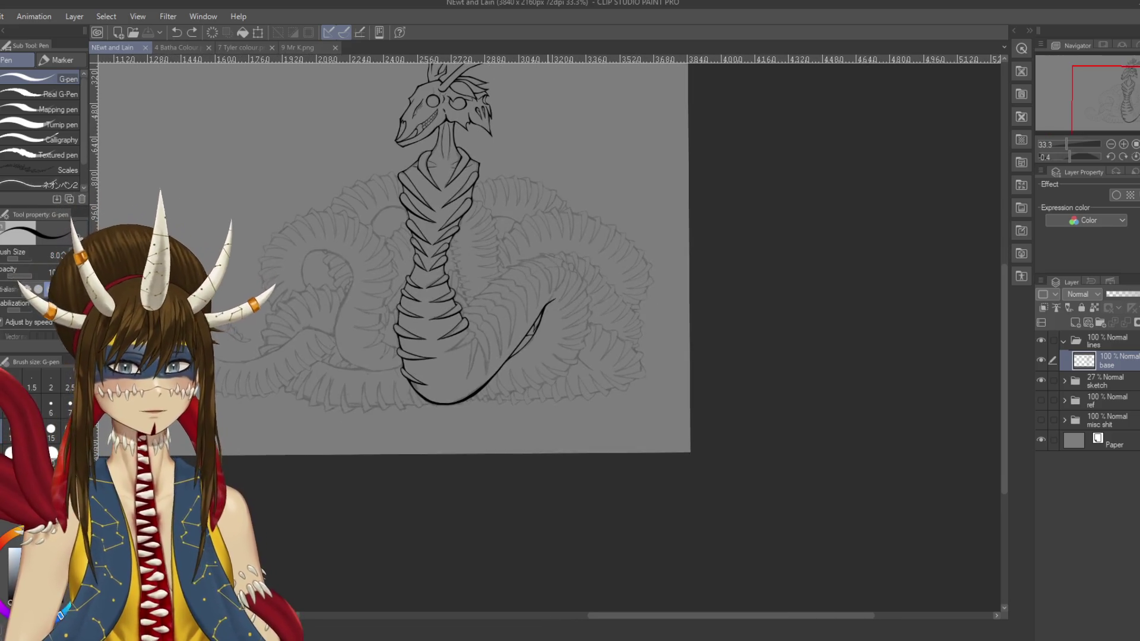
scroll(771, 410, up, 3)
scroll(546, 333, up, 5)
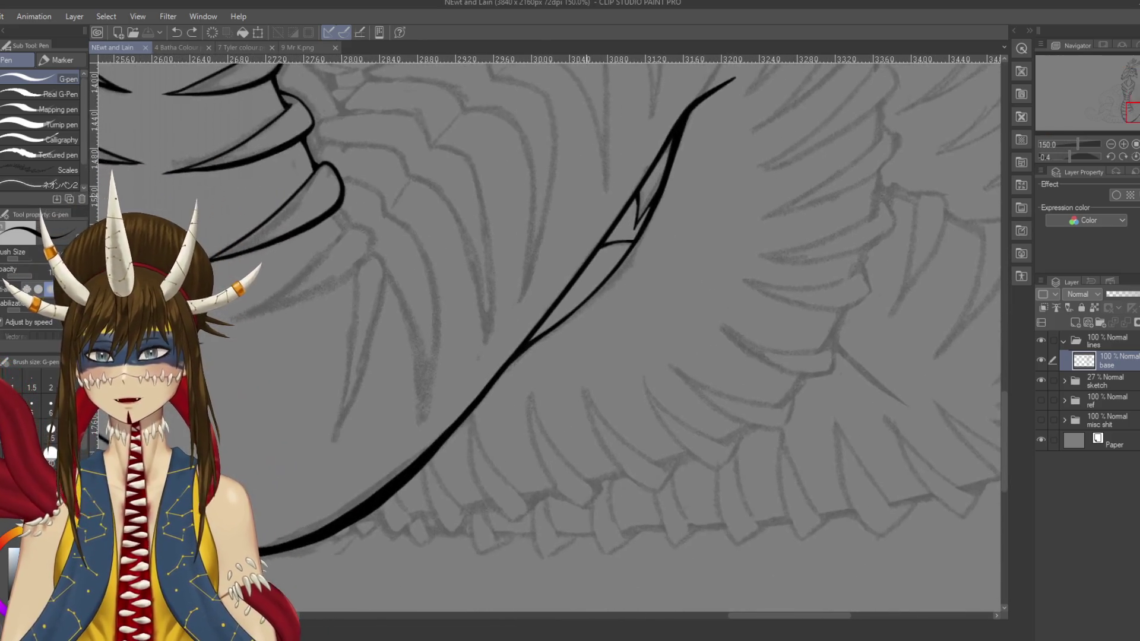
Step: With the canvas rotated upright along the tail, ink the spike's long left edge, redrawing until clean
drag(523, 380, 557, 341)
scroll(558, 340, up, 1)
drag(461, 277, 469, 354)
key(ctrl+z)
mouse_move(460, 273)
mouse_down()
mouse_move(462, 320)
mouse_move(427, 474)
mouse_up()
key(ctrl+z)
mouse_move(460, 272)
mouse_down()
mouse_move(461, 347)
mouse_move(432, 465)
mouse_up()
key(ctrl+z)
drag(457, 274, 440, 469)
Step: Ink the fang's right edge down to its pointed tip
mouse_move(547, 252)
mouse_down()
mouse_move(529, 269)
mouse_move(485, 500)
mouse_up()
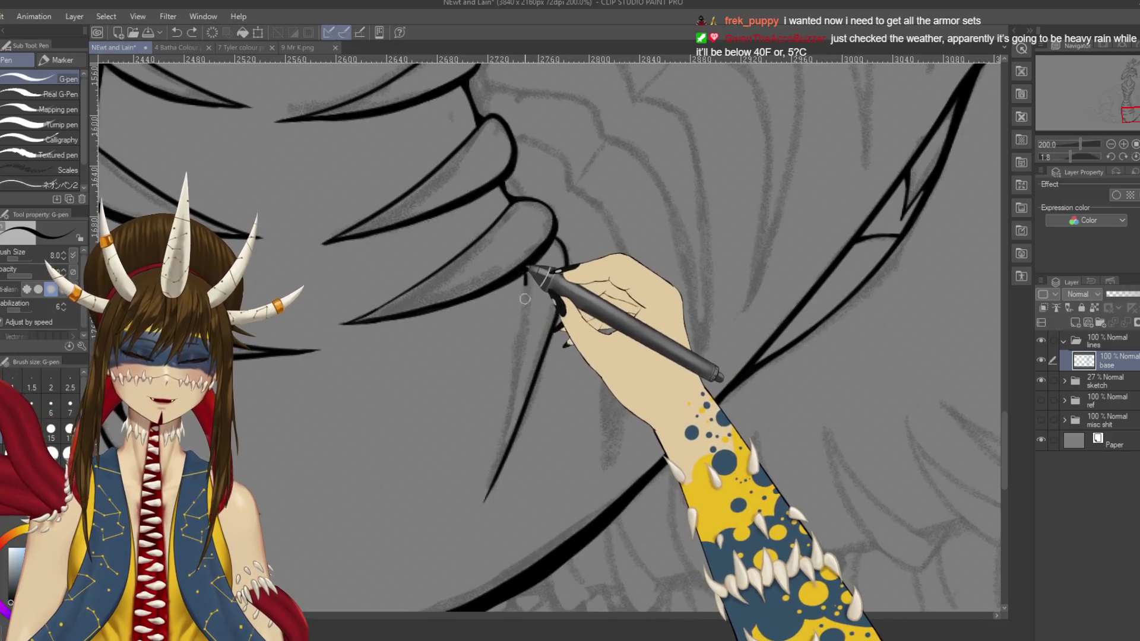
drag(509, 451, 516, 417)
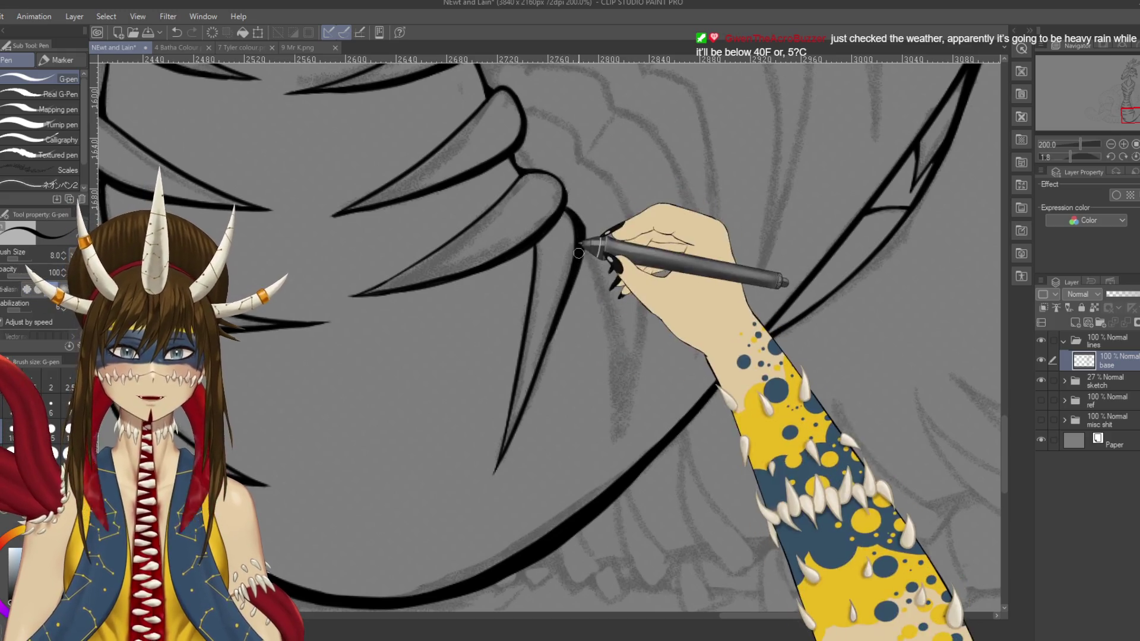
scroll(560, 346, down, 2)
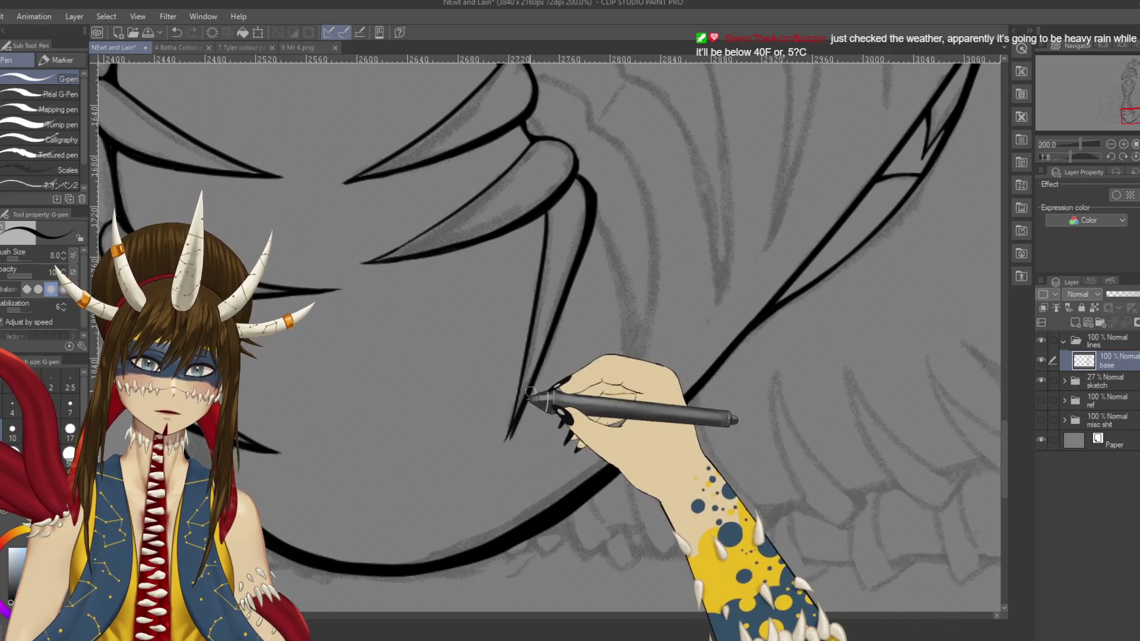
drag(576, 270, 547, 356)
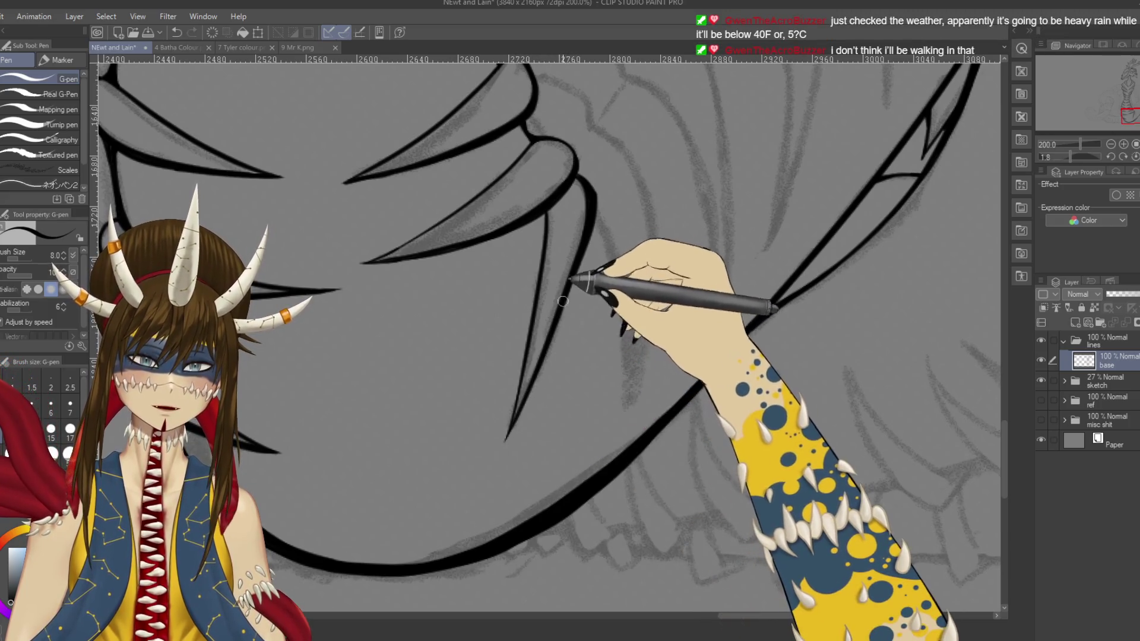
drag(580, 275, 529, 394)
key(ctrl+z)
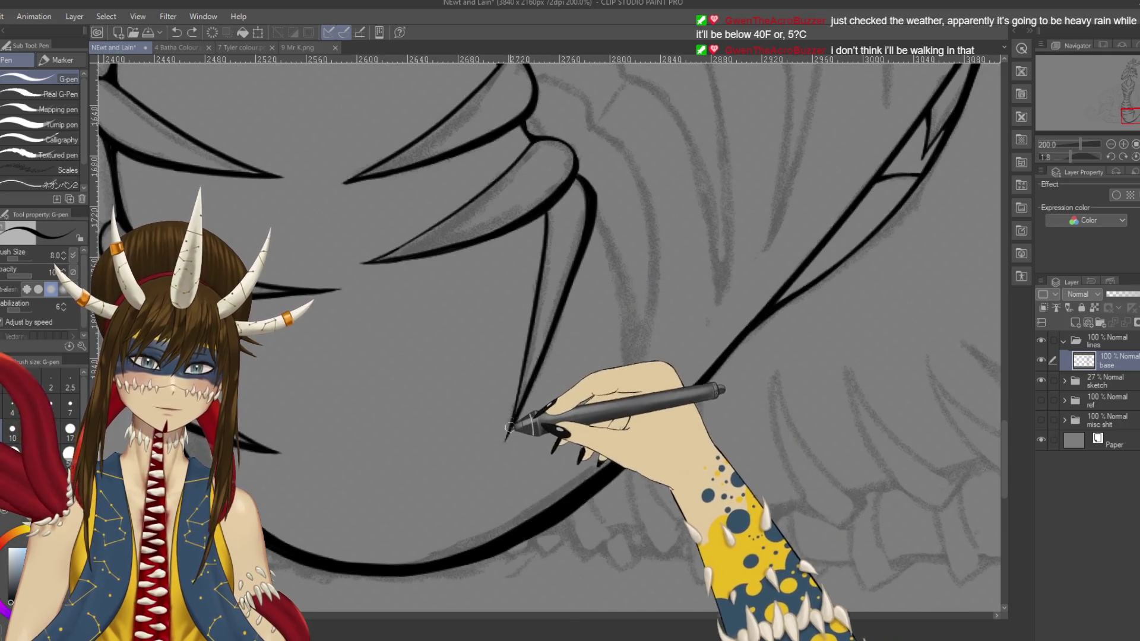
drag(551, 343, 509, 437)
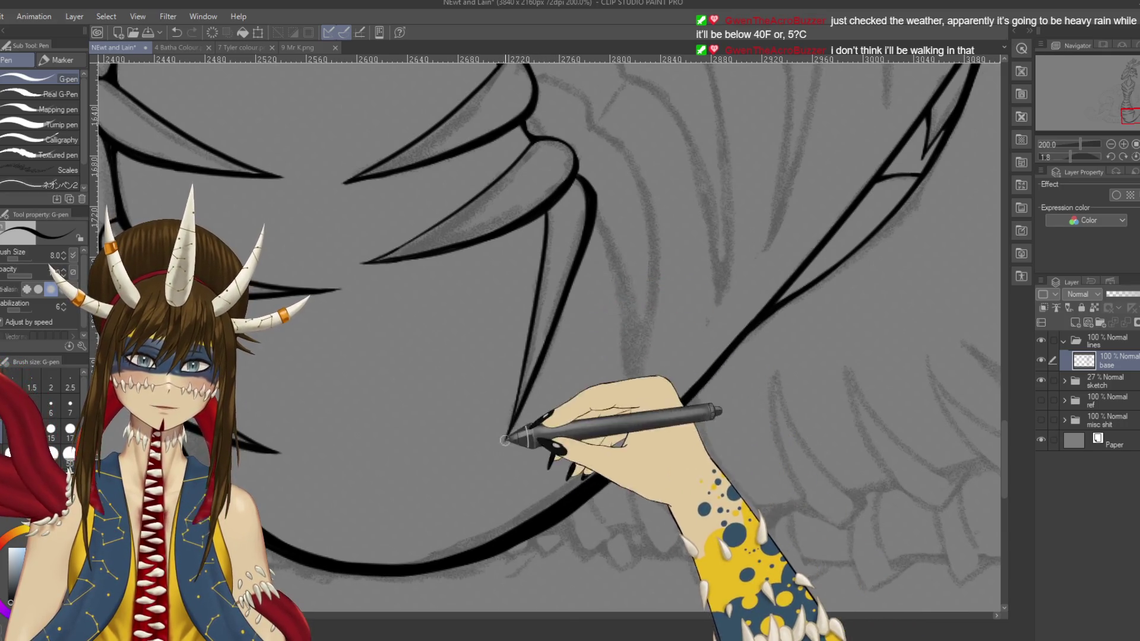
scroll(552, 359, up, 1)
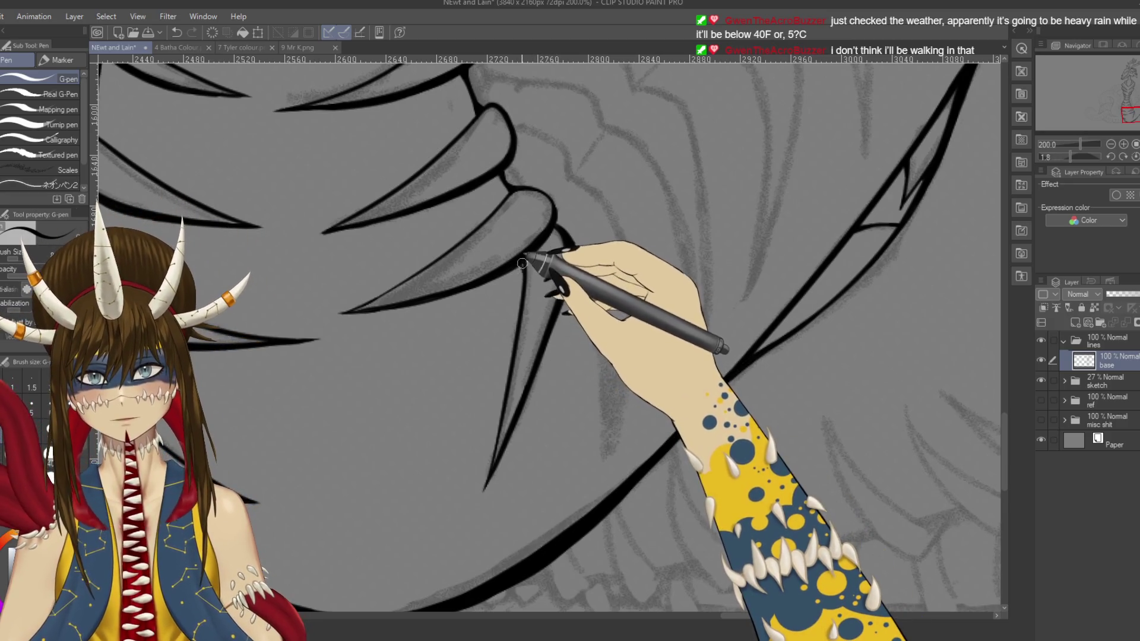
Step: Save, touch up the fang's top curve, and save again
key(ctrl+s)
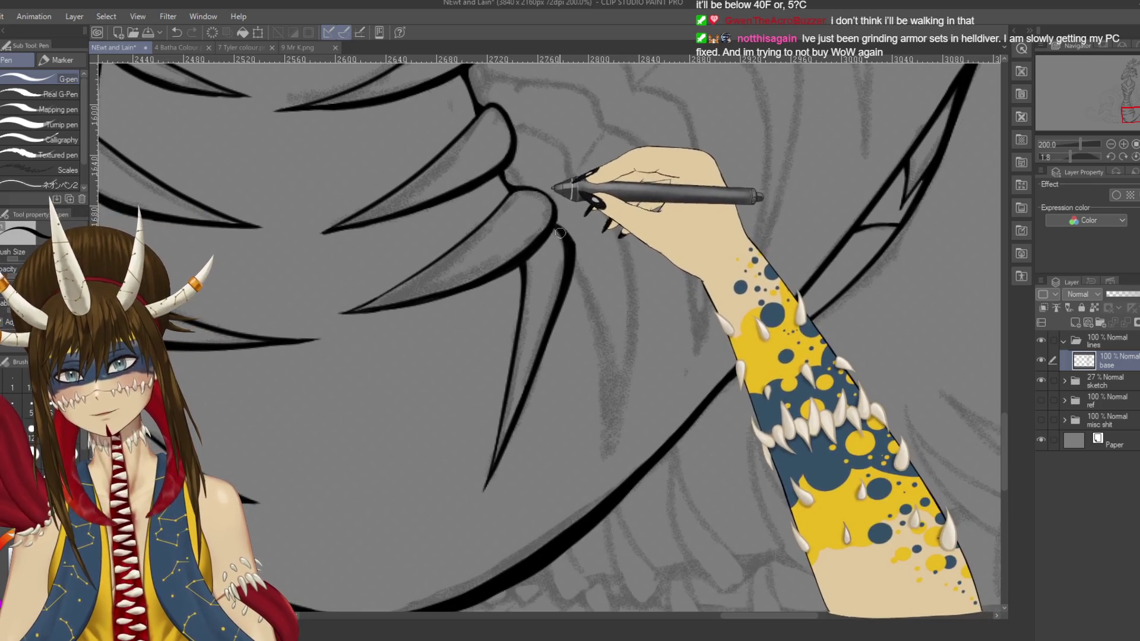
drag(552, 201, 558, 229)
key(ctrl+s)
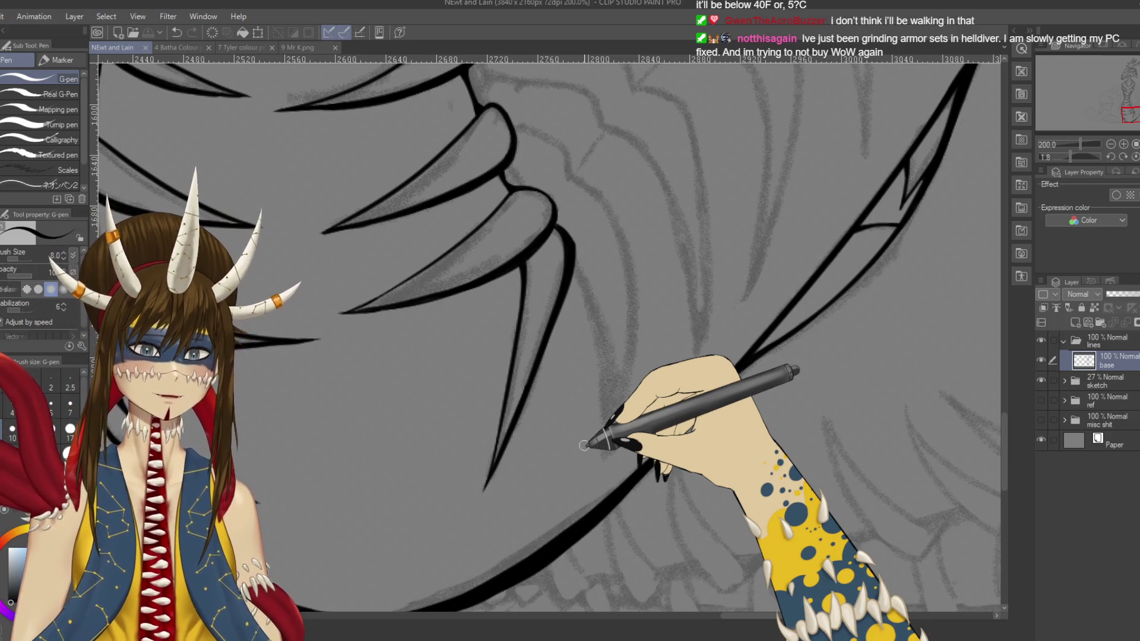
key(e)
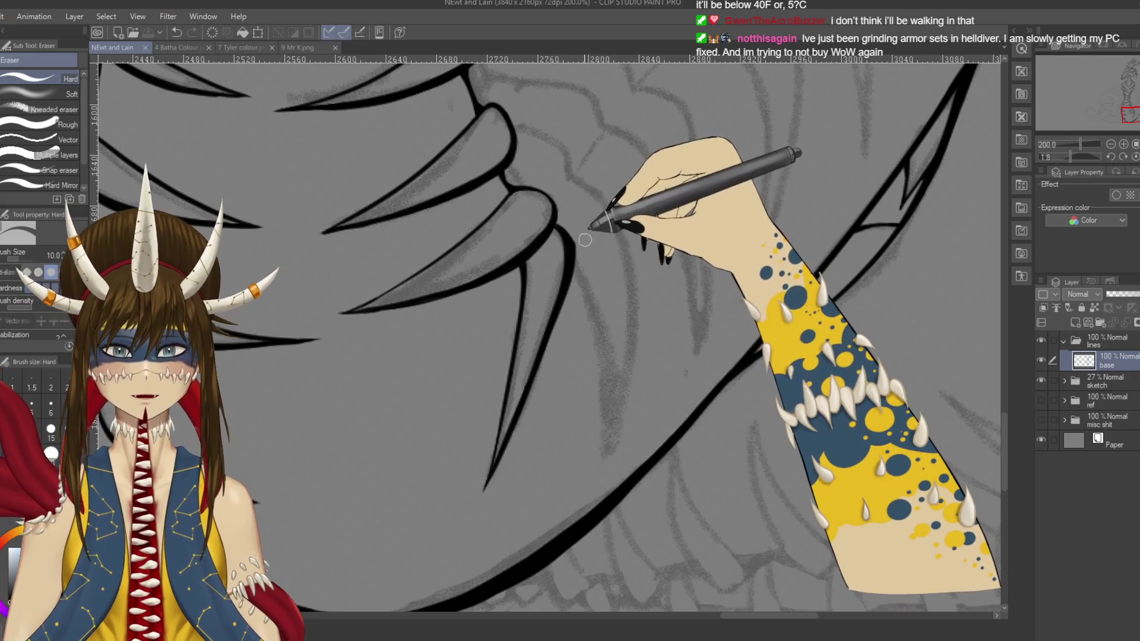
key(p)
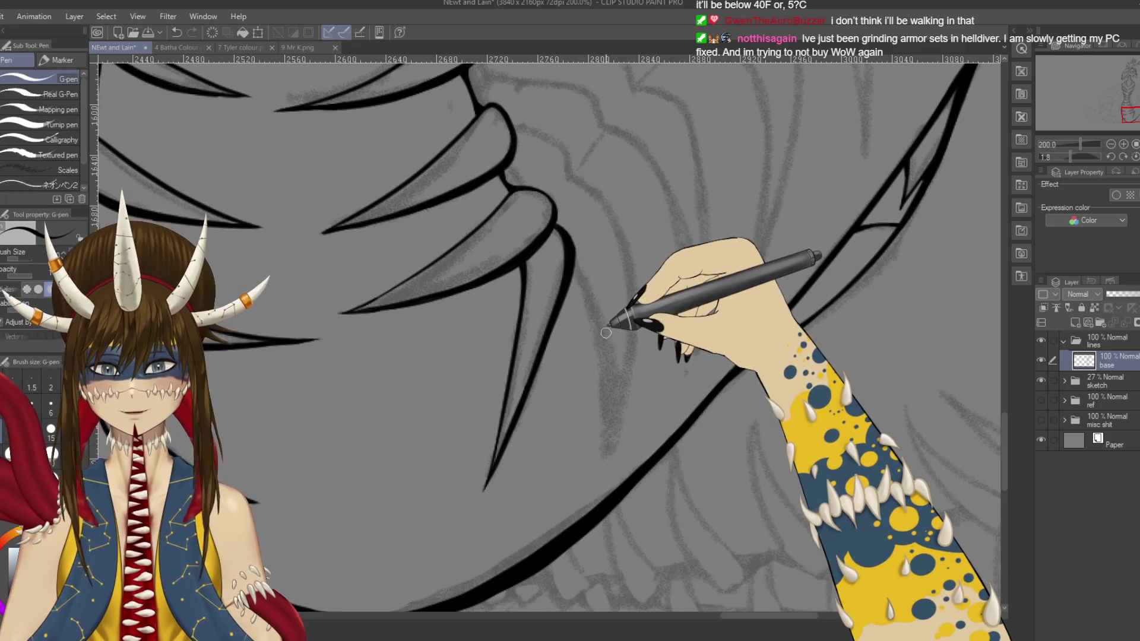
mouse_move(619, 374)
mouse_down()
mouse_move(607, 191)
mouse_move(646, 298)
mouse_move(519, 146)
mouse_move(634, 224)
mouse_up()
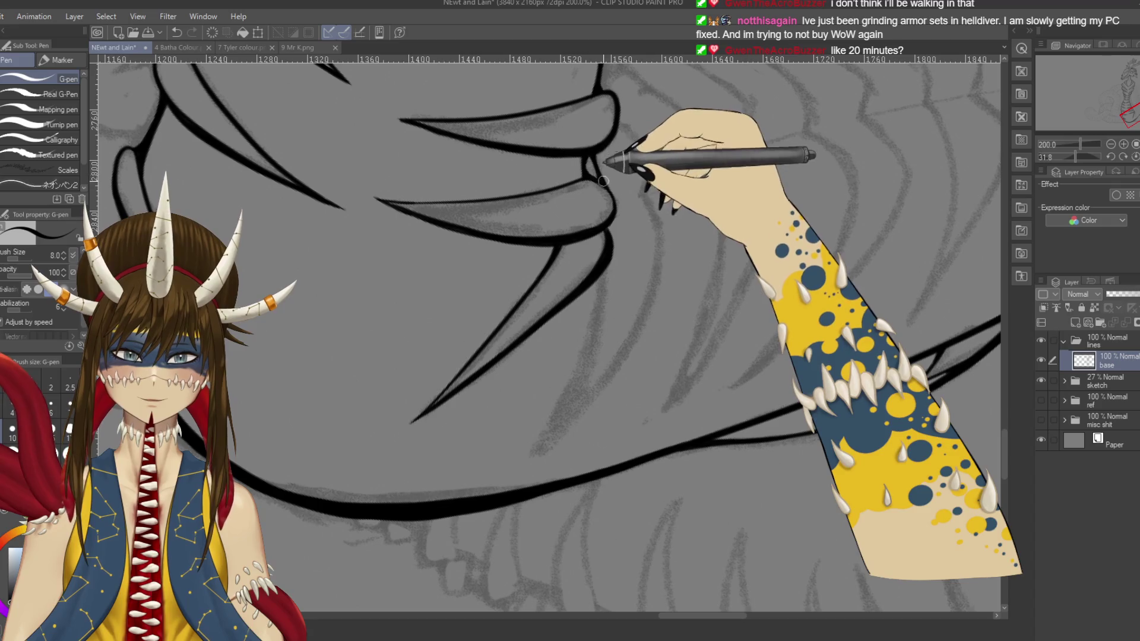
Step: Save, then ink the second spike's curved edge down from the plate line
key(ctrl+s)
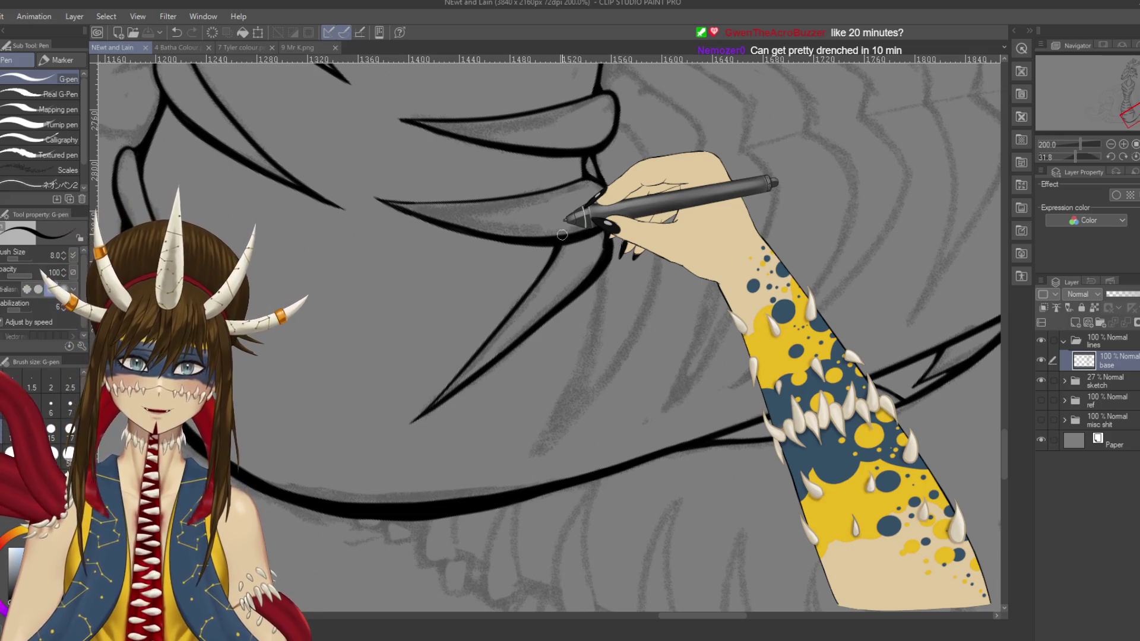
mouse_move(564, 220)
mouse_down()
mouse_move(725, 285)
mouse_move(527, 255)
mouse_move(526, 306)
mouse_move(564, 270)
mouse_move(648, 234)
mouse_up()
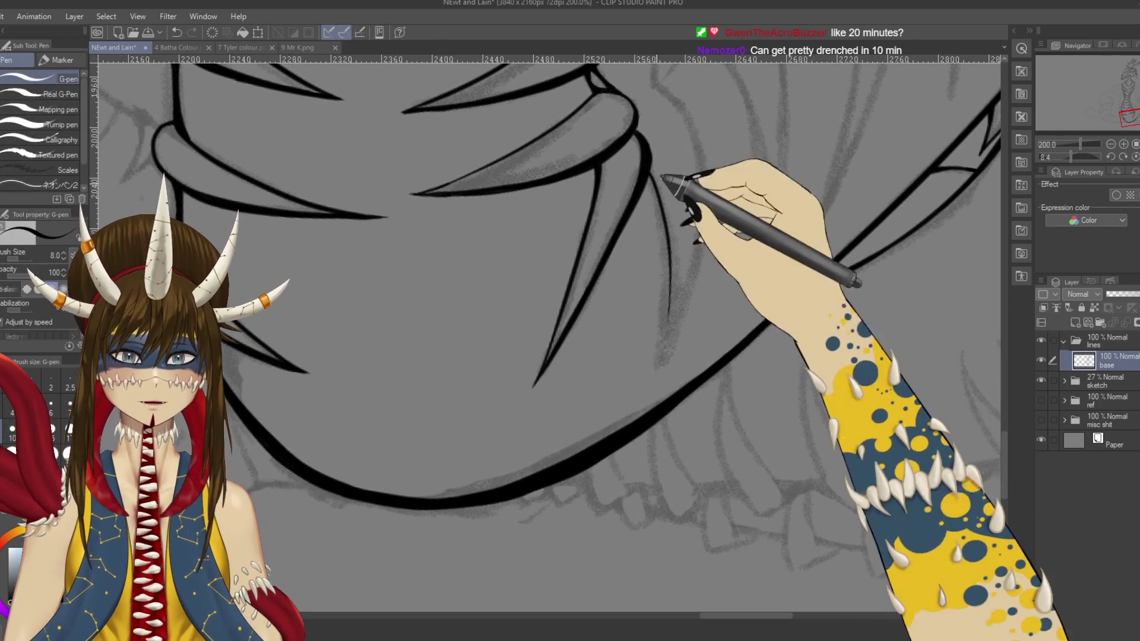
drag(652, 175, 657, 380)
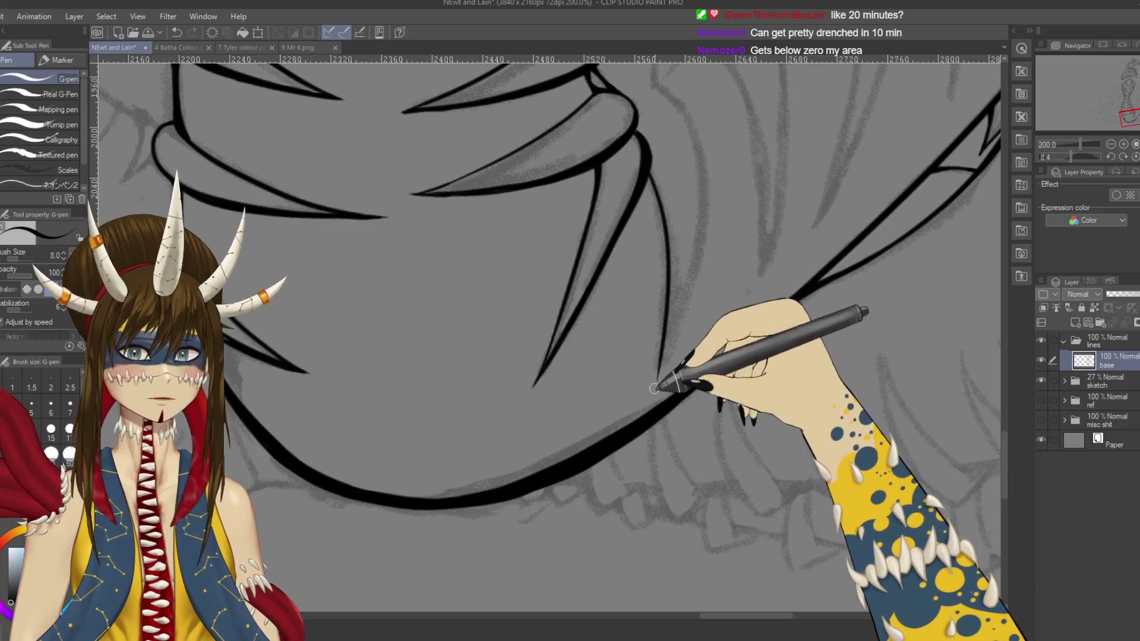
drag(657, 77, 643, 116)
drag(657, 312, 661, 301)
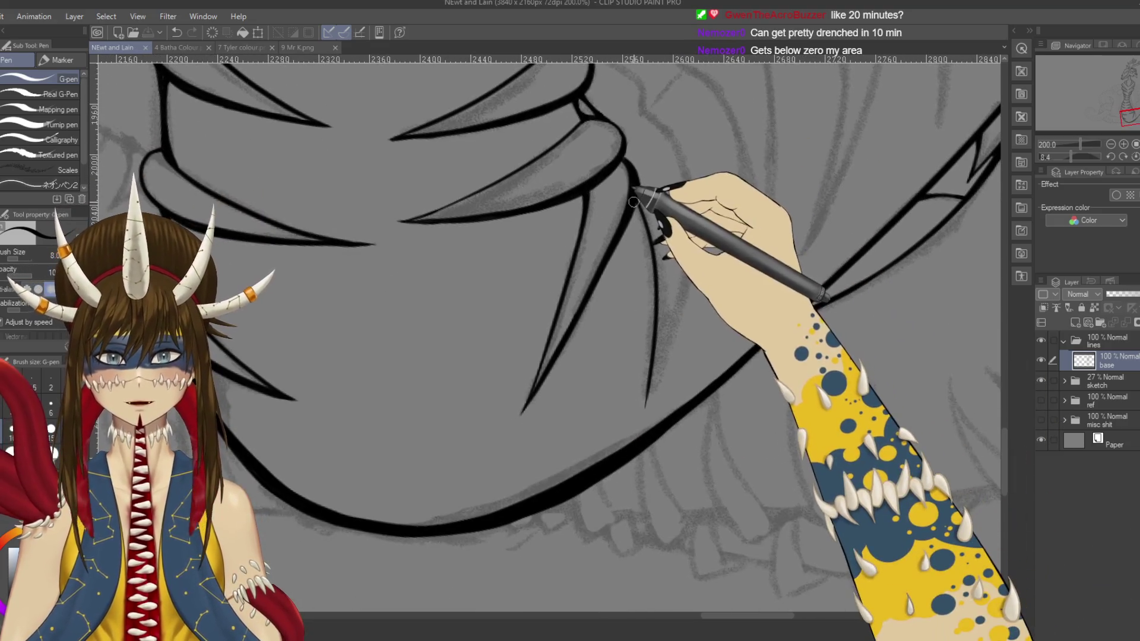
Step: Undo the rough strokes and redraw the new spike's right edge downward
key(ctrl+z)
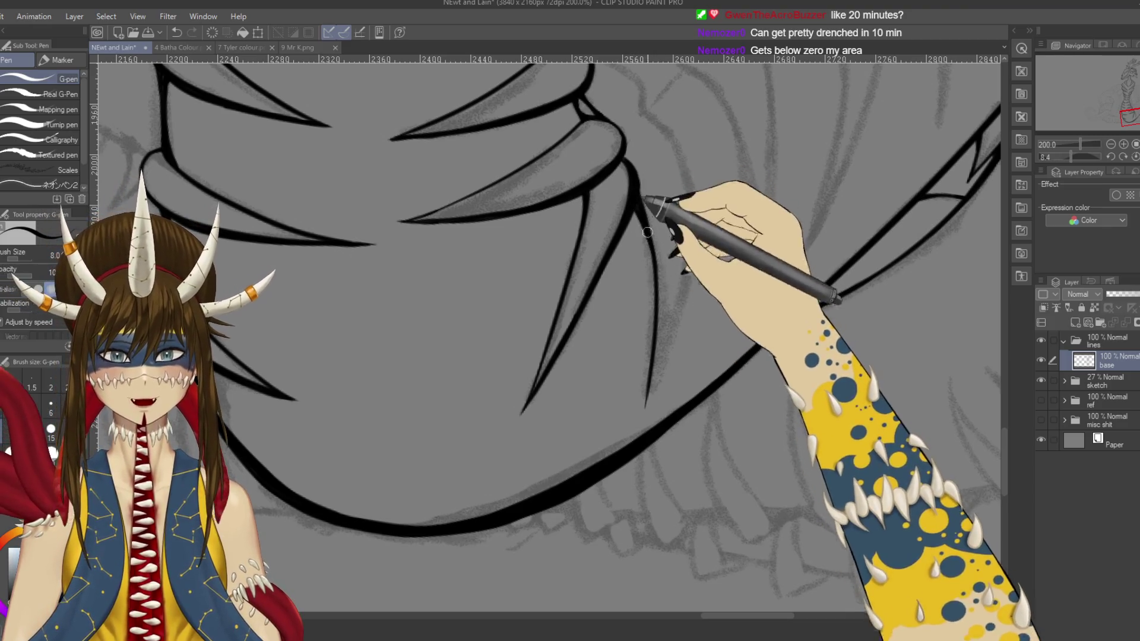
scroll(653, 249, down, 1)
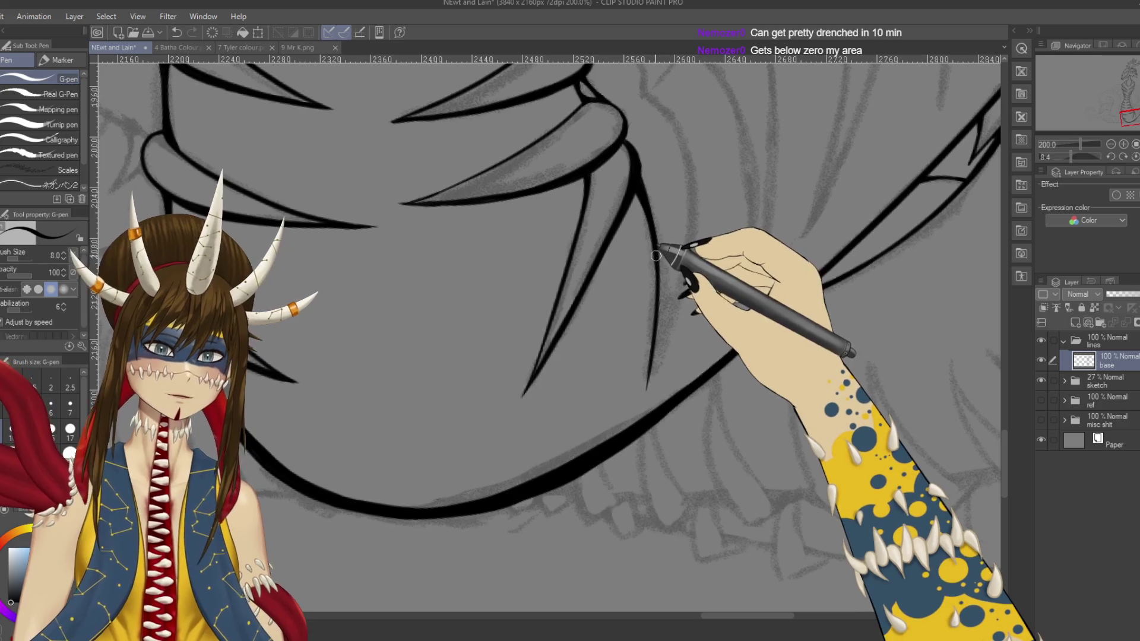
key(ctrl+z)
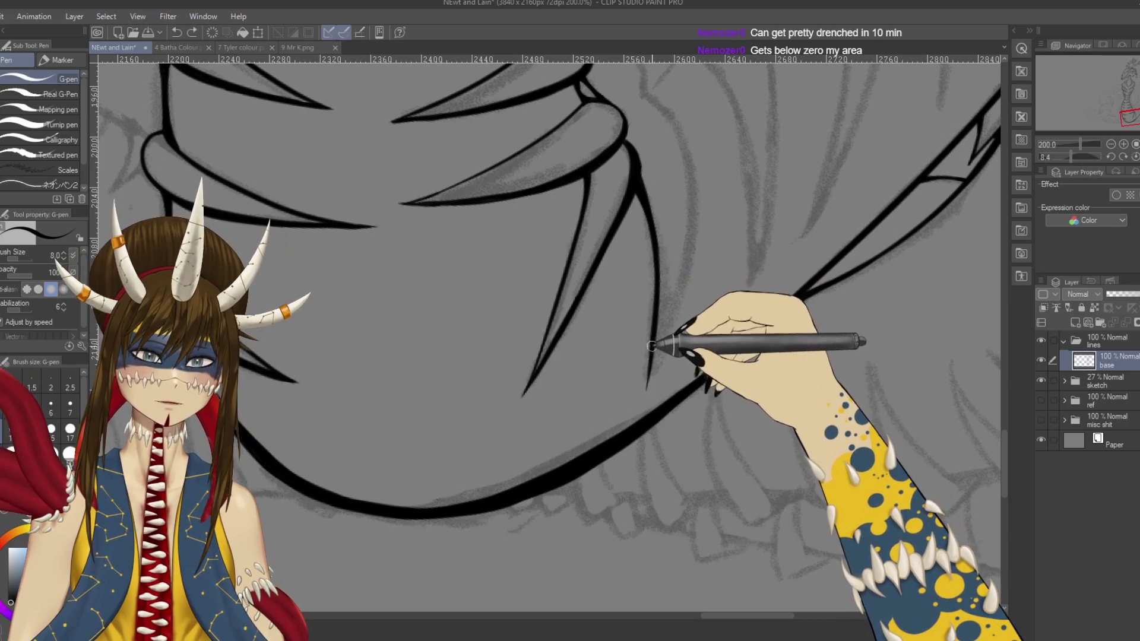
mouse_move(652, 377)
mouse_down()
mouse_move(656, 261)
mouse_move(642, 181)
mouse_up()
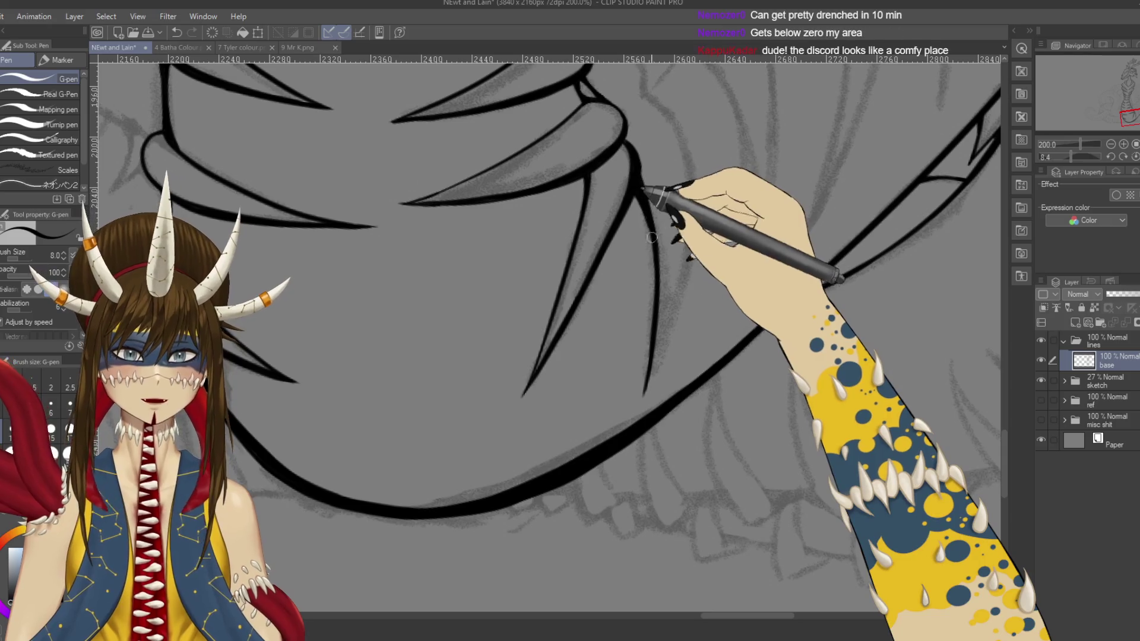
key(ctrl+z)
drag(653, 327, 642, 402)
mouse_move(687, 191)
mouse_down()
mouse_move(641, 122)
mouse_move(603, 166)
mouse_move(739, 190)
mouse_move(731, 280)
mouse_up()
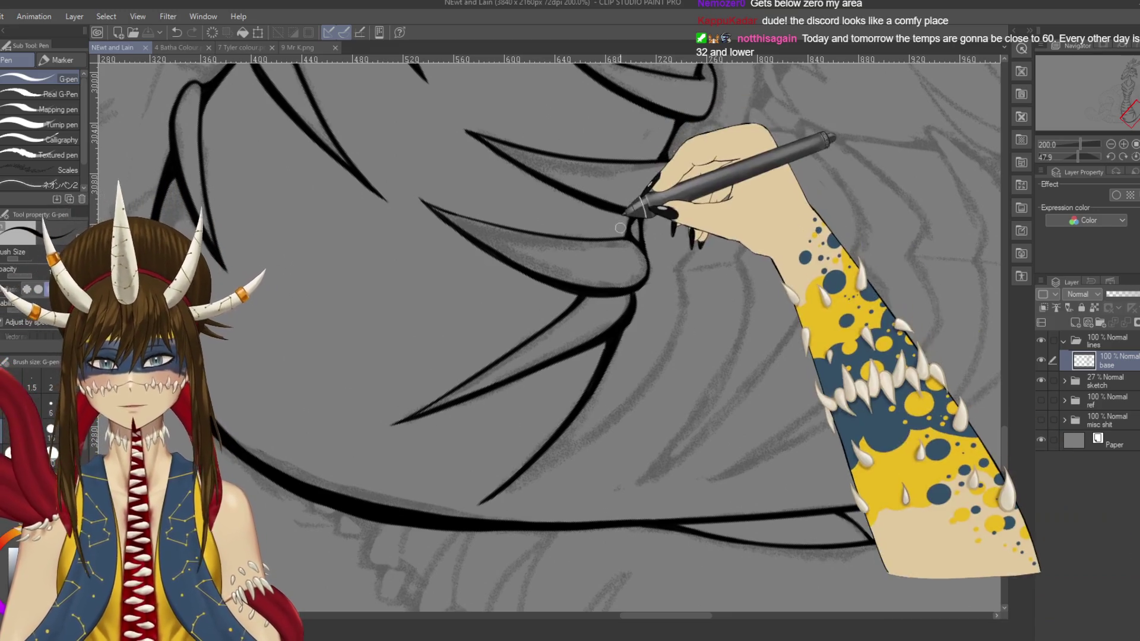
Step: Try strokes for the line down from the neck plate corner, undoing the rejected ones
drag(665, 250, 658, 203)
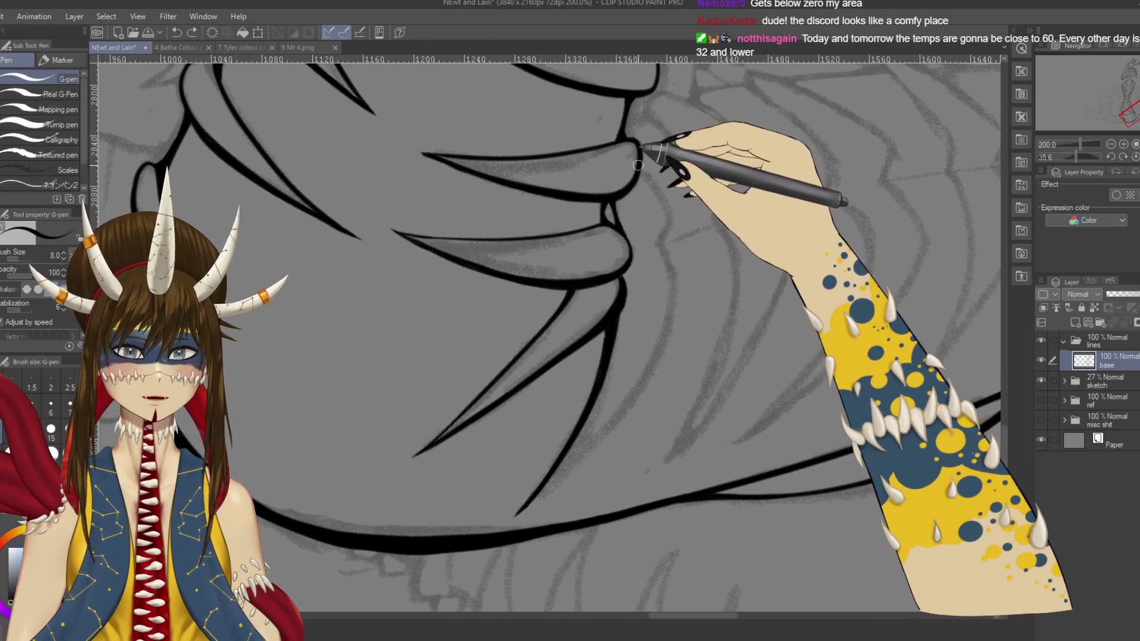
drag(642, 169, 670, 218)
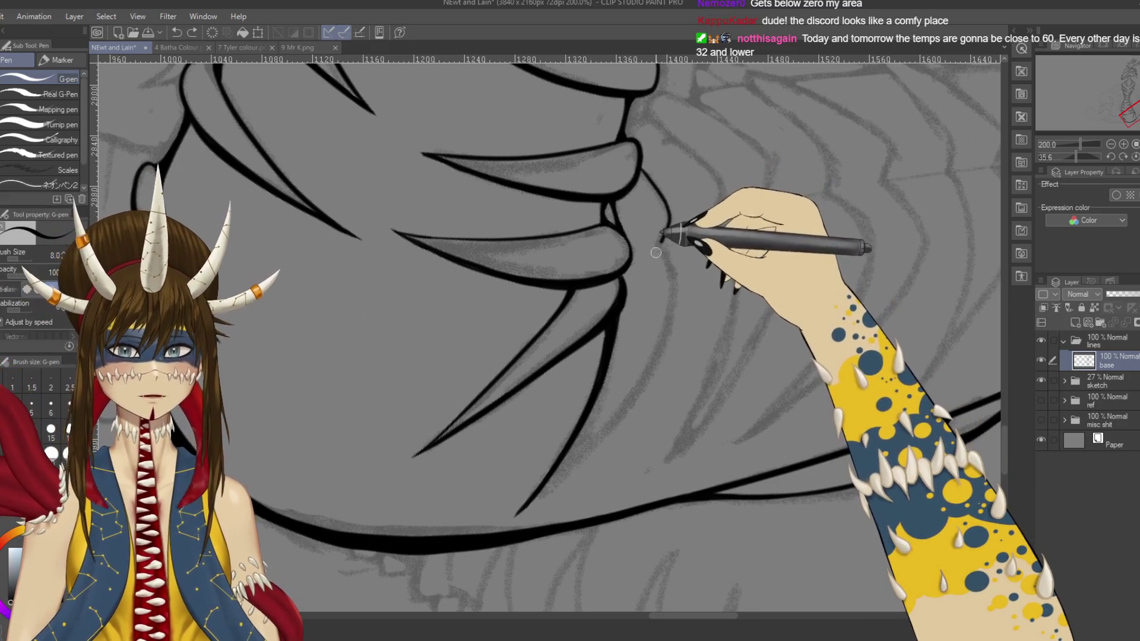
drag(654, 252, 672, 213)
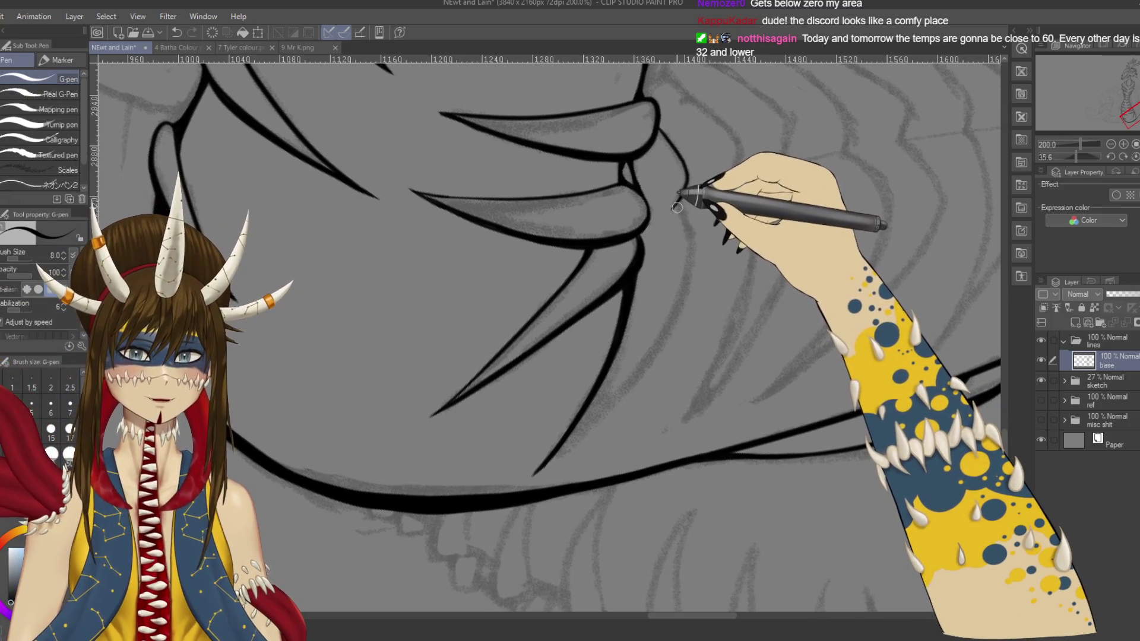
mouse_move(687, 255)
mouse_down()
mouse_move(573, 234)
mouse_move(665, 389)
mouse_up()
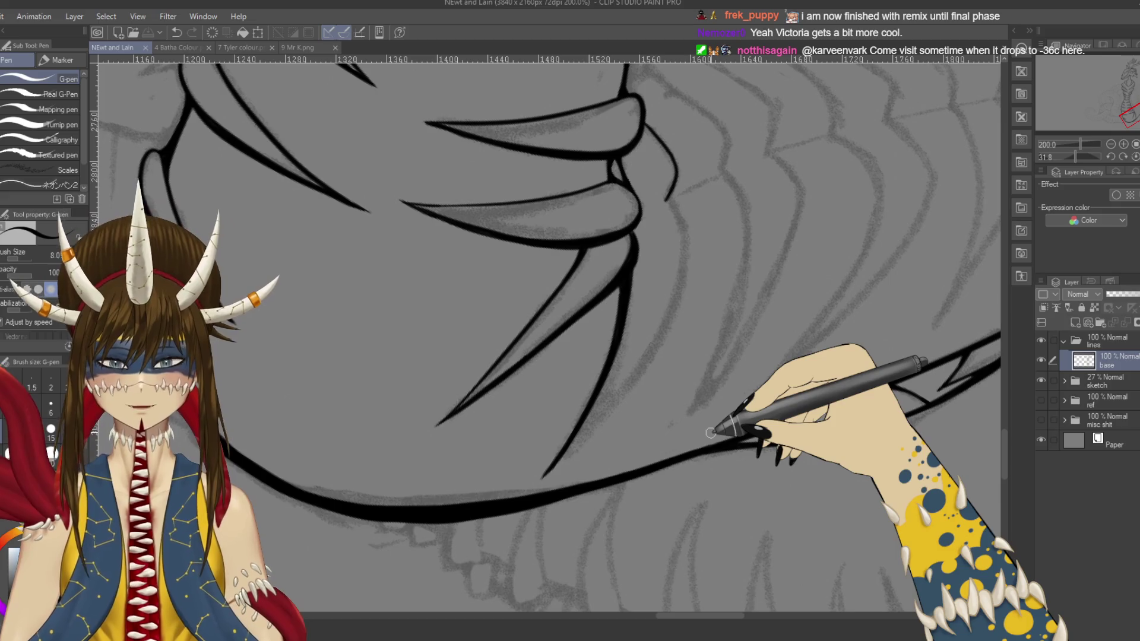
scroll(671, 250, down, 2)
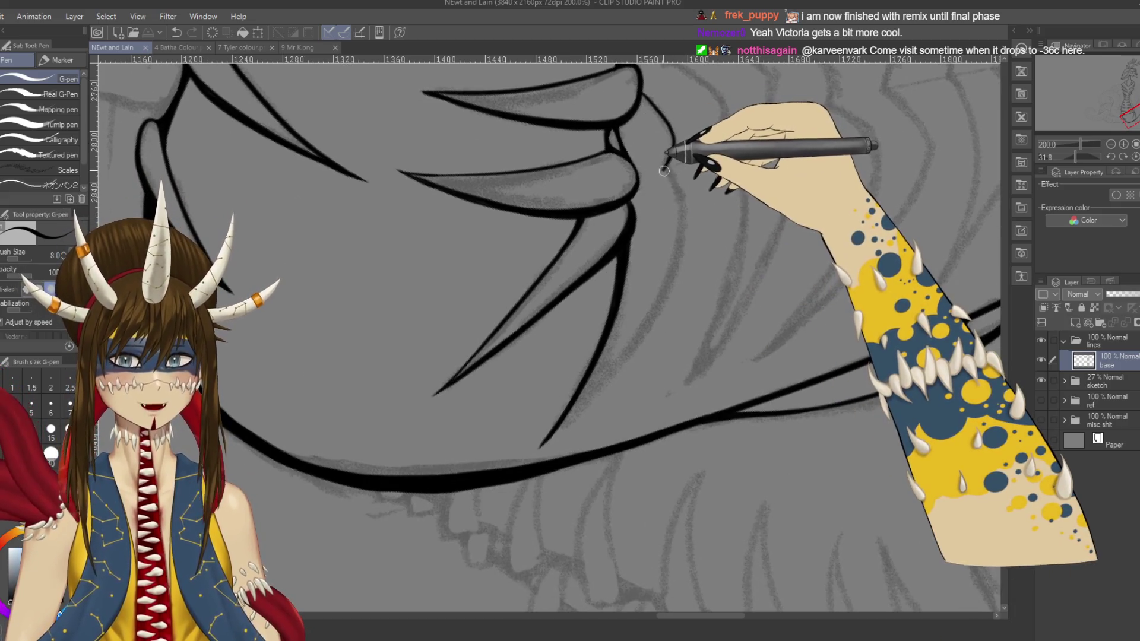
key(ctrl+z)
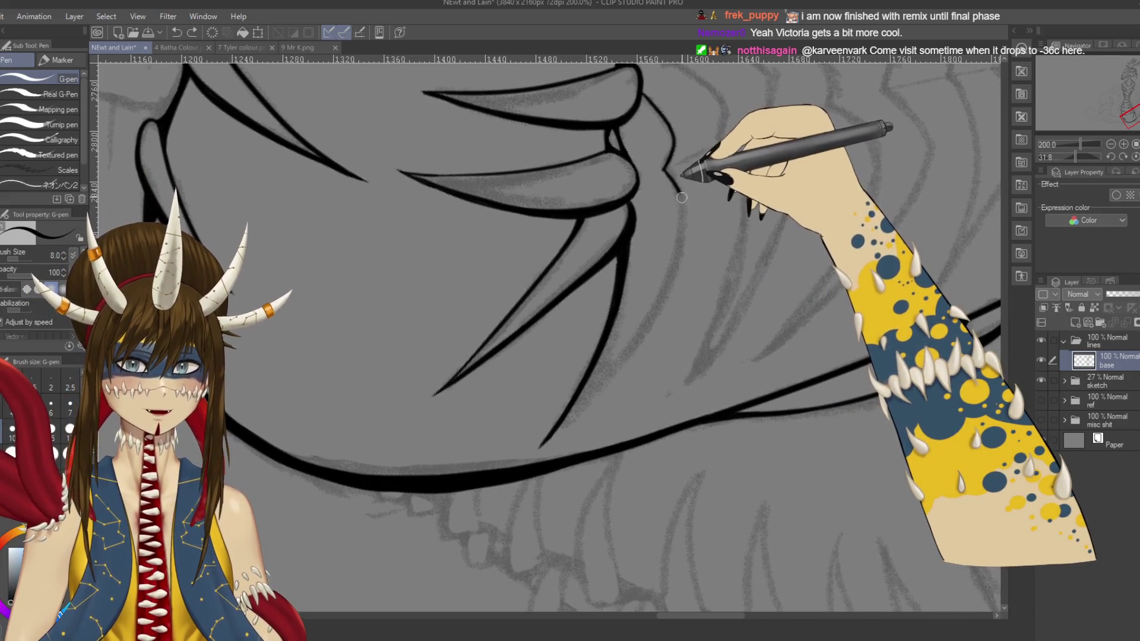
drag(665, 172, 681, 221)
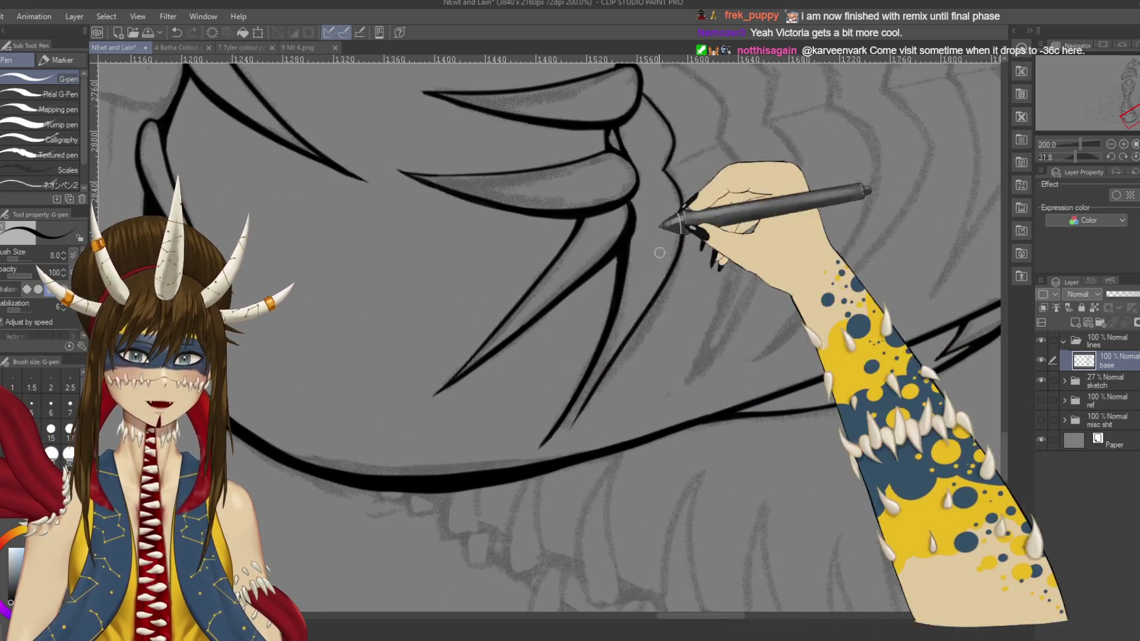
key(ctrl+z)
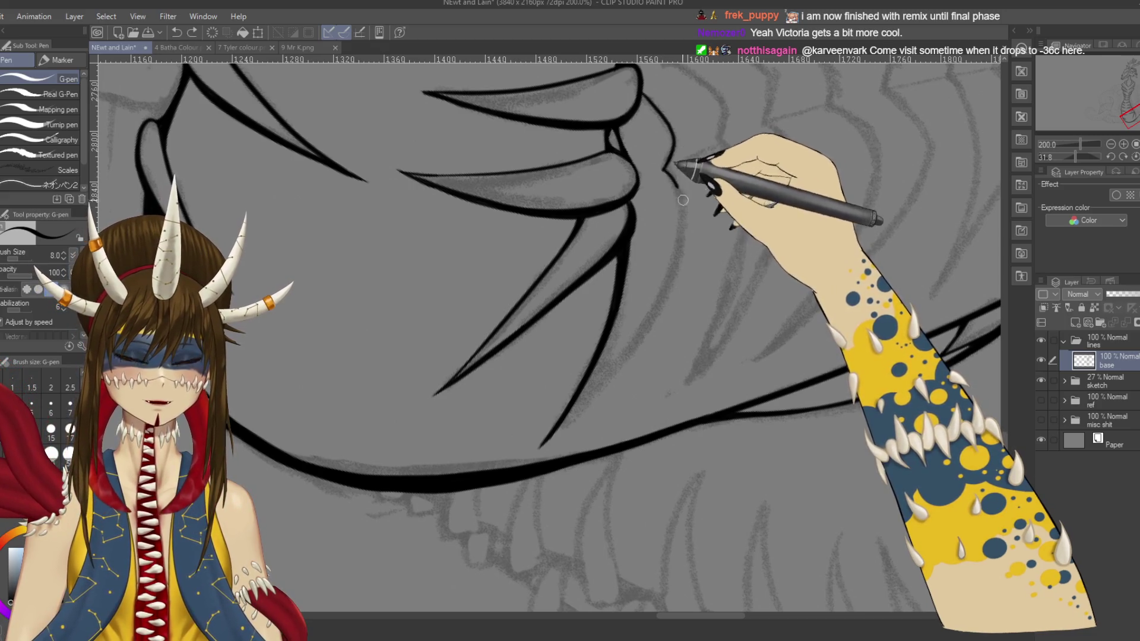
Step: Ink the contour from the plate corner down toward the lower body curve
drag(681, 193, 709, 131)
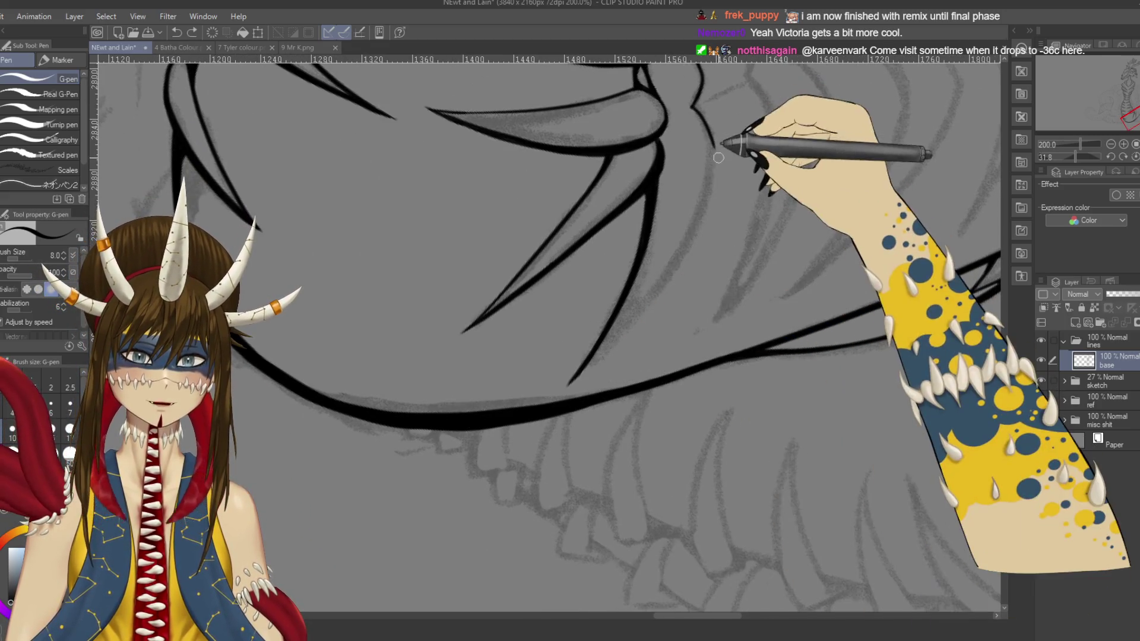
drag(714, 143, 717, 178)
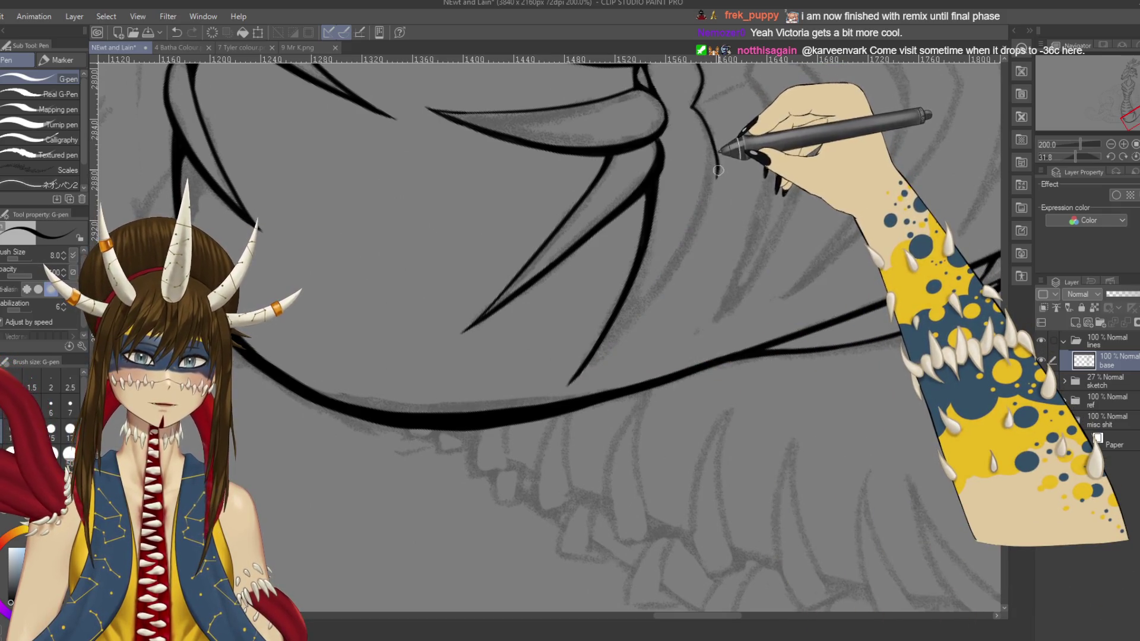
mouse_move(717, 174)
mouse_down()
mouse_move(656, 297)
mouse_move(488, 249)
mouse_move(484, 382)
mouse_move(622, 179)
mouse_move(708, 283)
mouse_move(725, 267)
mouse_up()
drag(658, 236, 658, 251)
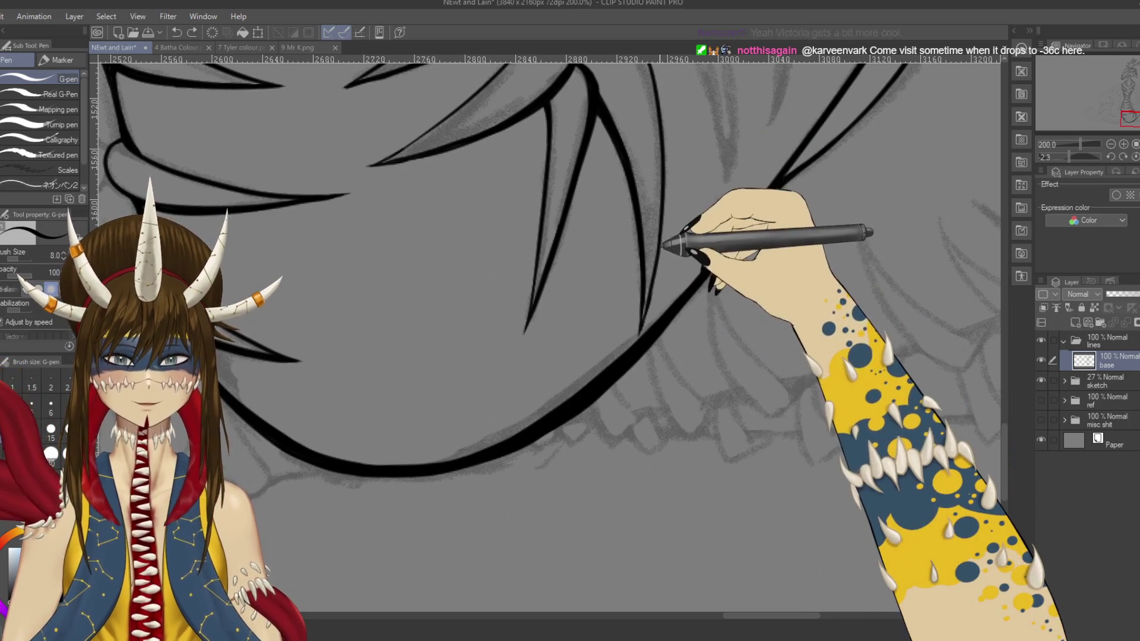
Step: Try extending the plate contour down and right, undoing the unwanted strokes
mouse_move(666, 287)
mouse_down()
mouse_move(739, 189)
mouse_move(773, 295)
mouse_move(633, 235)
mouse_up()
drag(656, 164, 675, 193)
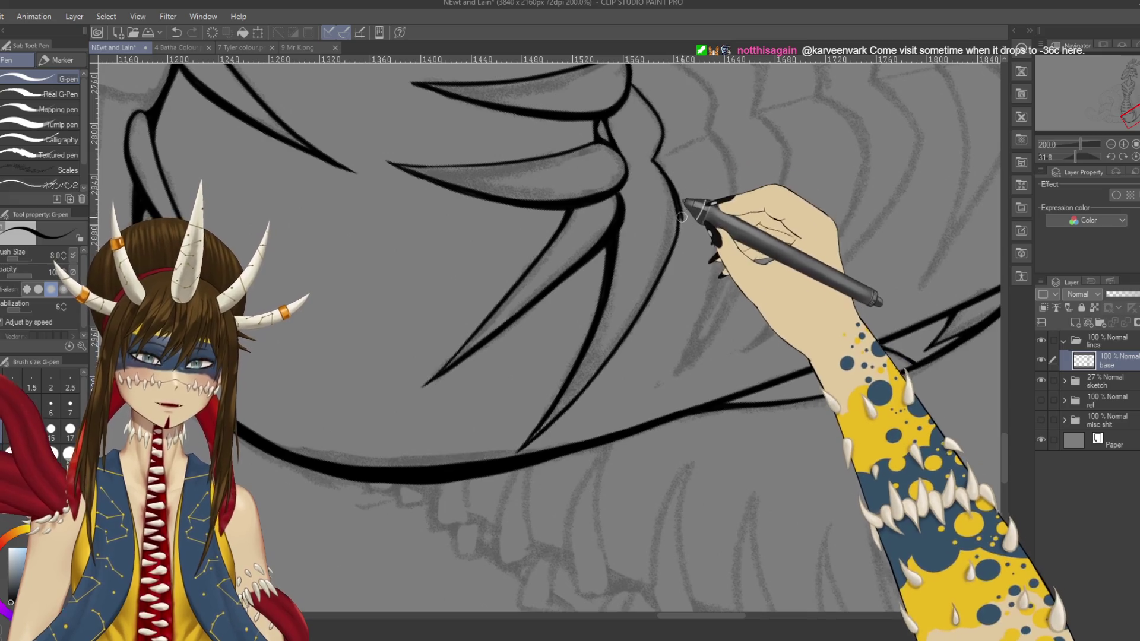
key(ctrl+z)
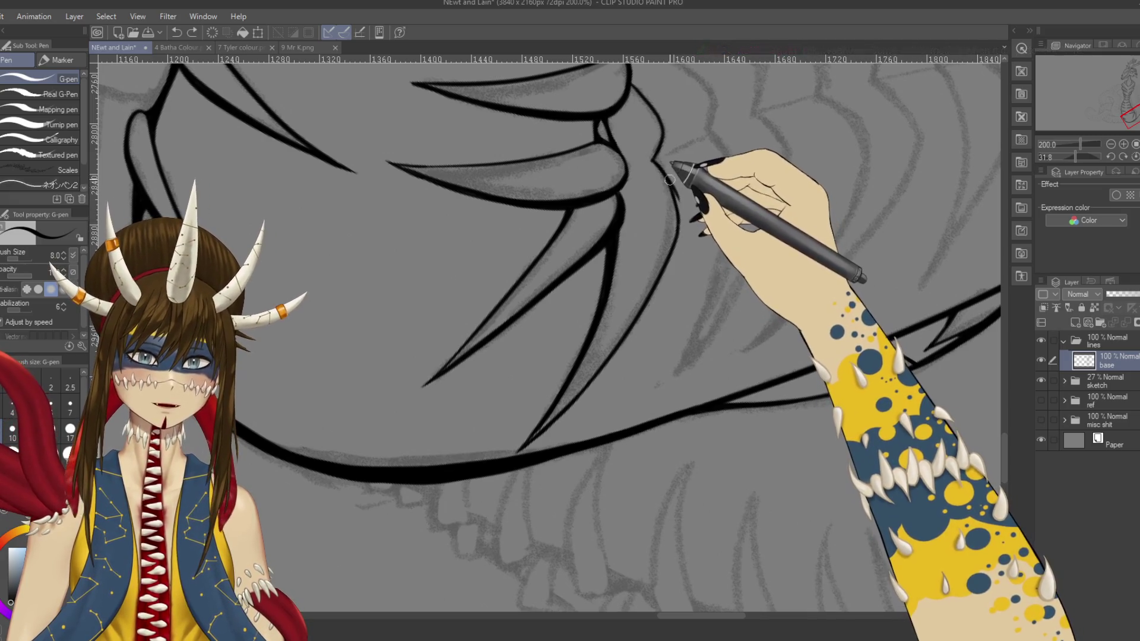
mouse_move(683, 232)
mouse_down()
mouse_move(470, 204)
mouse_move(428, 300)
mouse_move(758, 254)
mouse_up()
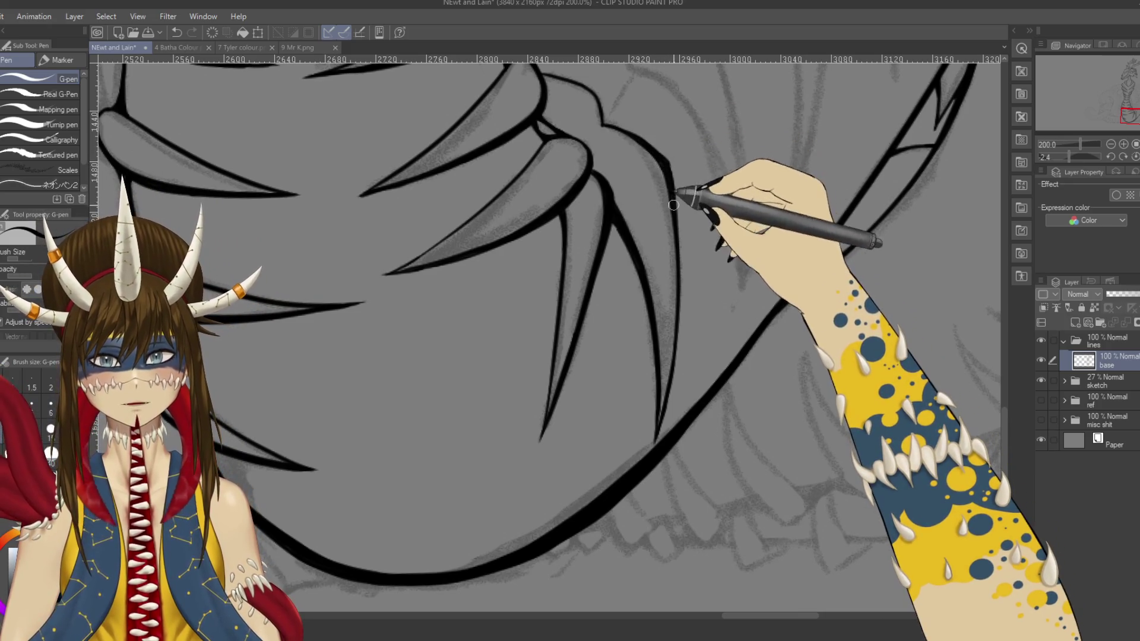
drag(751, 346, 729, 308)
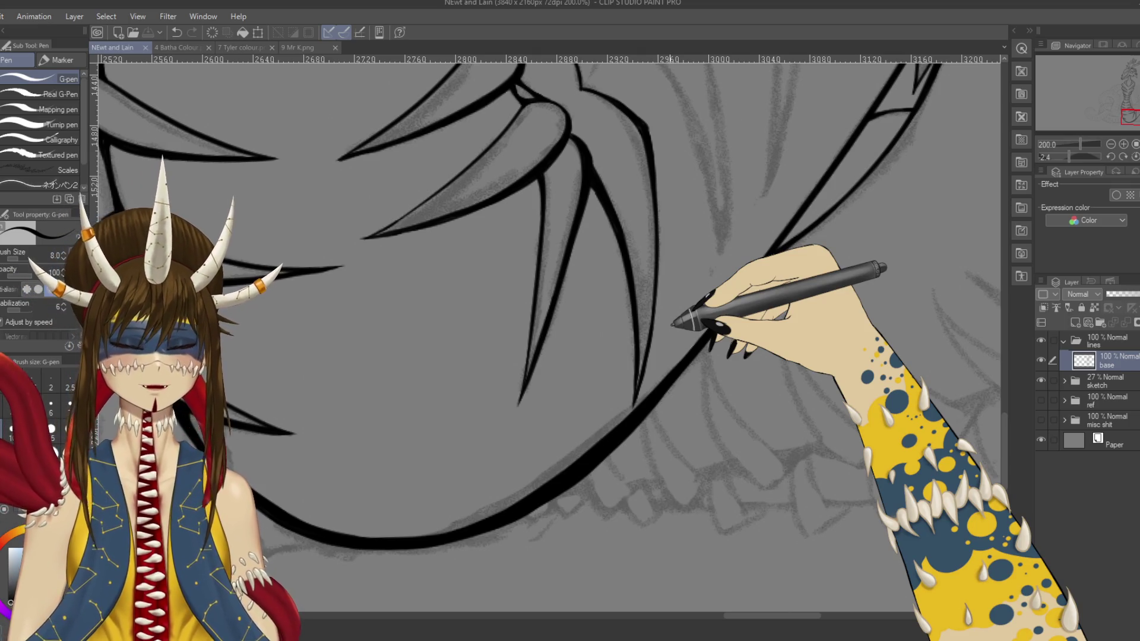
scroll(618, 267, up, 5)
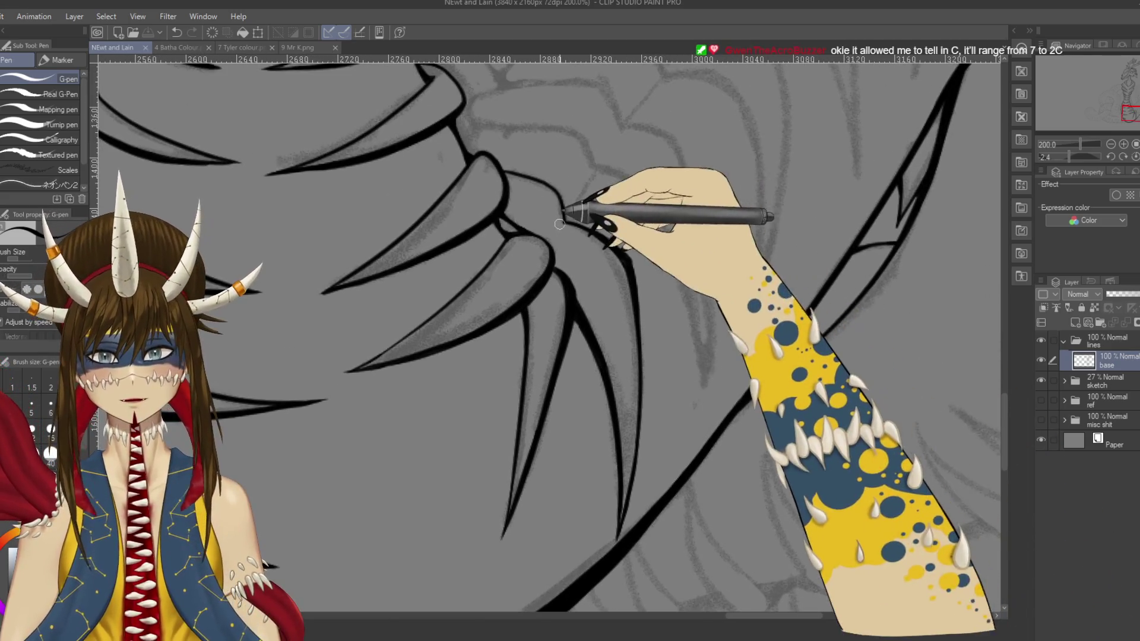
key(ctrl+z)
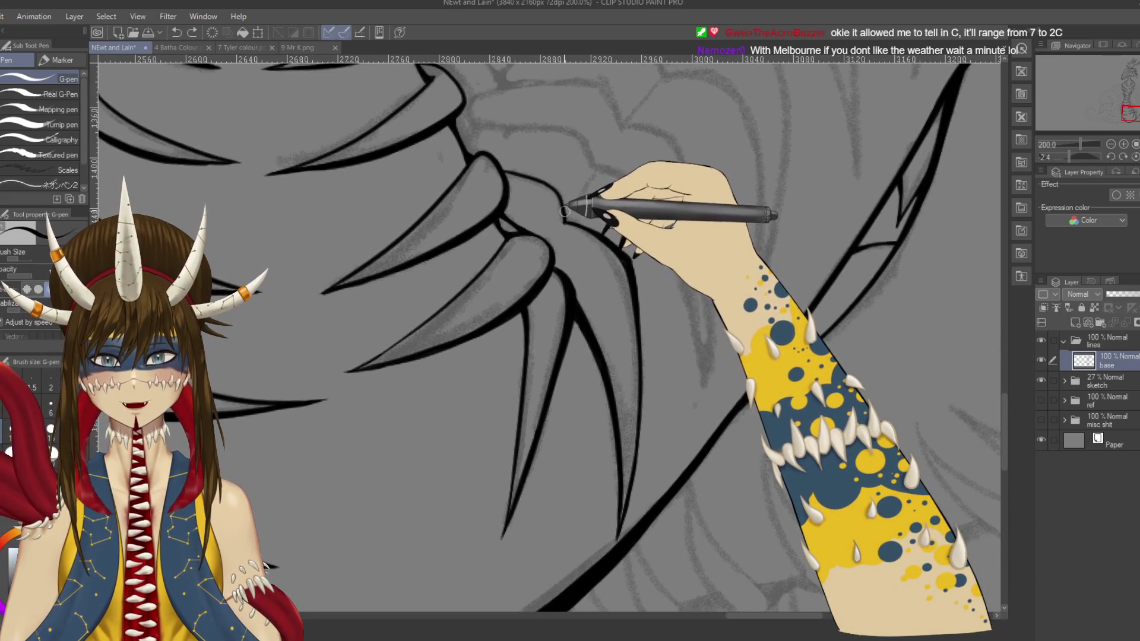
Step: With the canvas rotated to about 31 degrees, trace the plate contour and save
key(r)
drag(565, 214, 630, 238)
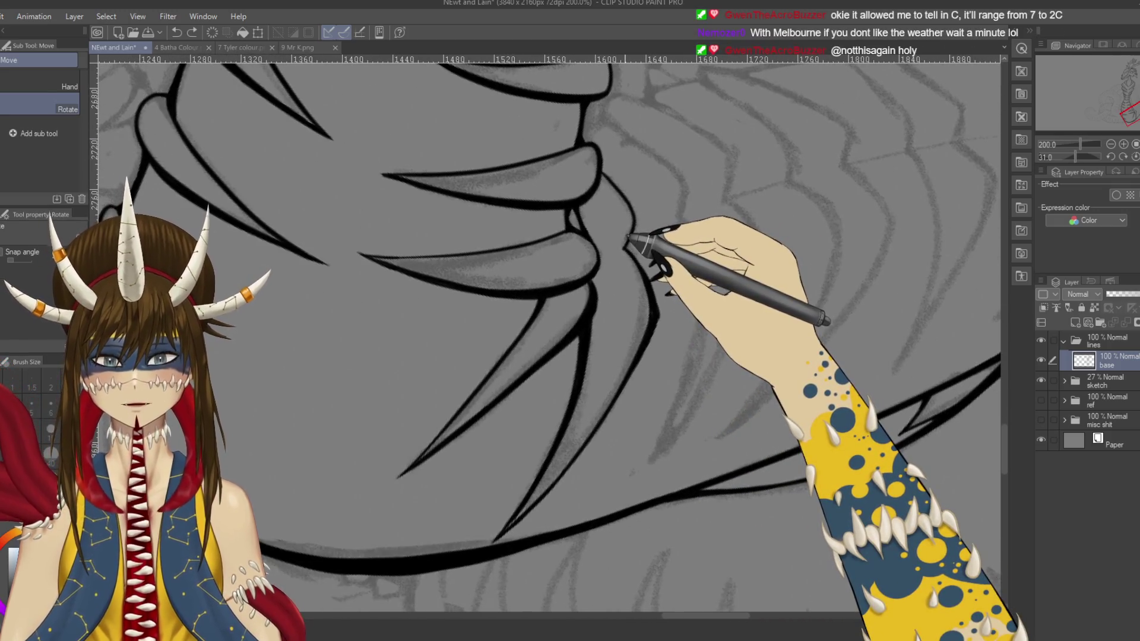
key(p)
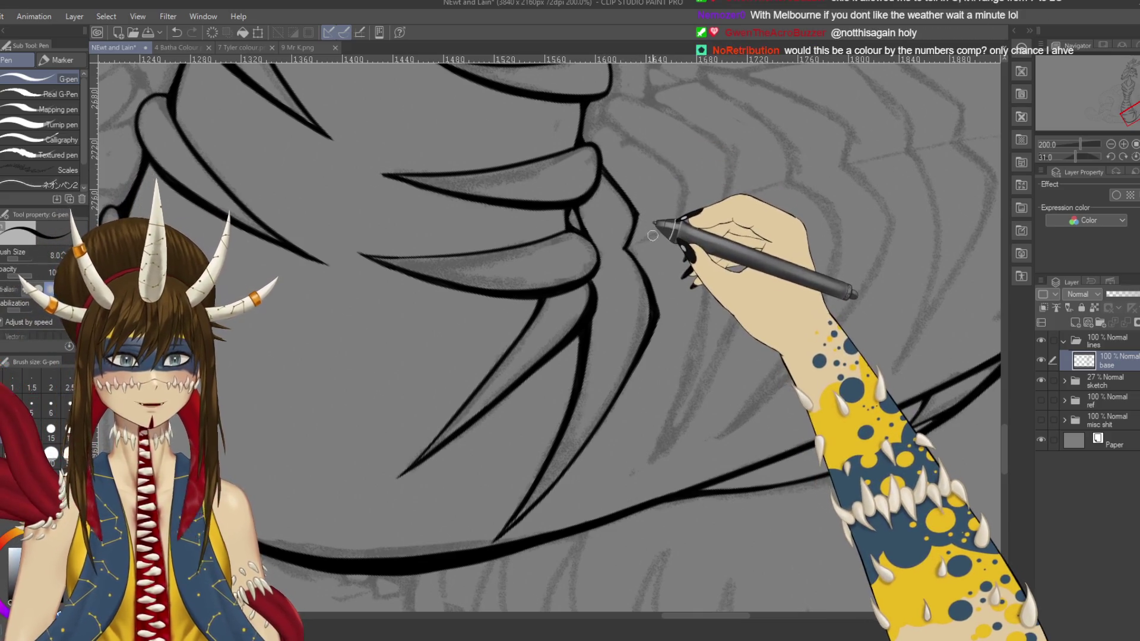
drag(650, 219, 600, 175)
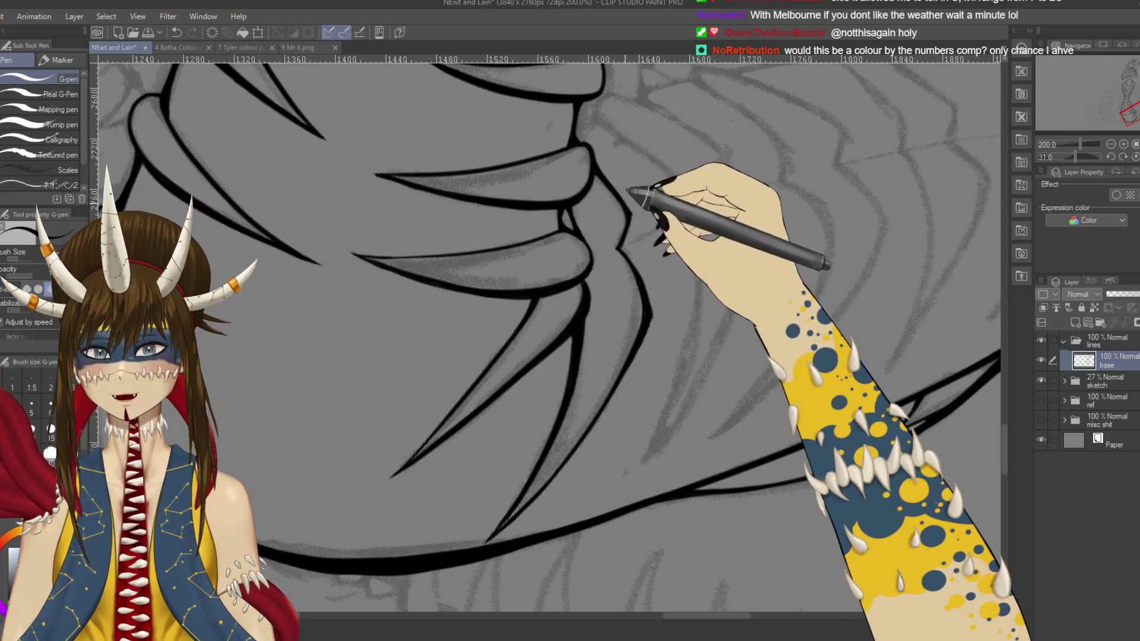
key(ctrl+s)
Step: Ink the right-side plate contour from the corner down-right, then view the next neck plates
key(r)
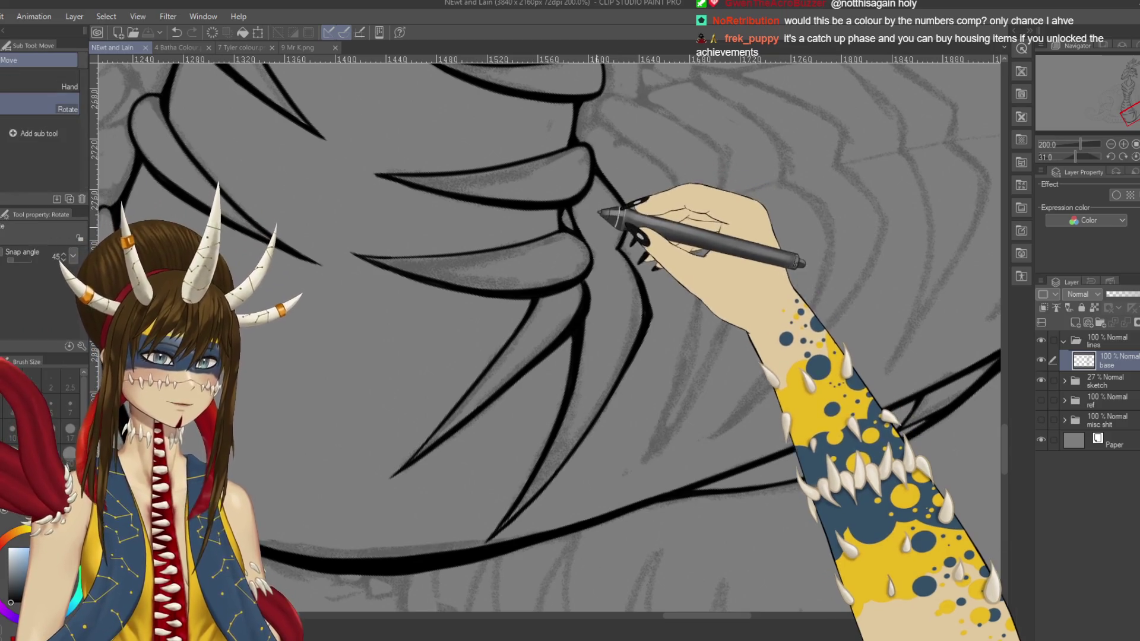
drag(611, 224, 593, 199)
key(p)
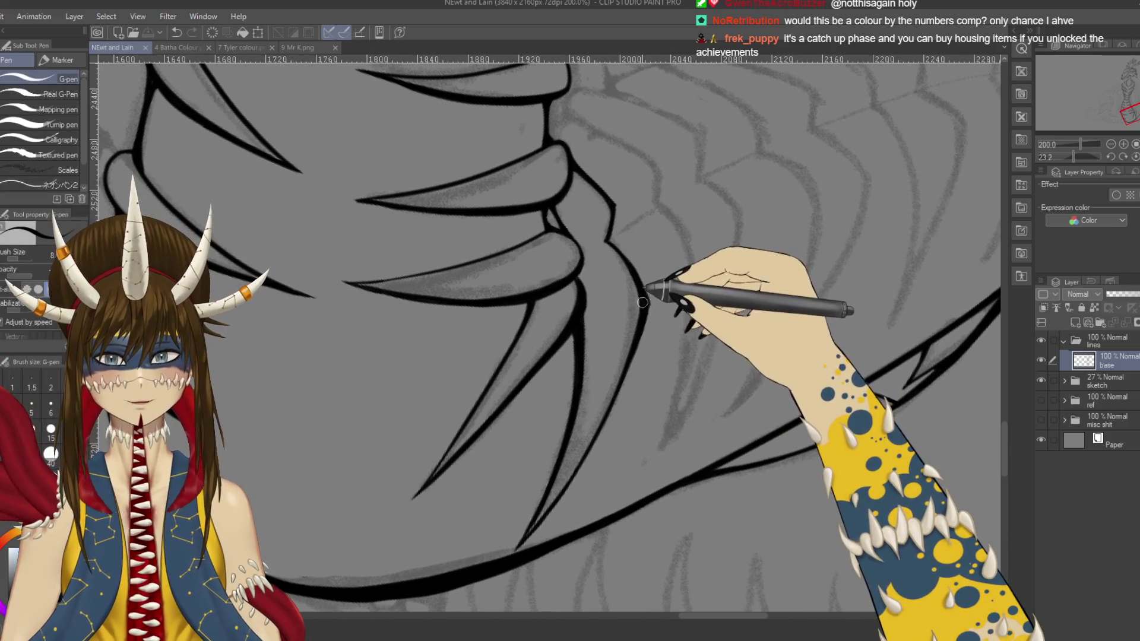
drag(642, 300, 611, 238)
mouse_move(576, 167)
mouse_down()
mouse_move(603, 174)
mouse_move(616, 202)
mouse_up()
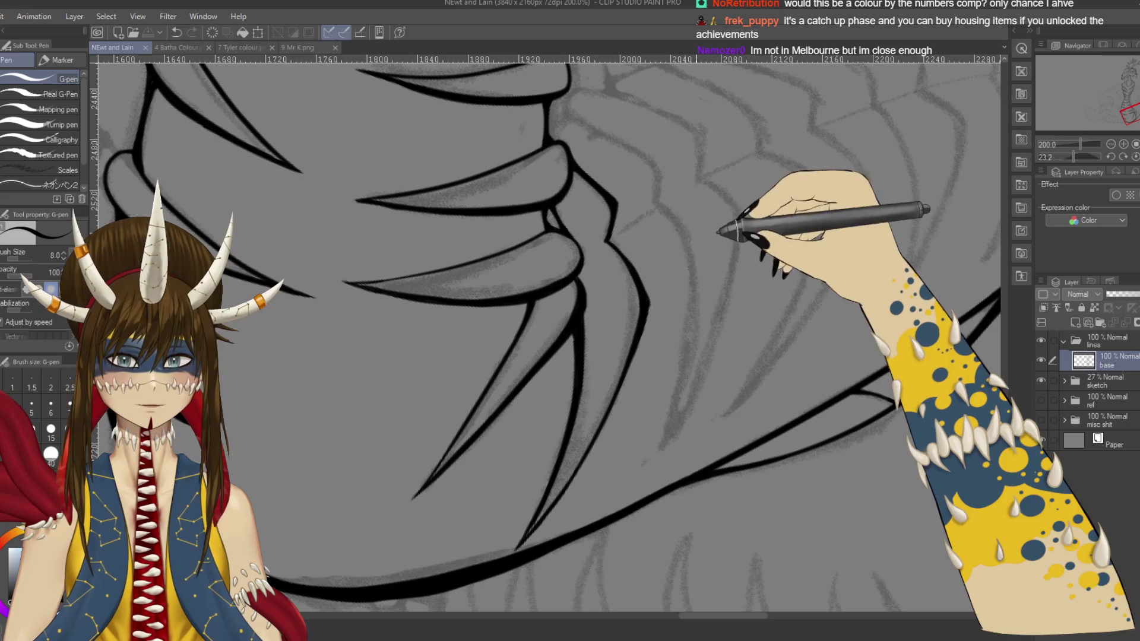
drag(738, 226, 699, 289)
mouse_move(646, 211)
mouse_down()
mouse_move(560, 267)
mouse_move(548, 230)
mouse_up()
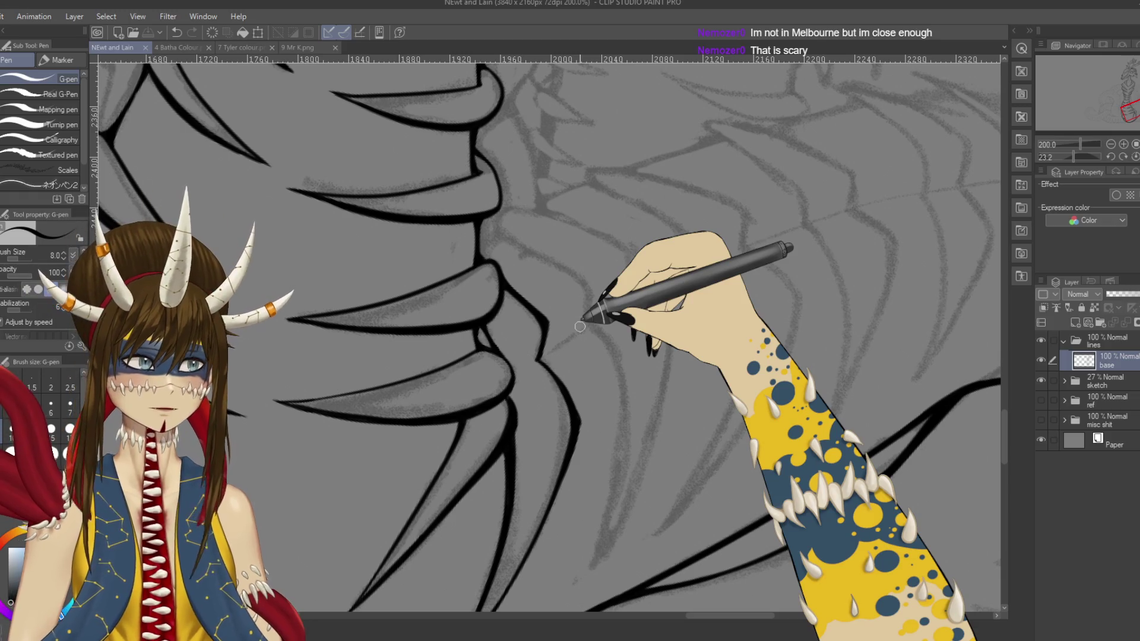
key(ctrl+minus)
key(ctrl+minus)
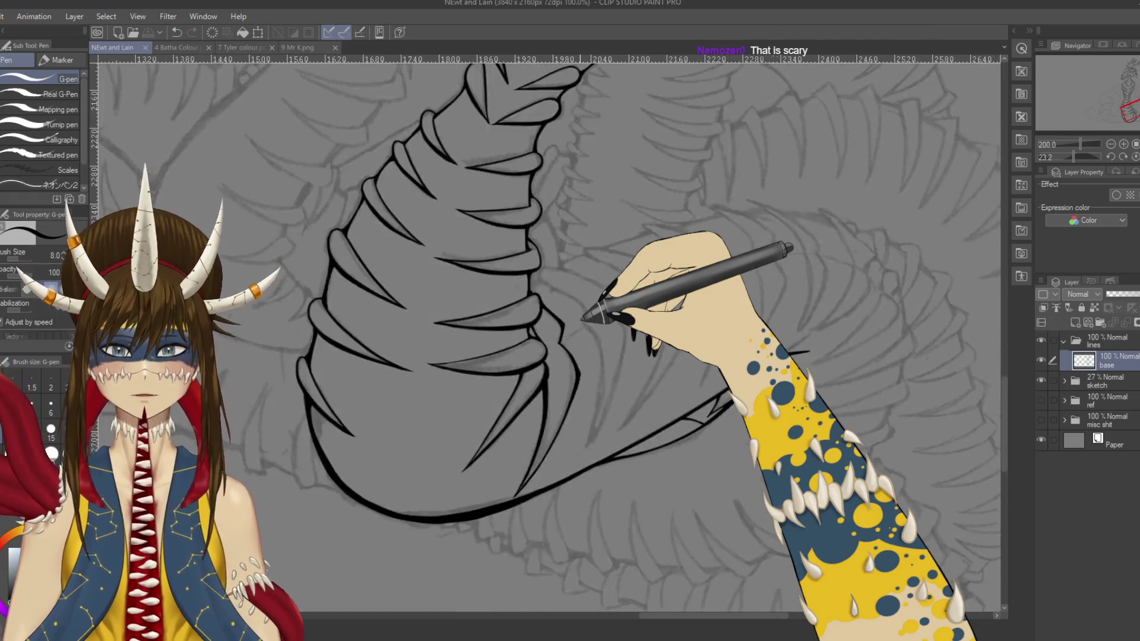
Step: On the lower neck, replace the bad stroke with a short neck spike line and save
mouse_move(580, 326)
mouse_down()
mouse_move(238, 418)
mouse_move(632, 458)
mouse_up()
key(p)
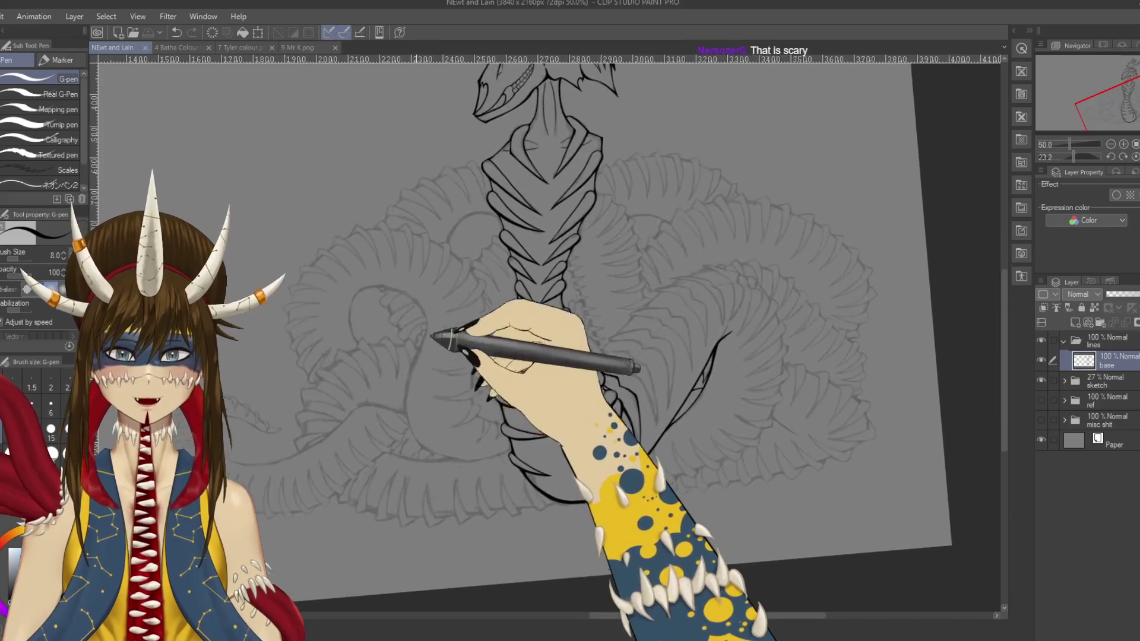
scroll(612, 427, up, 4)
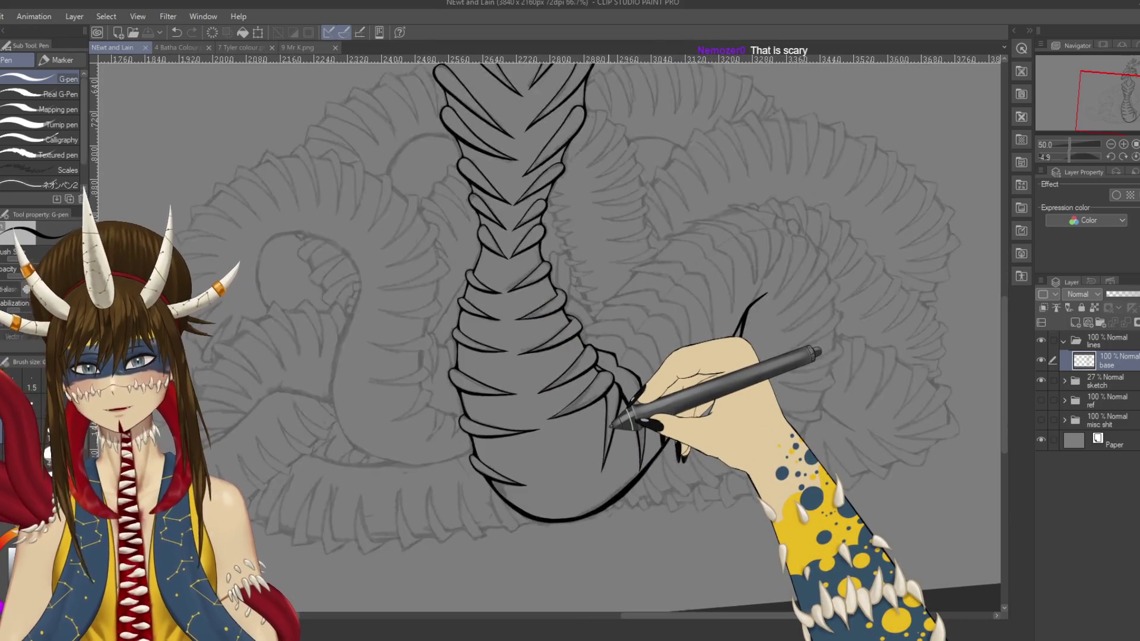
mouse_move(612, 427)
mouse_down()
mouse_move(682, 268)
mouse_move(534, 326)
mouse_move(649, 255)
mouse_move(720, 282)
mouse_move(682, 323)
mouse_up()
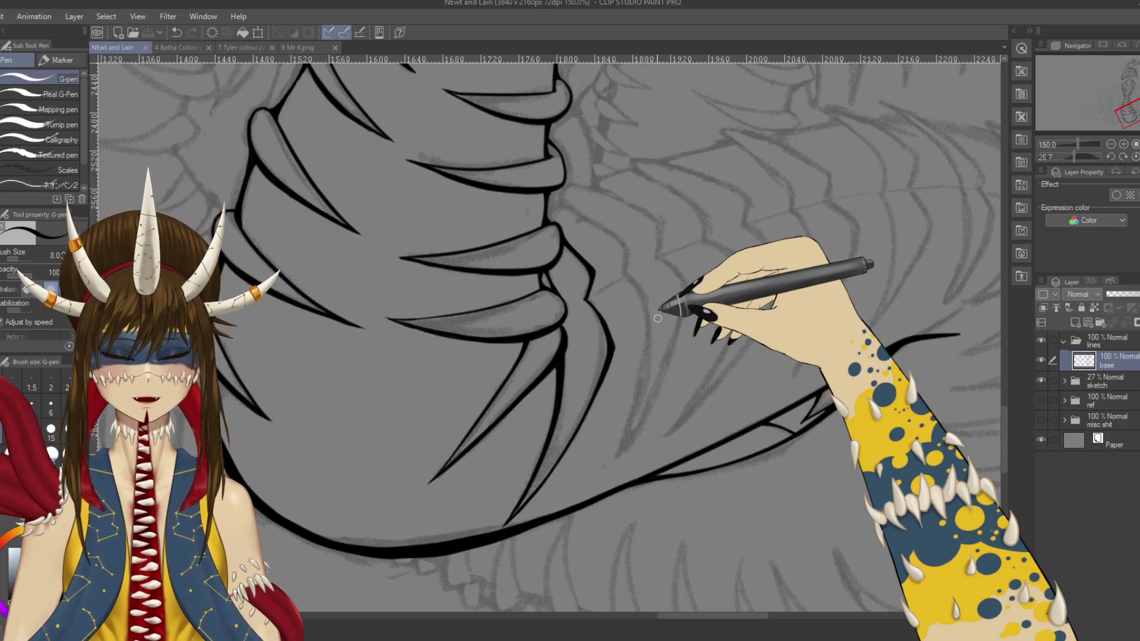
scroll(657, 319, up, 3)
key(ctrl+z)
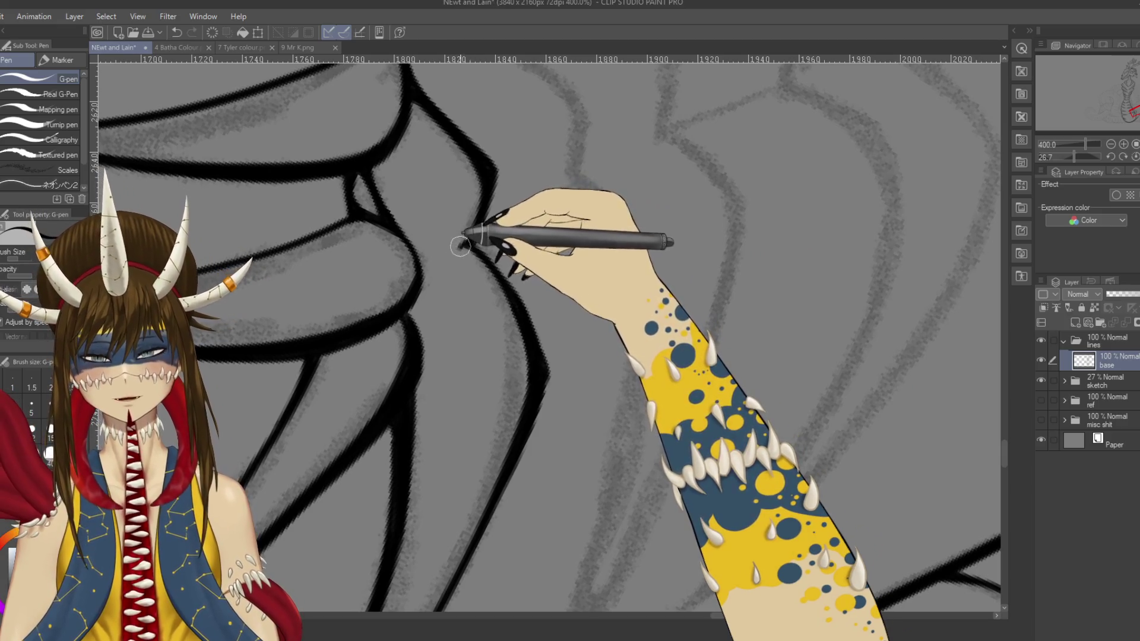
drag(468, 241, 492, 249)
key(ctrl+s)
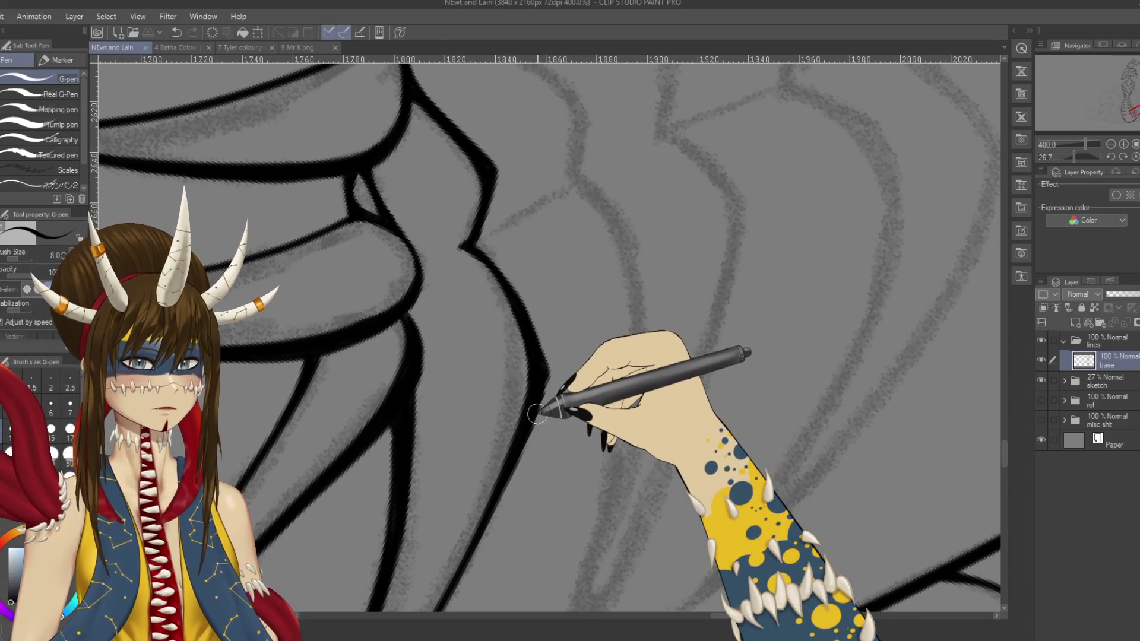
Step: Ink a new long curved spike line with its outer edge beside the lower neck plates
scroll(537, 414, down, 2)
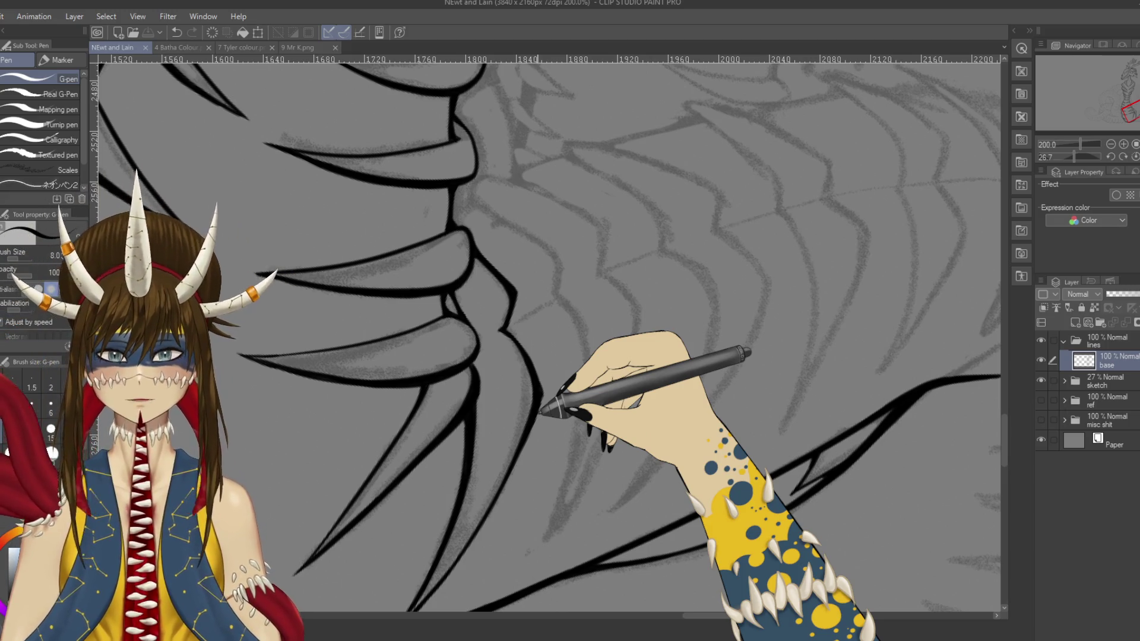
scroll(539, 409, down, 1)
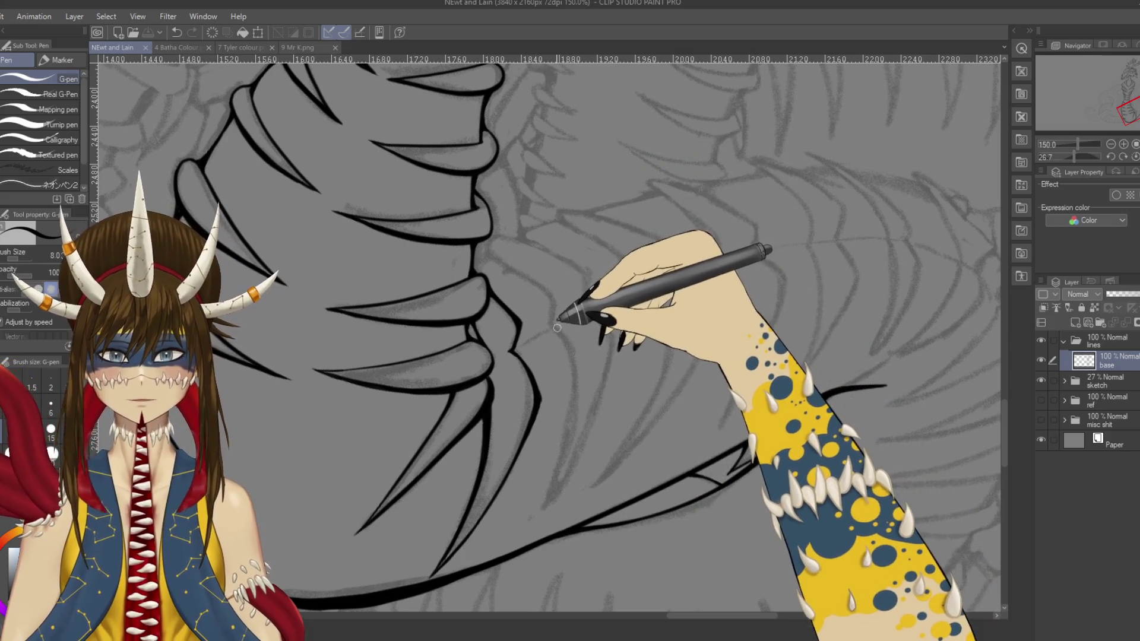
drag(551, 325, 583, 369)
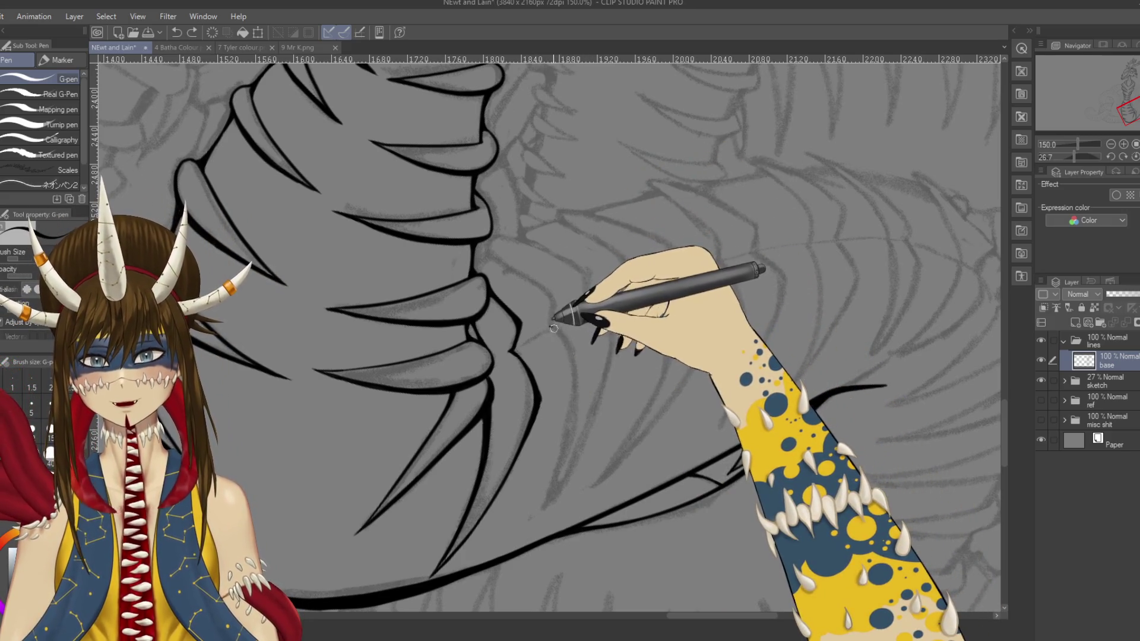
drag(545, 506, 568, 319)
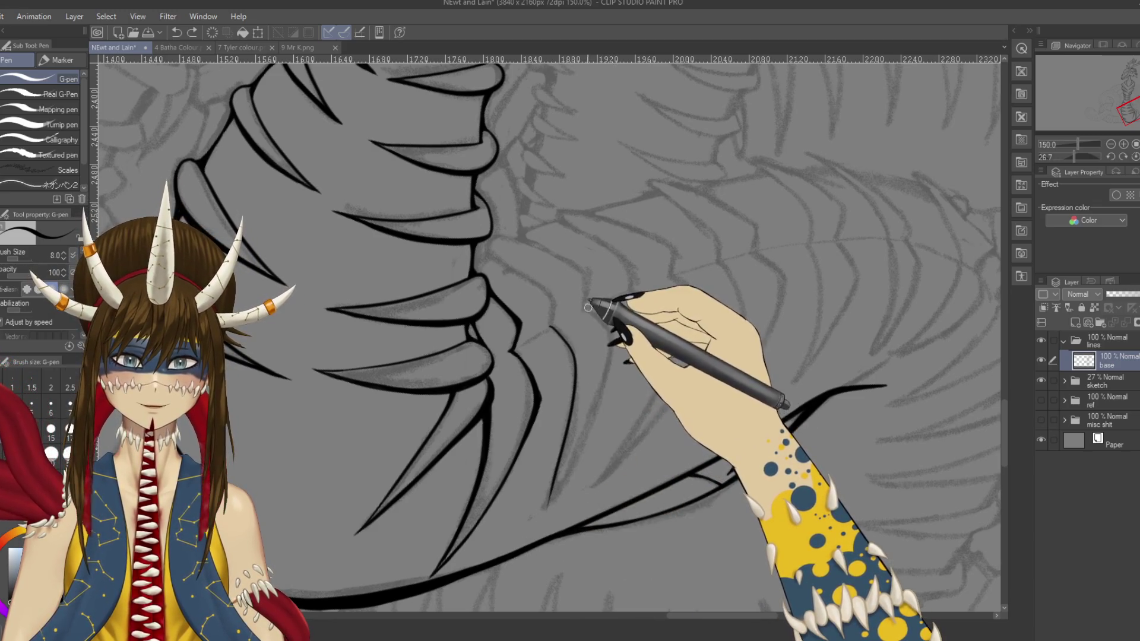
mouse_move(656, 326)
mouse_down()
mouse_move(479, 361)
mouse_move(611, 264)
mouse_up()
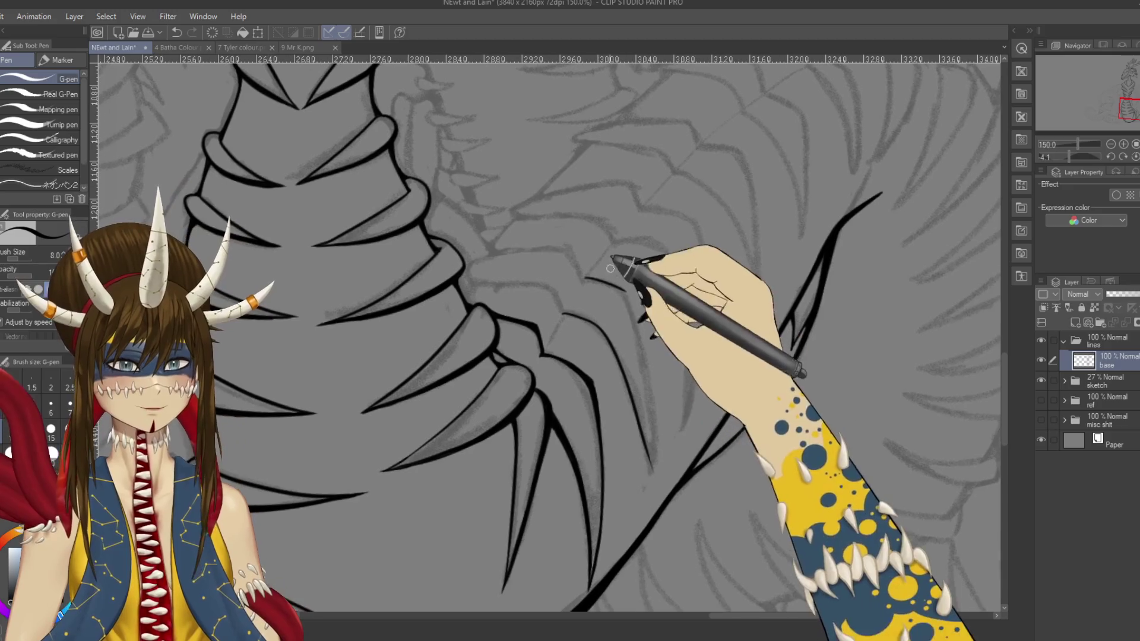
Step: Undo the last stroke, erase a stray bit of the spike line, and save
key(ctrl+z)
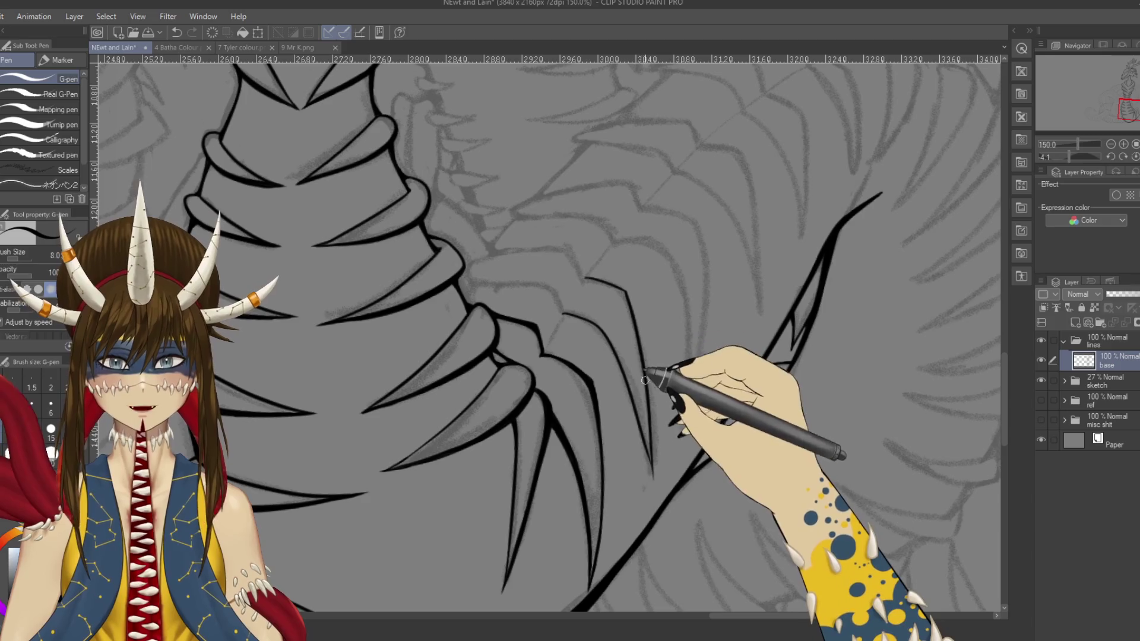
mouse_move(668, 368)
mouse_down()
mouse_move(713, 386)
mouse_move(635, 336)
mouse_up()
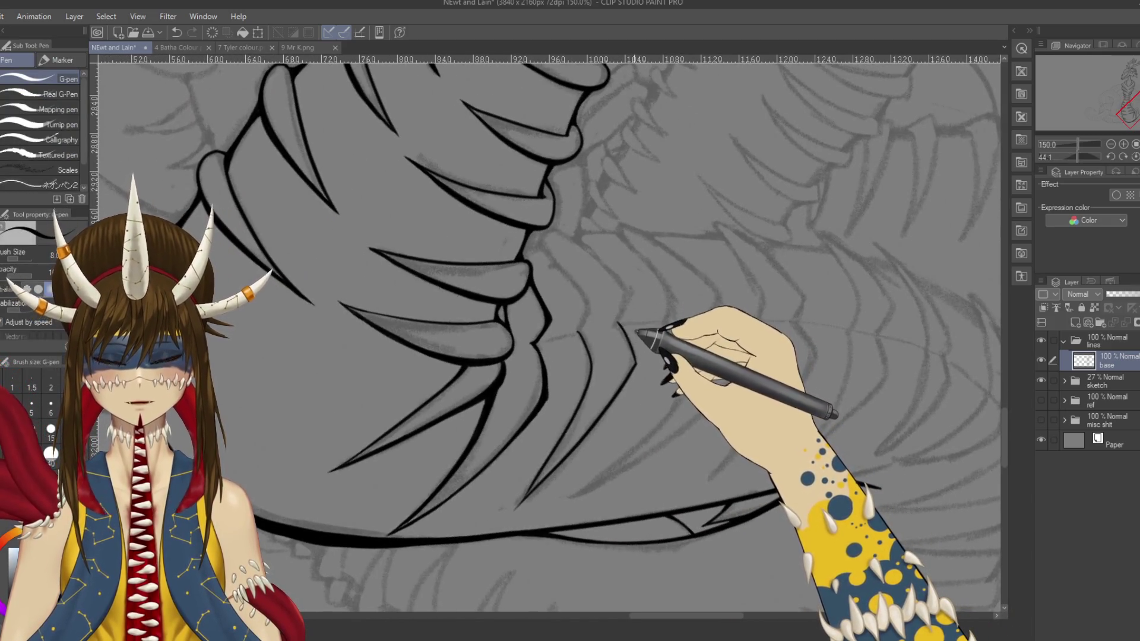
key(ctrl+s)
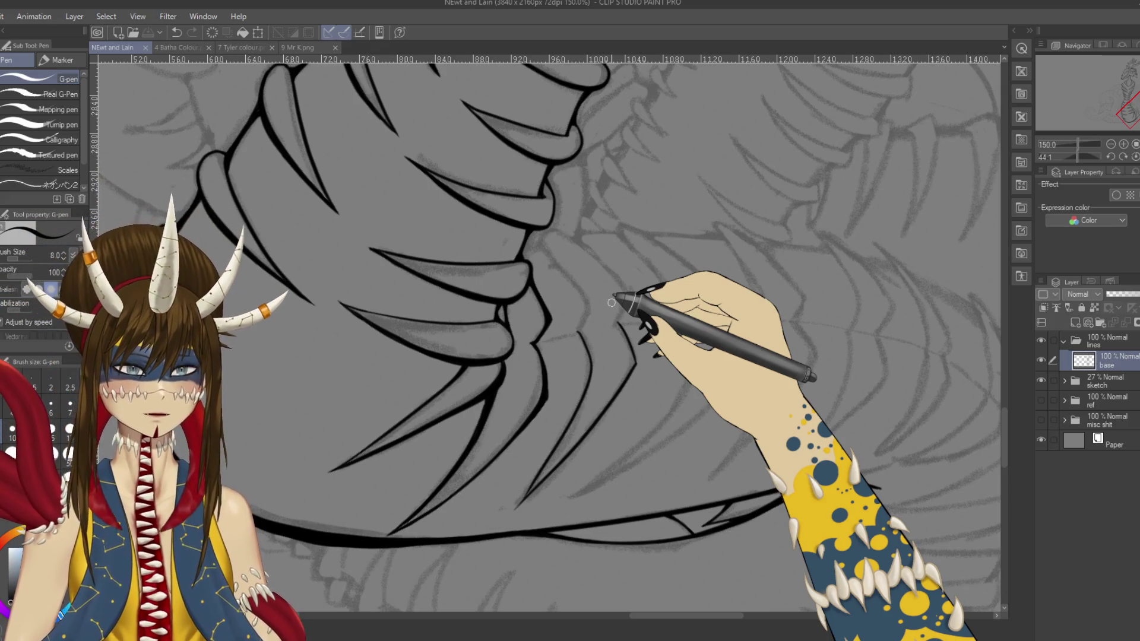
drag(612, 303, 630, 277)
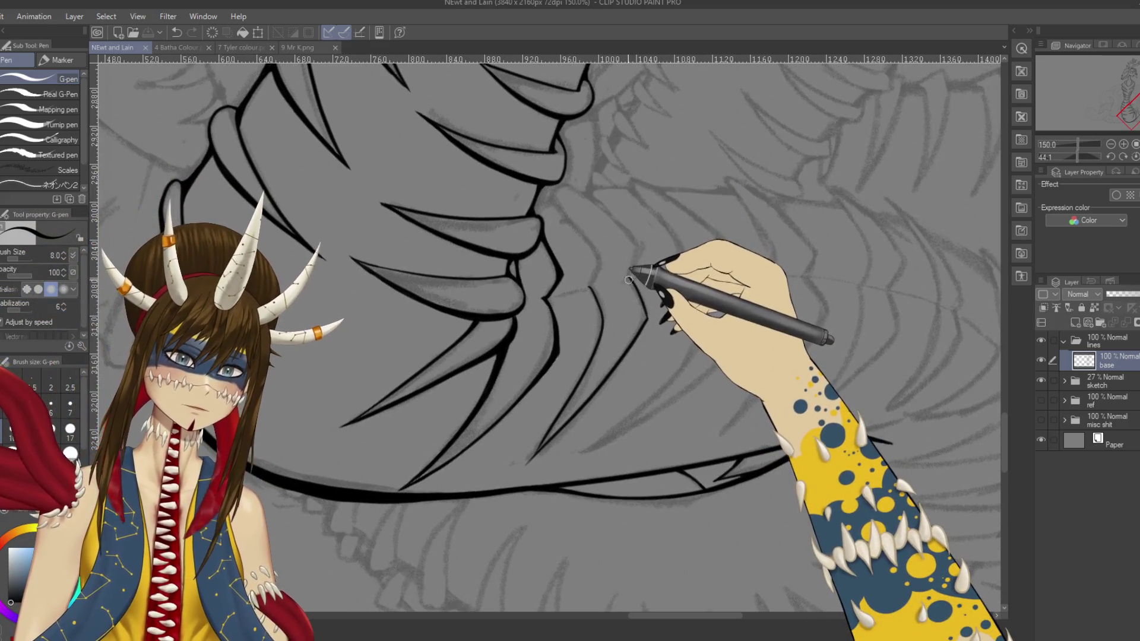
key(e)
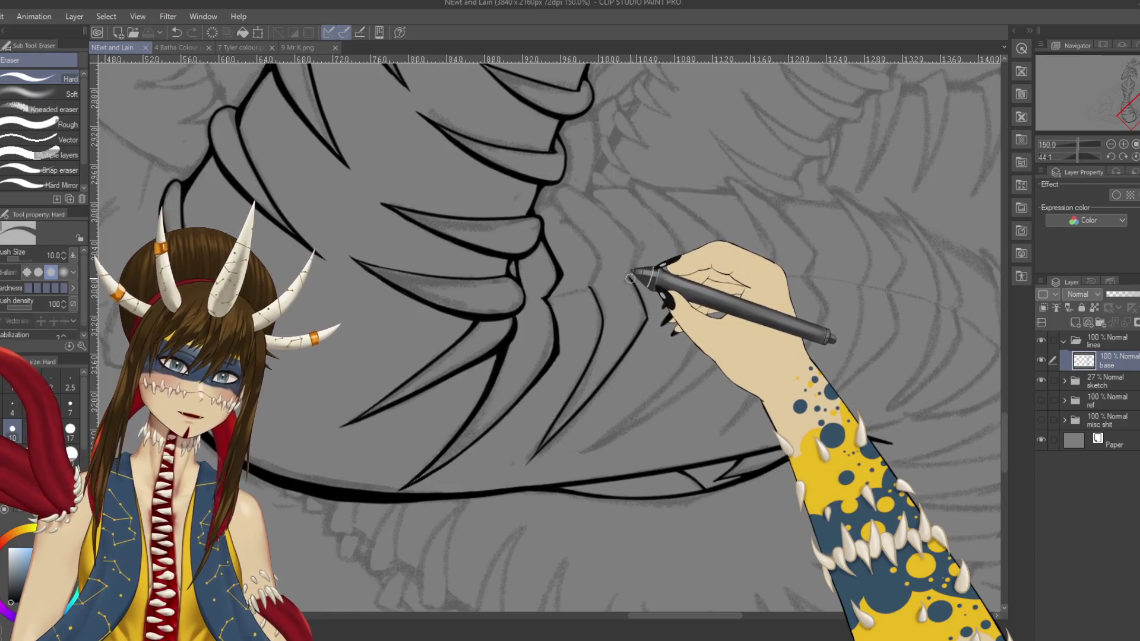
drag(627, 277, 634, 281)
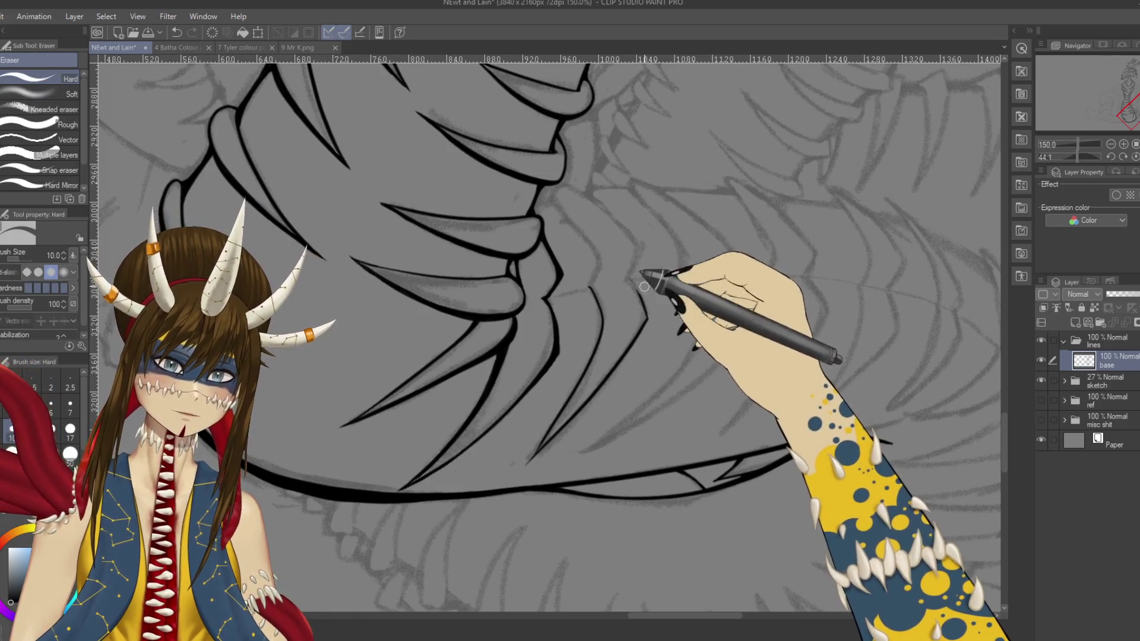
key(p)
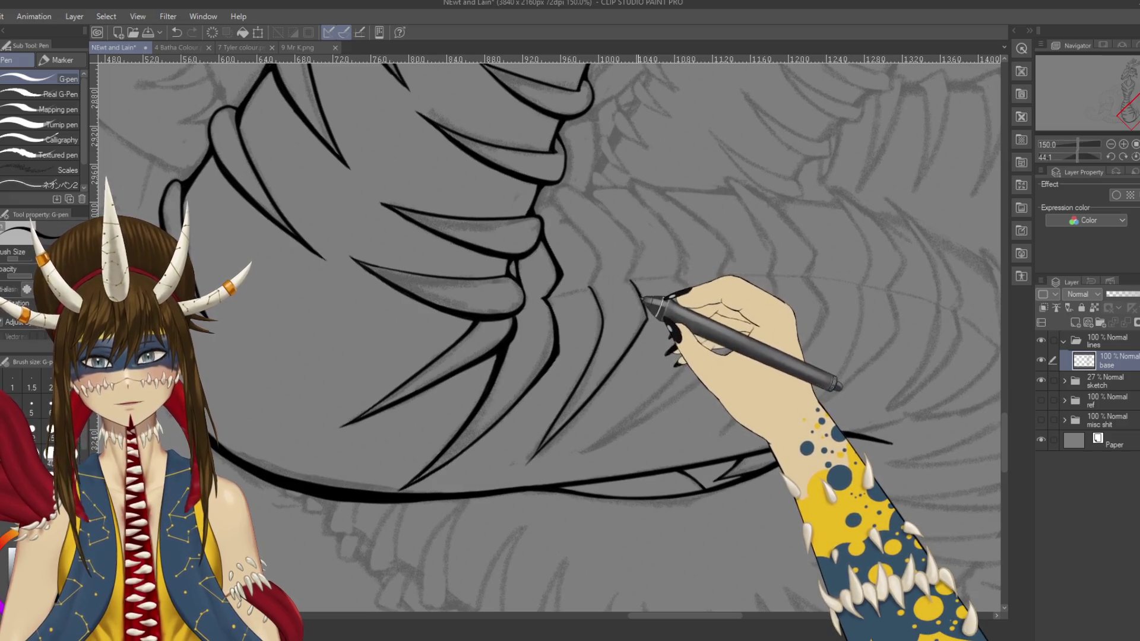
key(ctrl+s)
Step: Ink a short spike line, then redraw it more cleanly with the view flipped horizontally
key(r)
drag(498, 210, 553, 306)
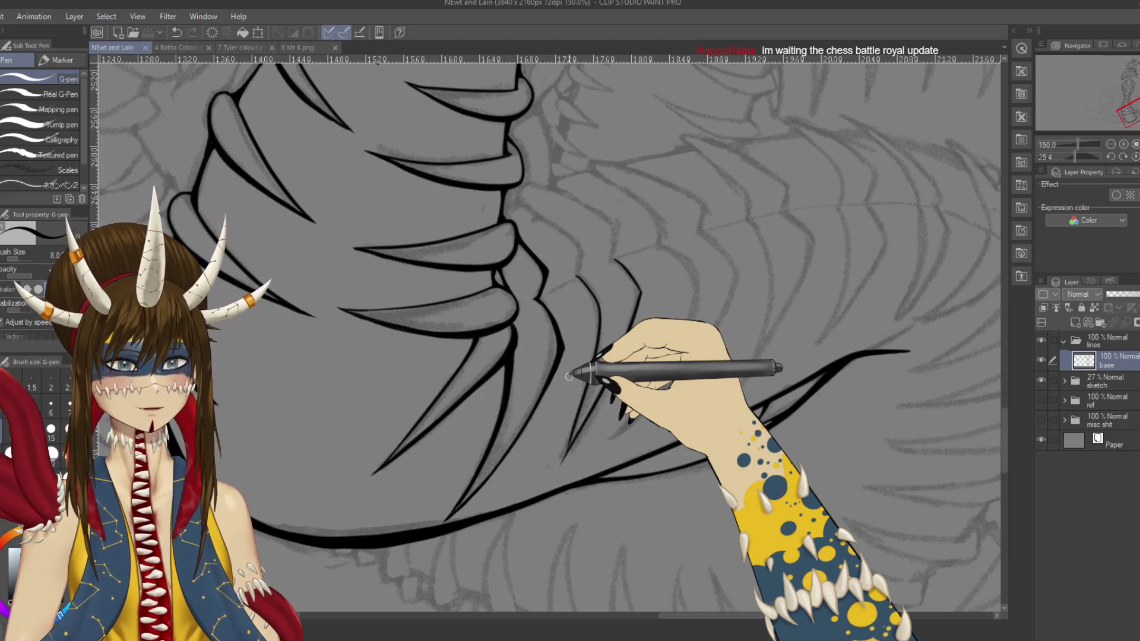
drag(611, 256, 613, 241)
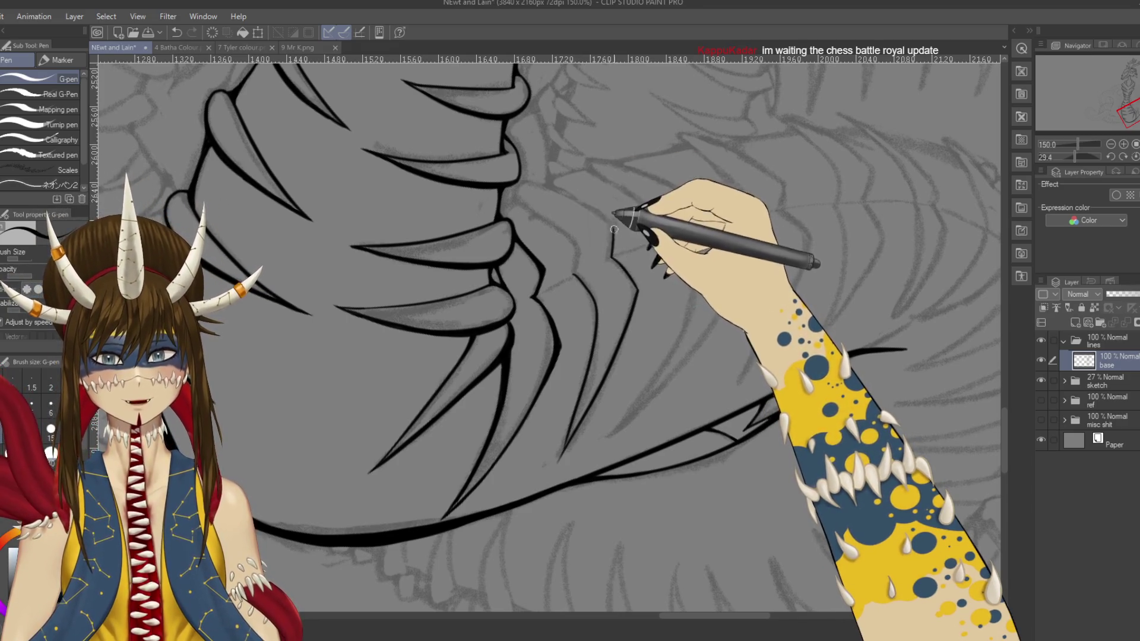
key(h)
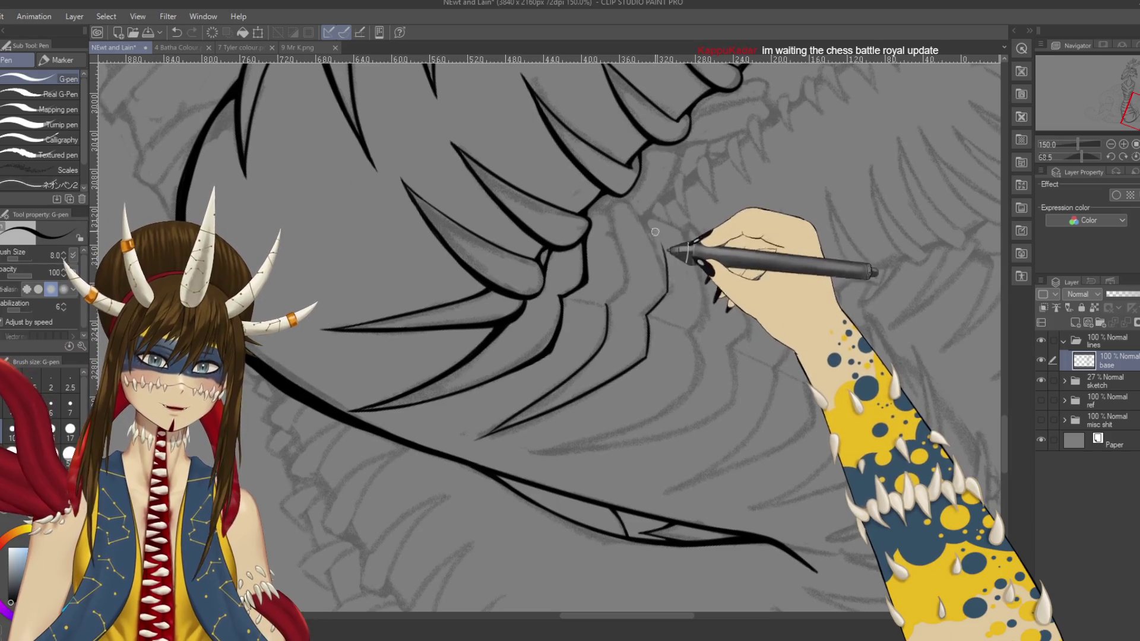
key(ctrl+z)
drag(665, 279, 641, 216)
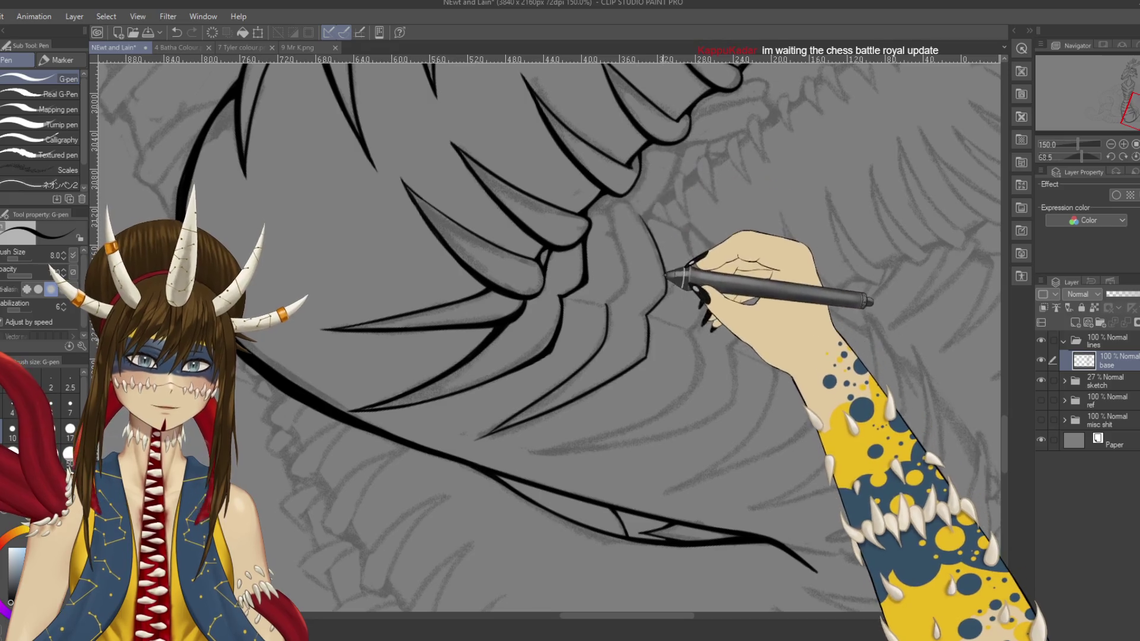
key(r)
mouse_move(542, 166)
mouse_down()
mouse_move(330, 357)
mouse_move(305, 420)
mouse_move(383, 287)
mouse_move(700, 172)
mouse_move(618, 201)
mouse_up()
mouse_move(586, 123)
mouse_down()
mouse_move(466, 512)
mouse_move(700, 254)
mouse_up()
Step: Undo the unwanted thin stroke on the spike lines under the neck plates
key(p)
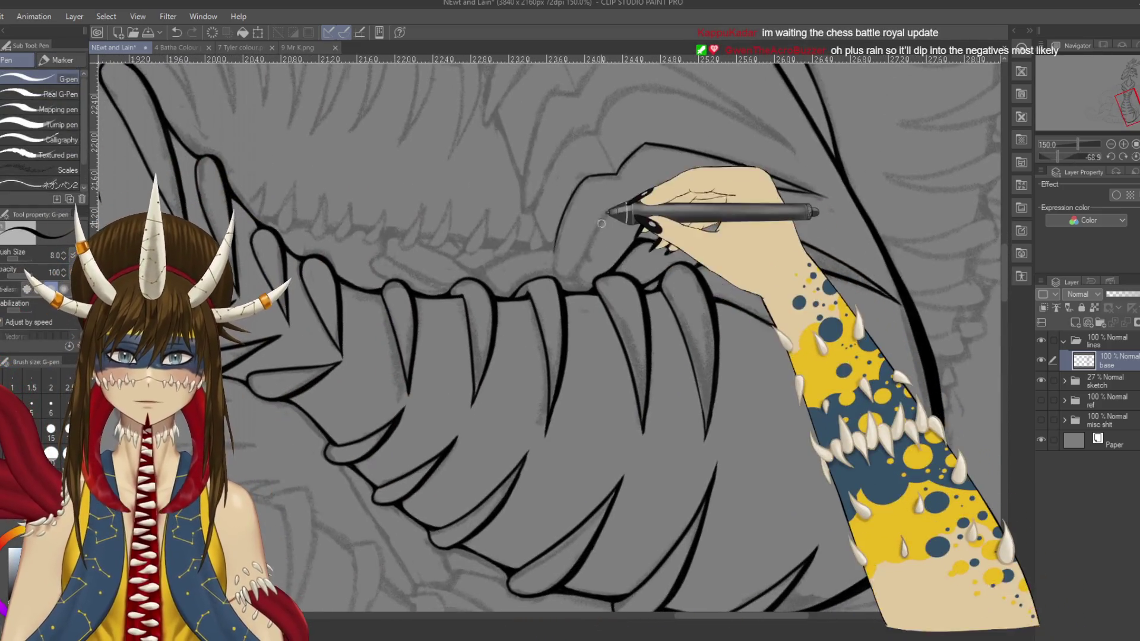
key(e)
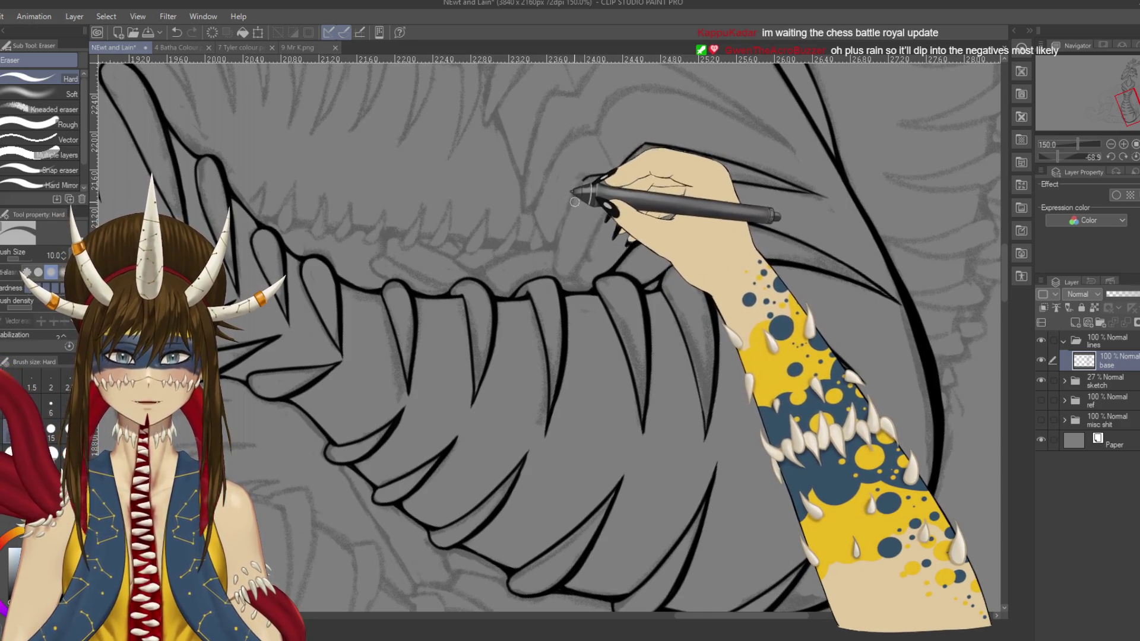
key(p)
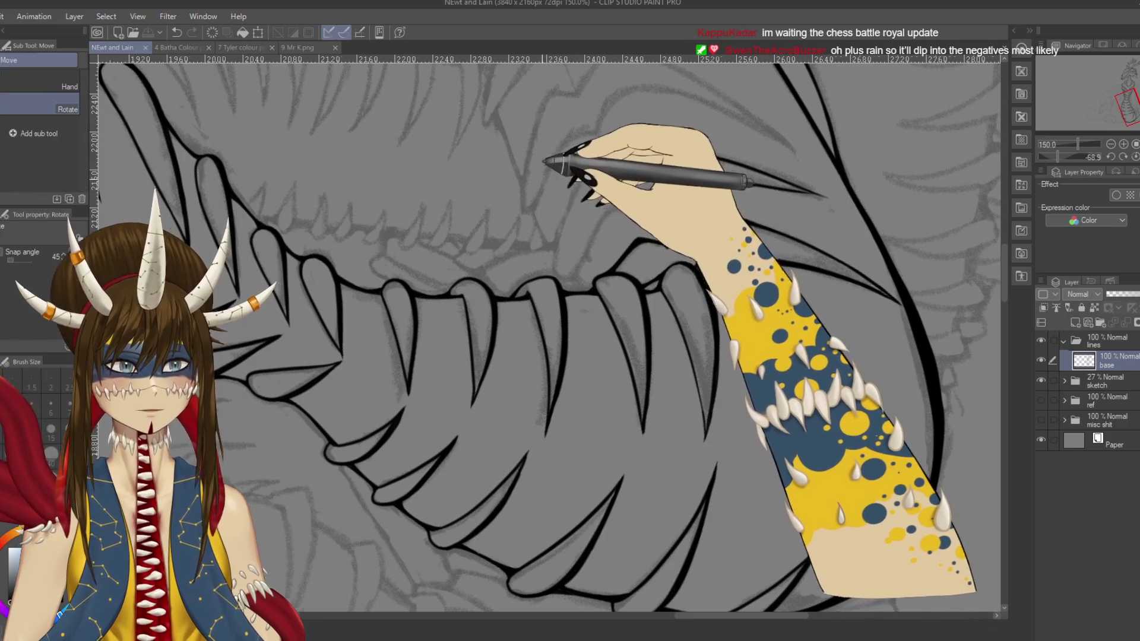
scroll(558, 189, up, 3)
drag(558, 189, 592, 181)
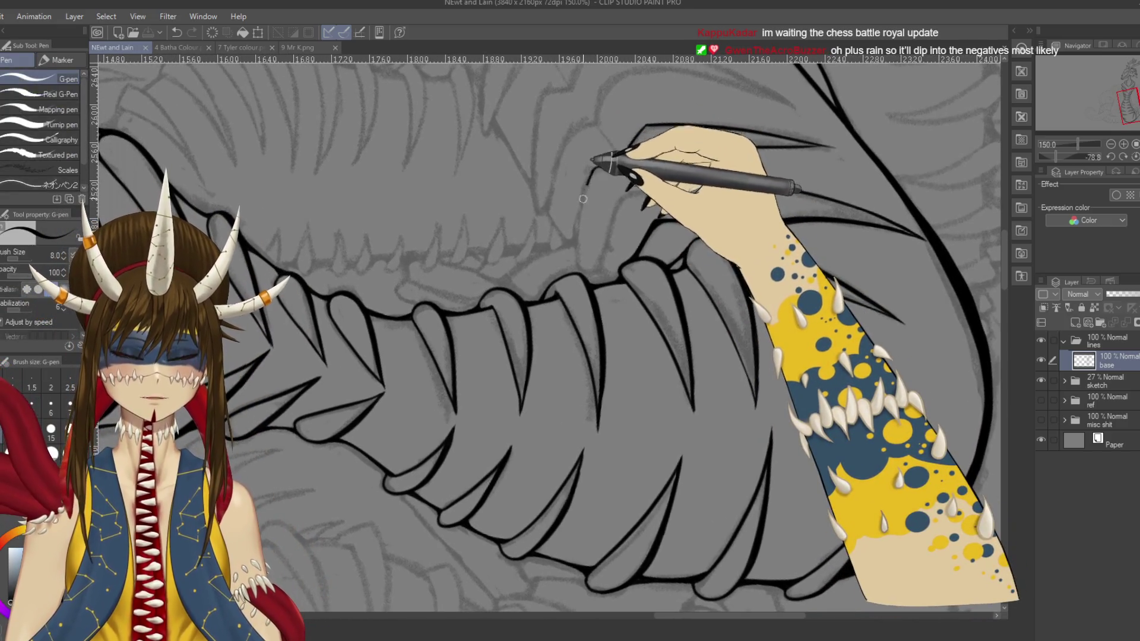
key(ctrl+z)
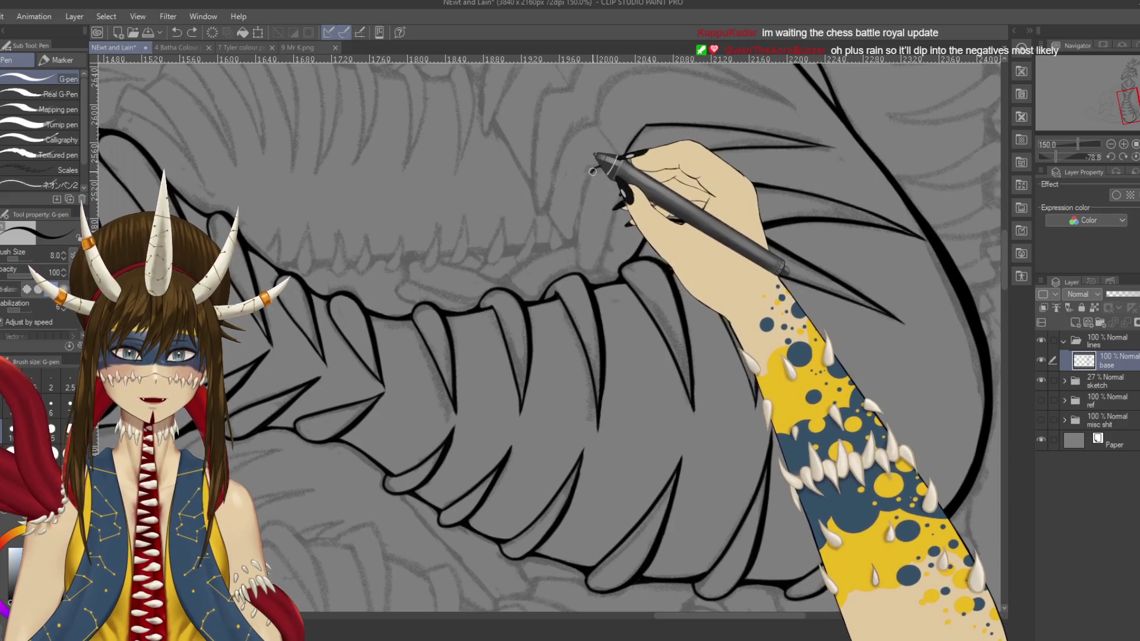
mouse_move(763, 89)
mouse_down()
mouse_move(738, 285)
mouse_move(675, 364)
mouse_move(681, 406)
mouse_move(556, 230)
mouse_up()
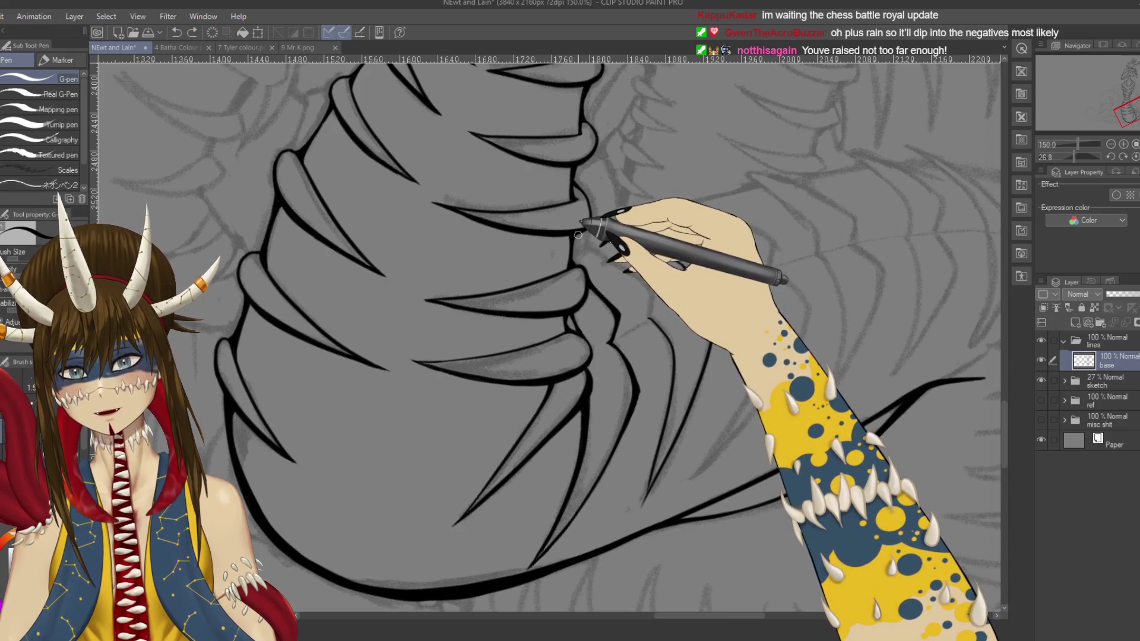
Step: Replace the thin stray stroke with a short stroke beside the neck plate
key(ctrl+z)
drag(602, 250, 586, 242)
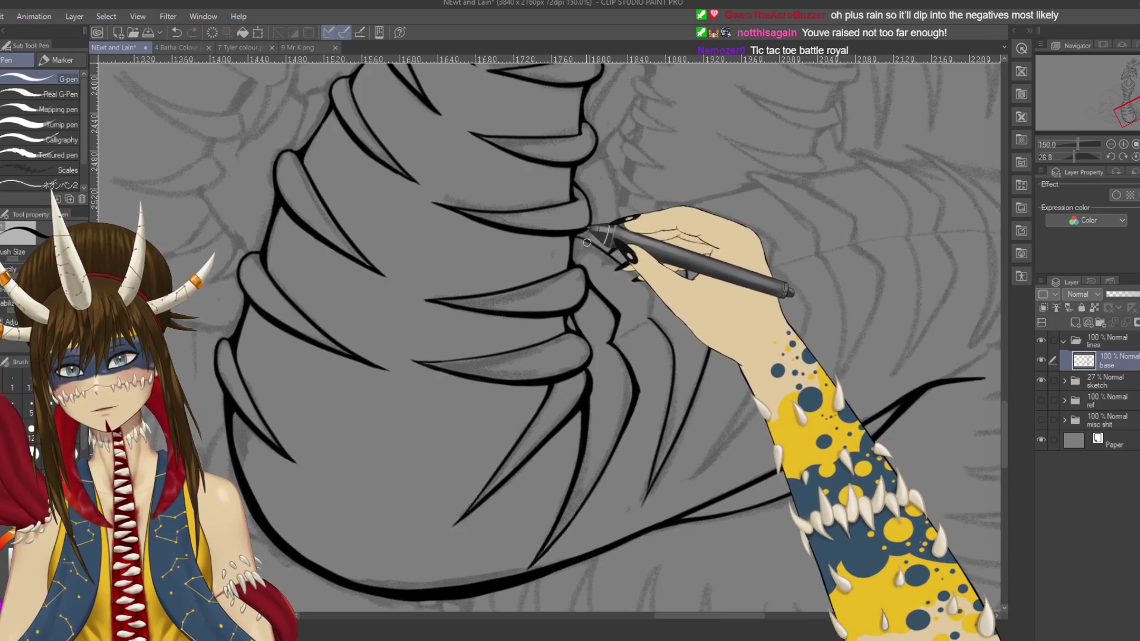
key(e)
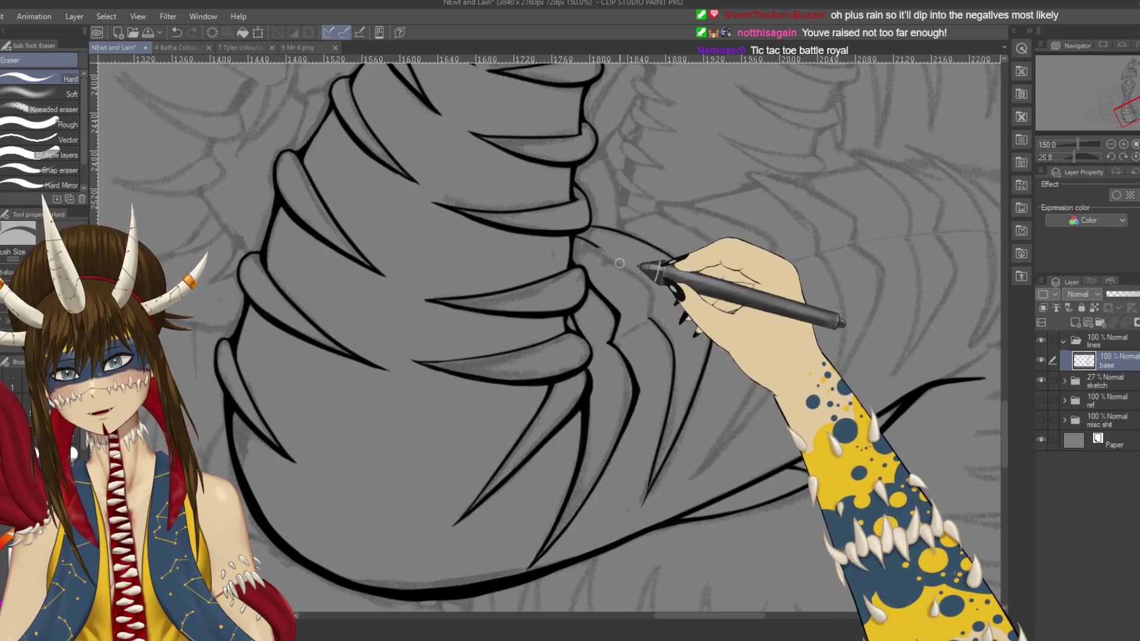
key(p)
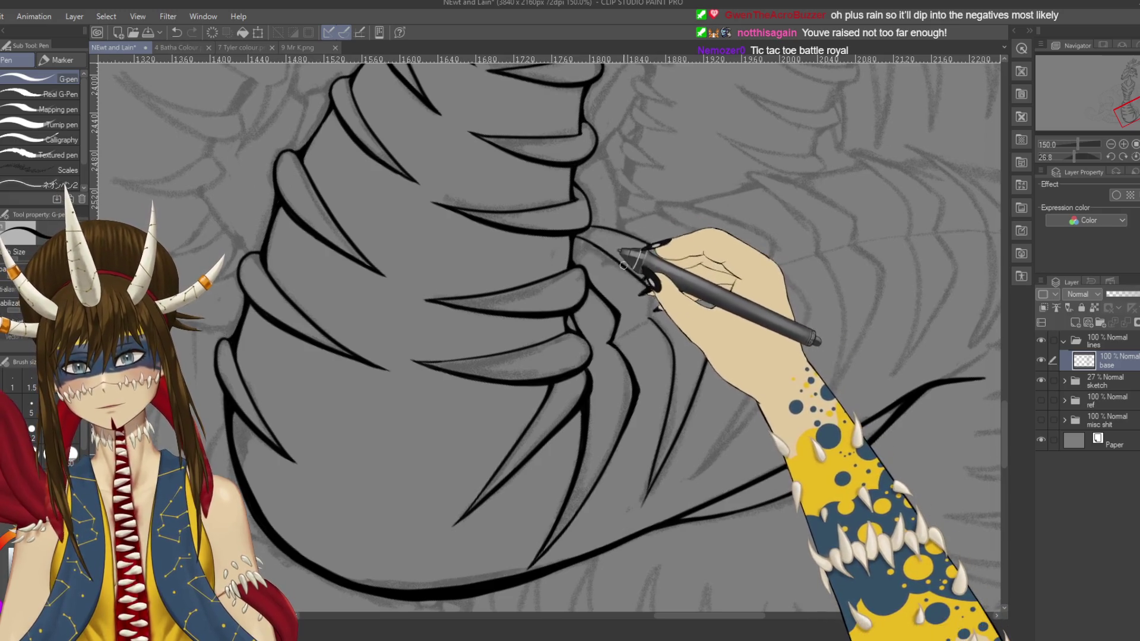
key(e)
key(shift+space)
mouse_move(683, 318)
mouse_down()
mouse_move(547, 305)
mouse_move(598, 267)
mouse_move(627, 391)
mouse_move(667, 255)
mouse_move(636, 270)
mouse_up()
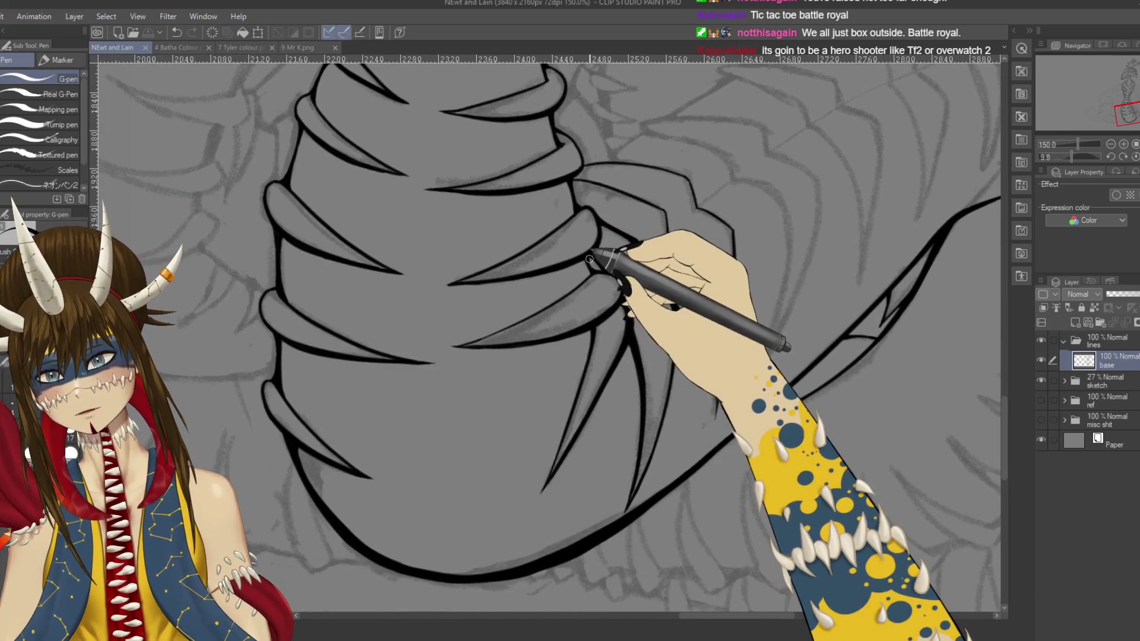
Step: Ink the curved fin plate lines and a spike line, redrawing one, and save
drag(594, 260, 597, 267)
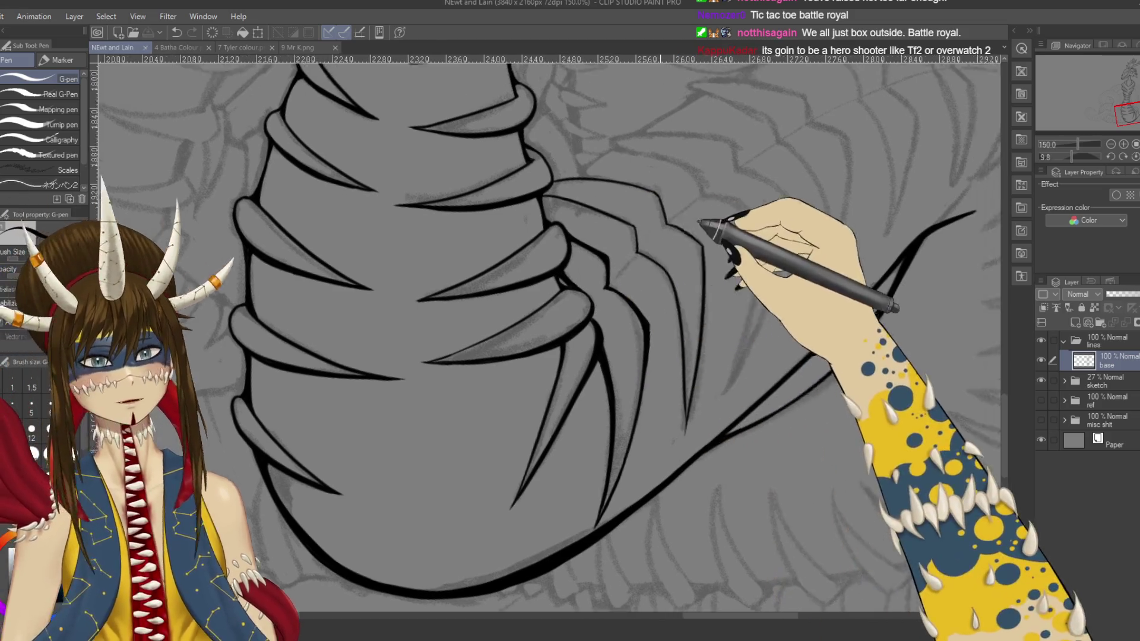
drag(713, 224, 664, 257)
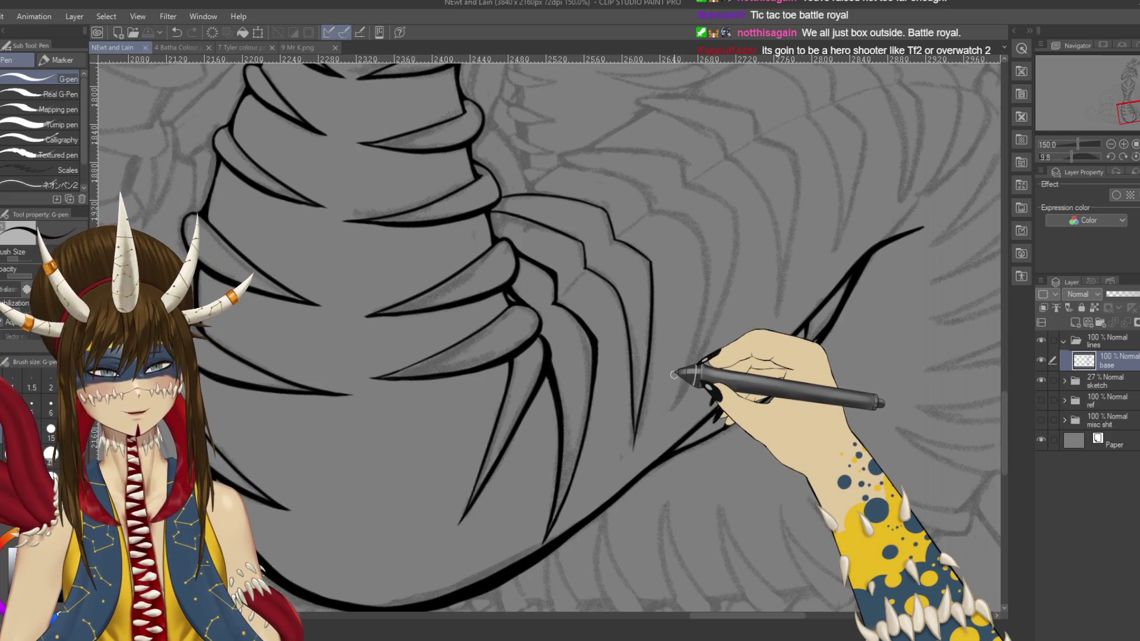
drag(623, 226, 622, 216)
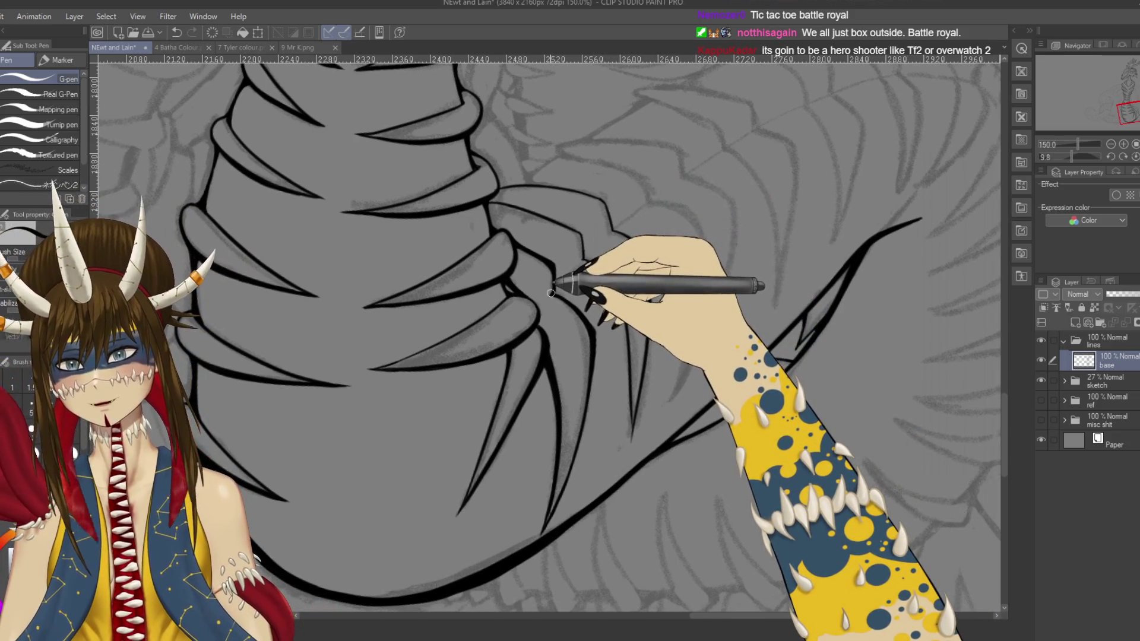
key(ctrl+z)
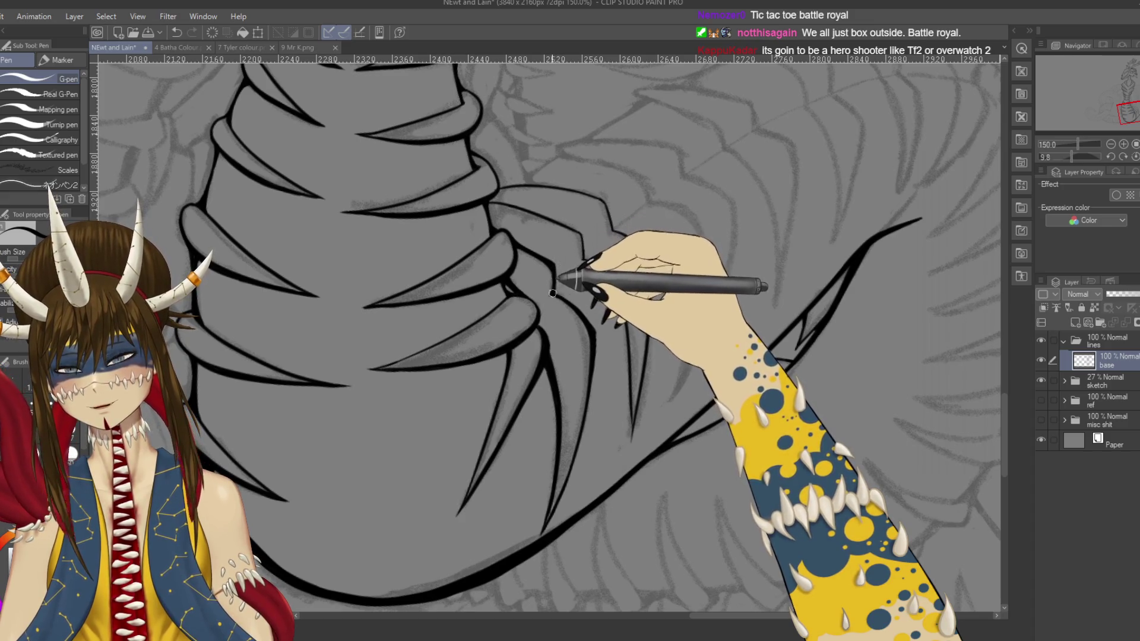
drag(562, 254, 590, 280)
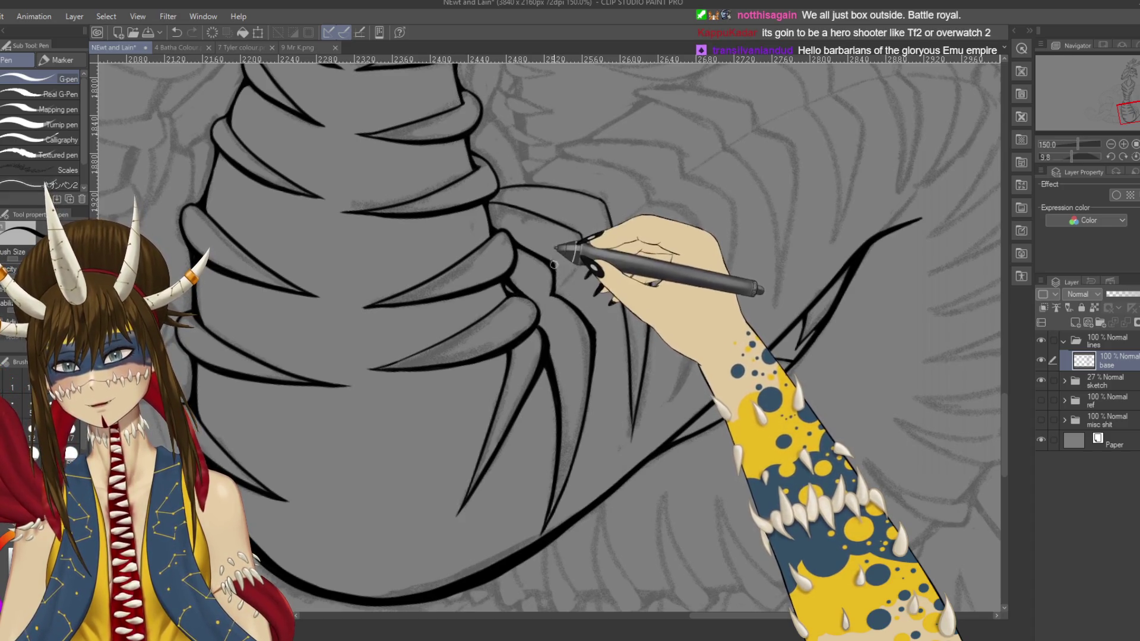
key(ctrl+s)
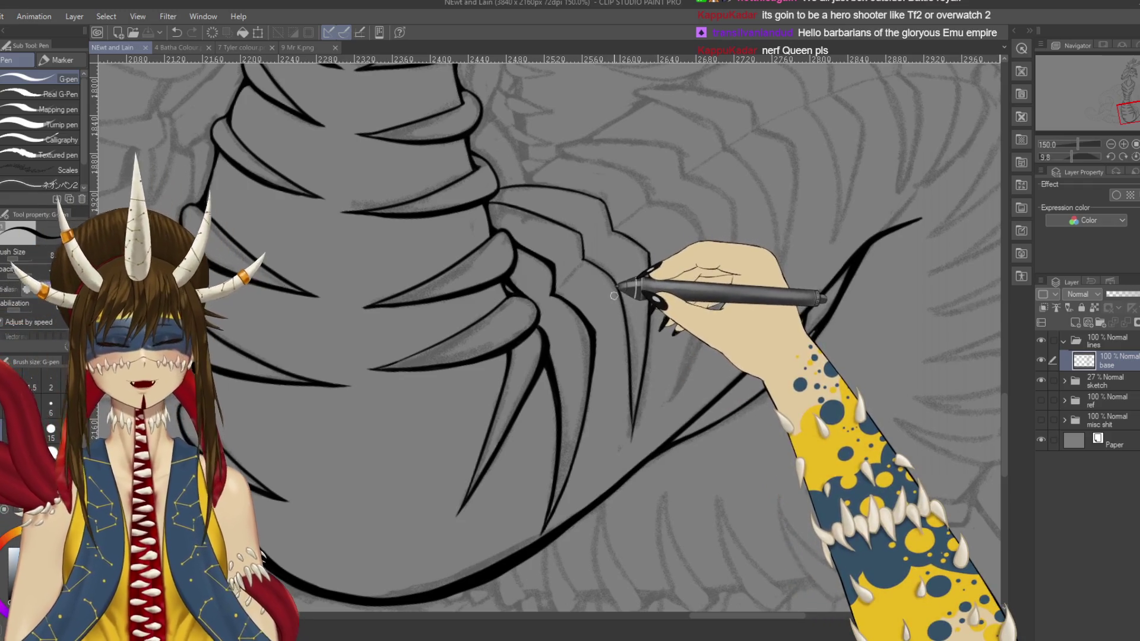
Step: Undo and redo the last fin plate stroke, then save the document
mouse_move(614, 295)
mouse_down()
mouse_move(635, 309)
mouse_move(649, 294)
mouse_up()
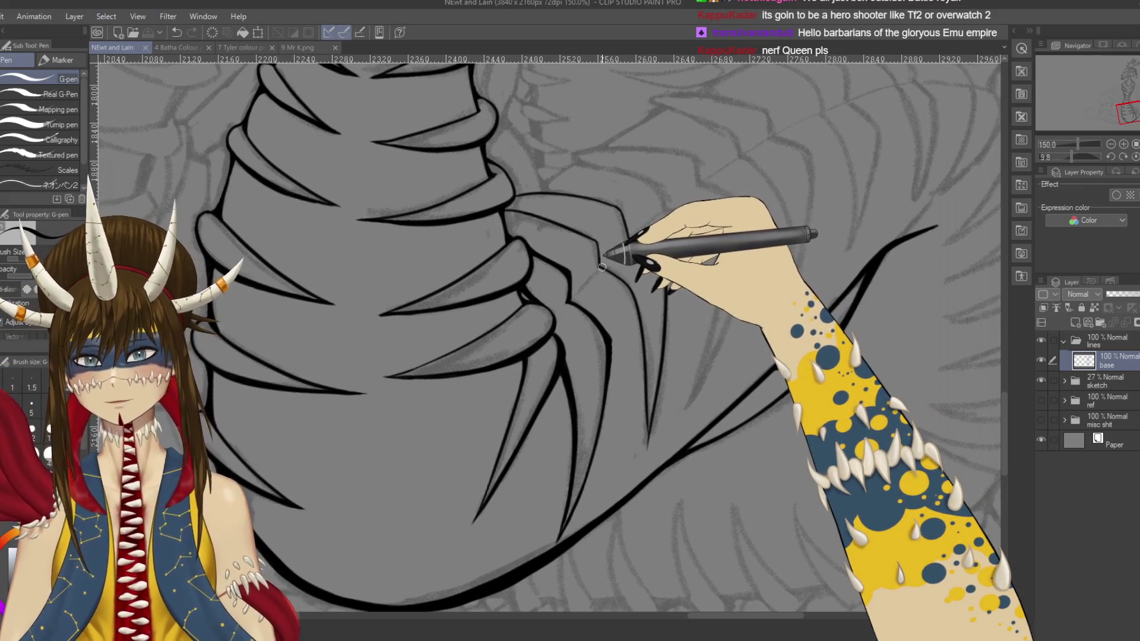
key(ctrl+z)
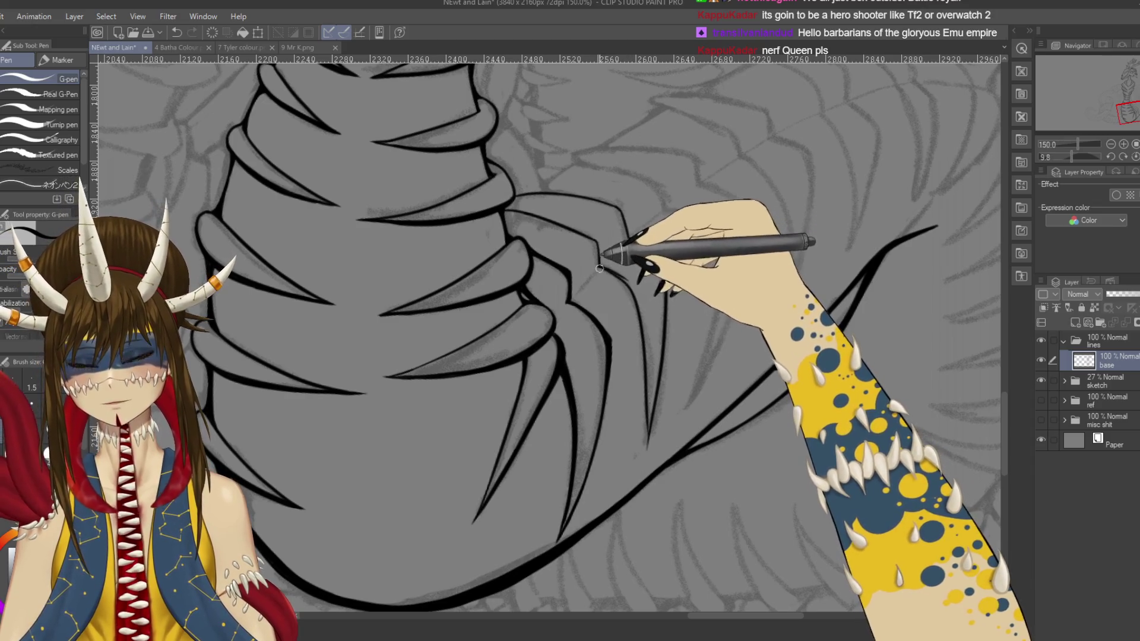
key(ctrl+y)
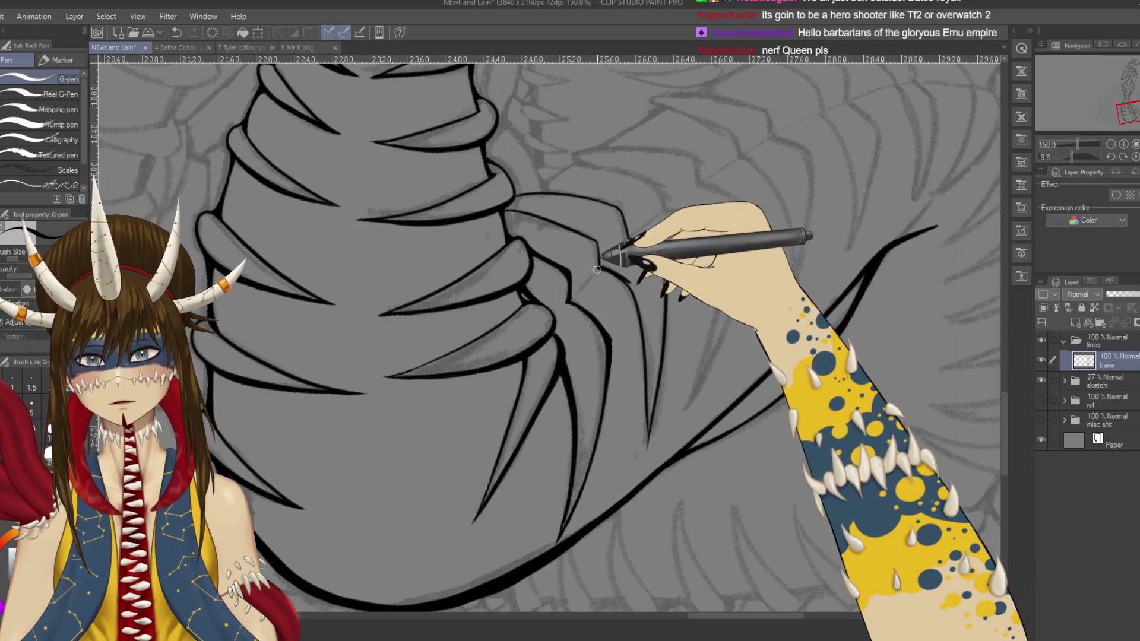
key(e)
key(p)
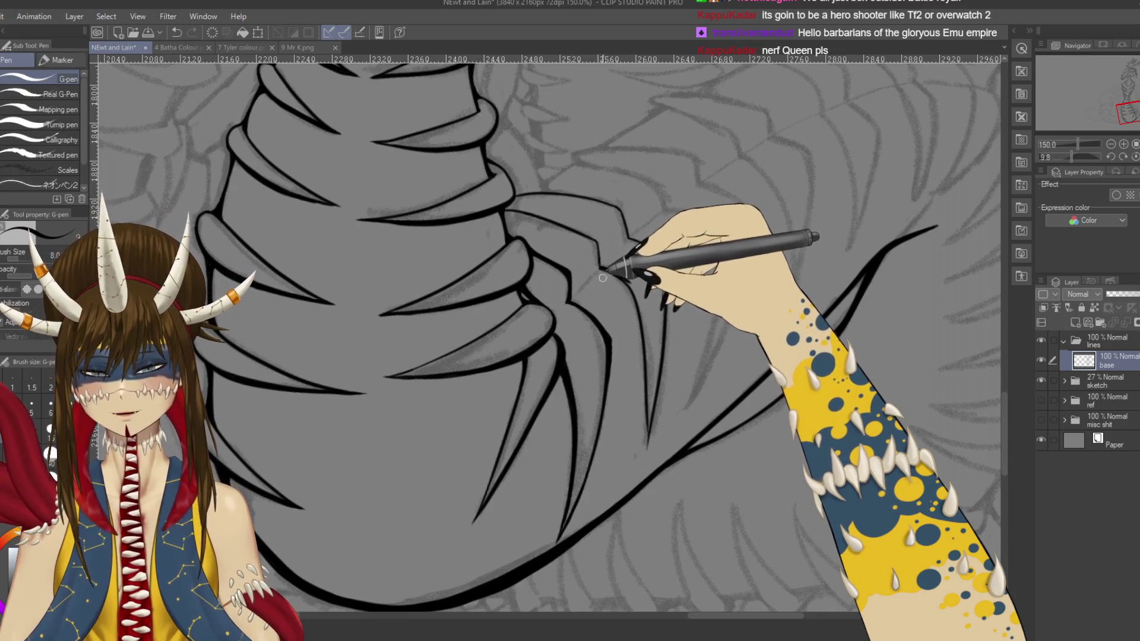
key(ctrl+s)
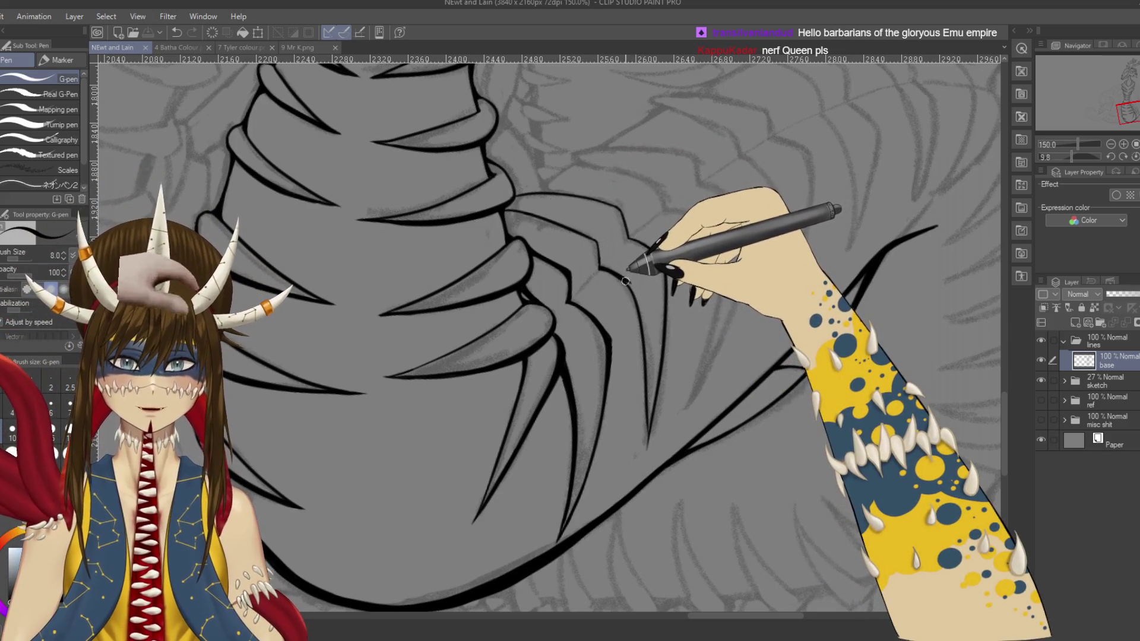
Step: Add small marks to the plate lineart and ink the curved spike's outline
click(626, 281)
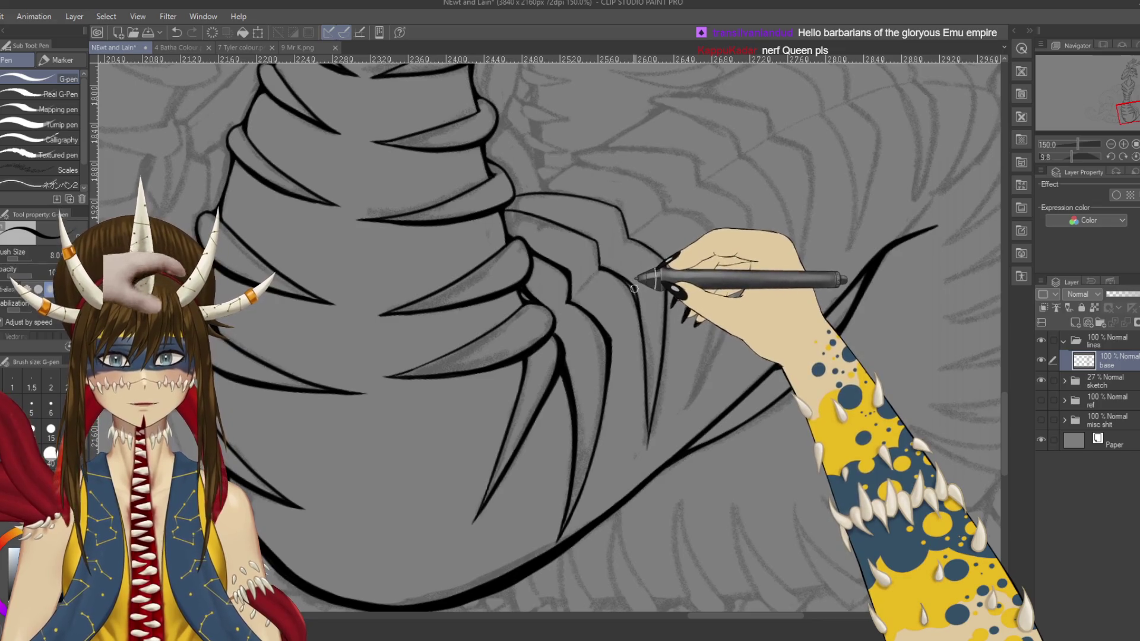
click(628, 283)
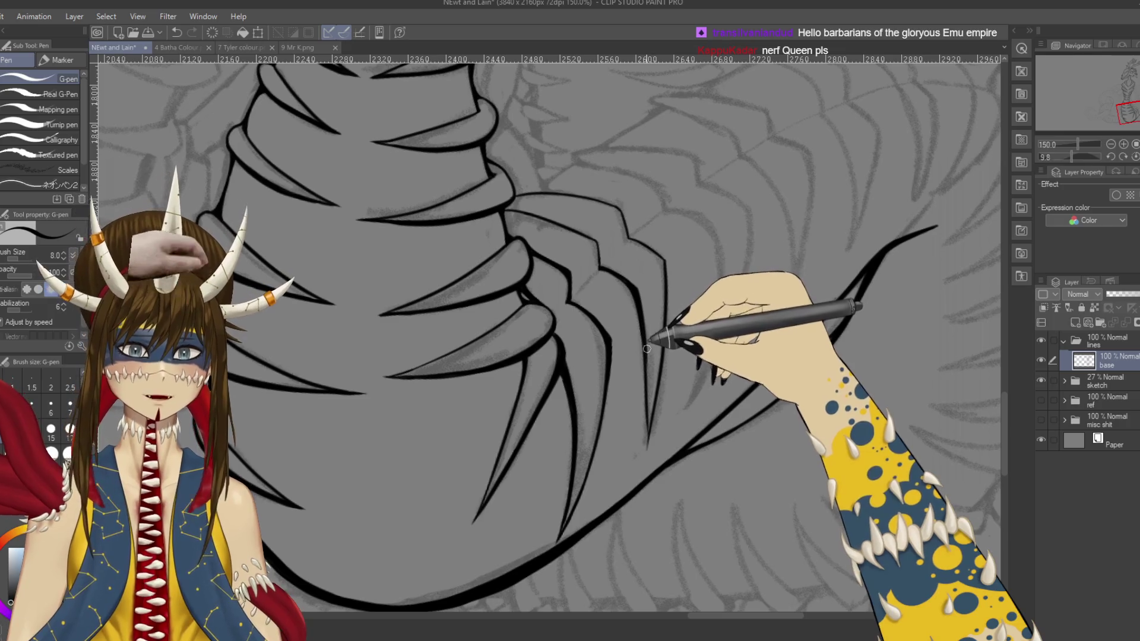
key(ctrl+z)
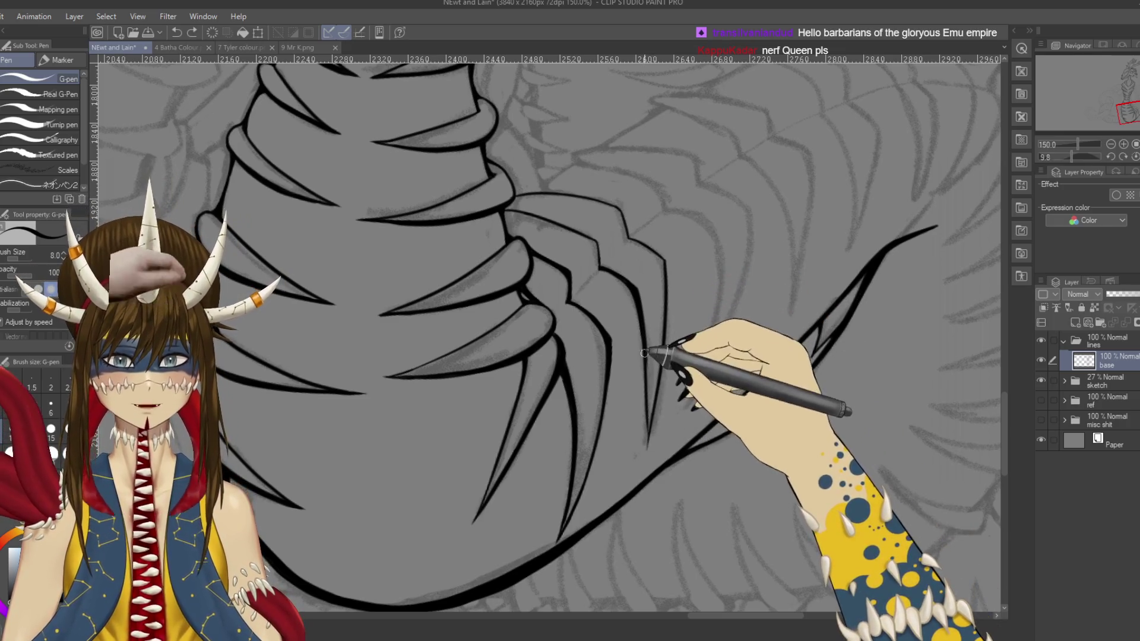
drag(644, 353, 656, 411)
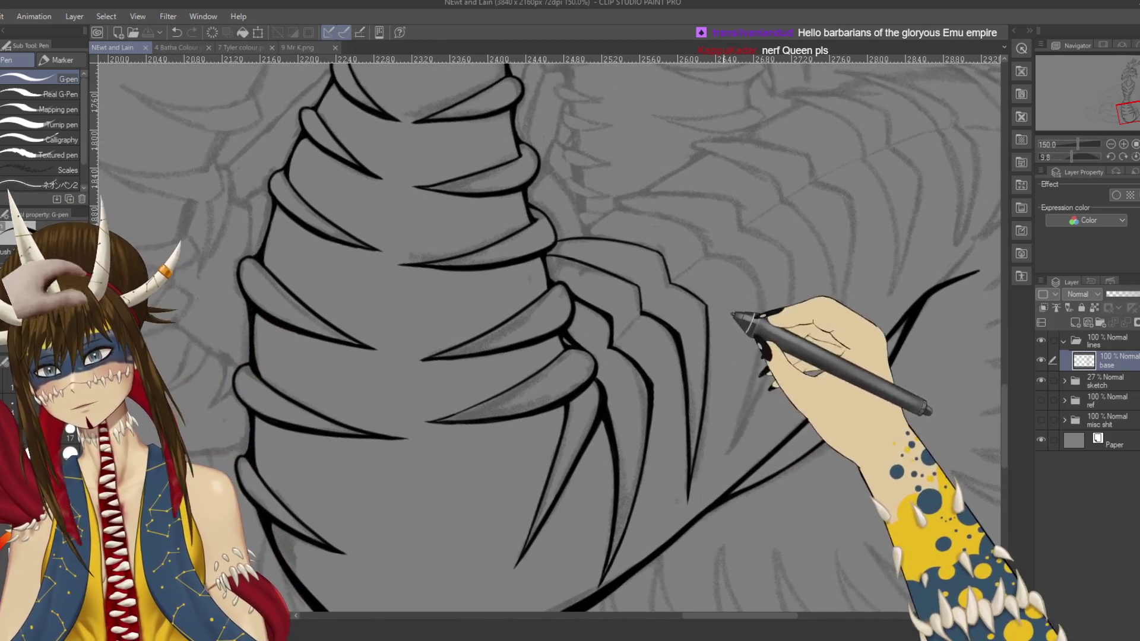
drag(667, 437, 709, 482)
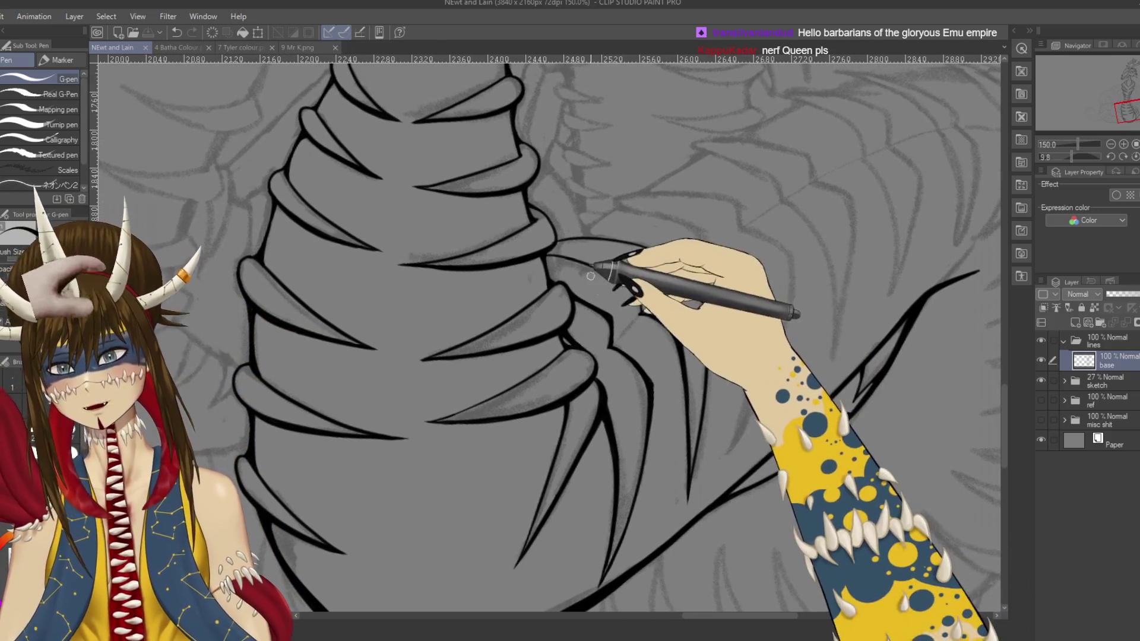
mouse_move(598, 285)
mouse_down()
mouse_move(534, 275)
mouse_move(555, 445)
mouse_move(582, 408)
mouse_move(754, 285)
mouse_up()
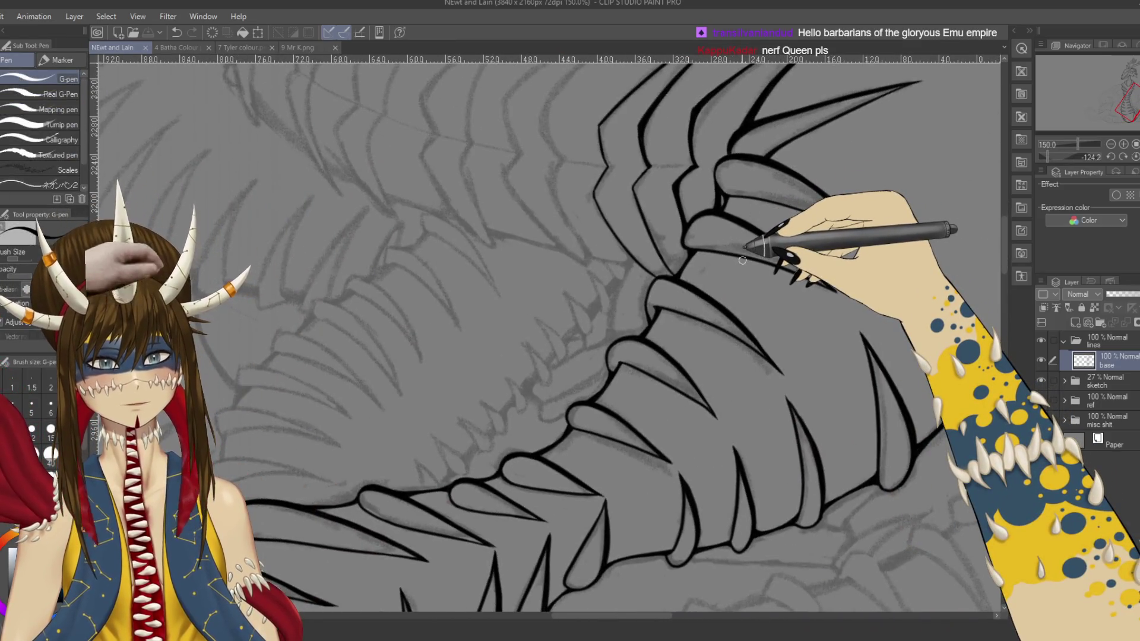
Step: At 200% zoom, ink the skull's jaw outline with the G-pen, redrawing the first stroke
scroll(742, 260, up, 1)
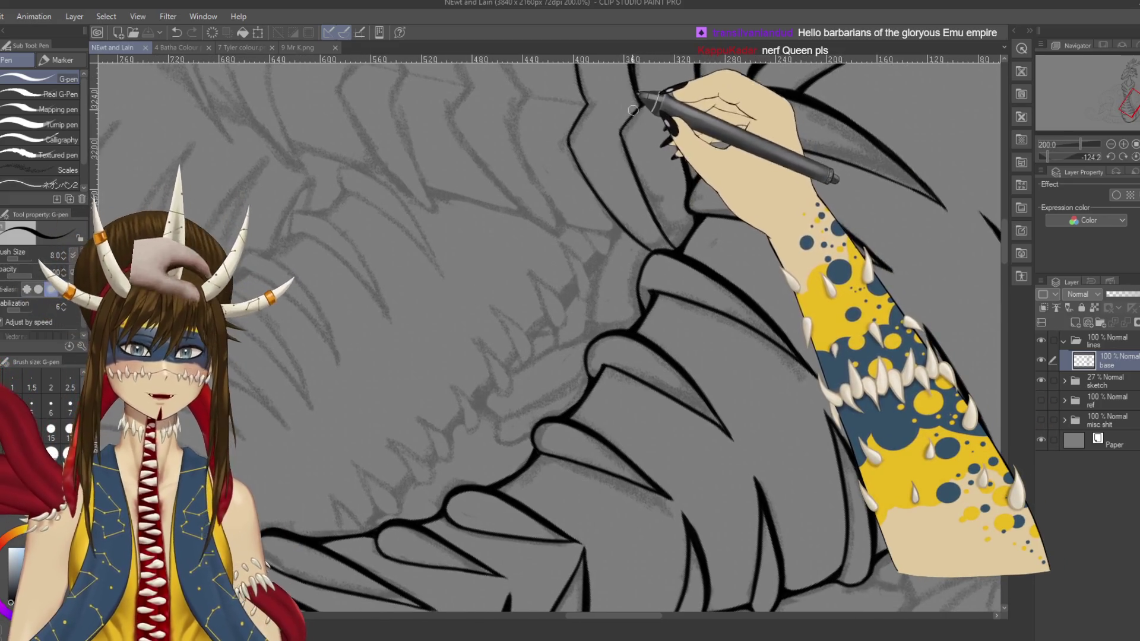
mouse_move(622, 113)
mouse_down()
mouse_move(628, 126)
mouse_move(734, 57)
mouse_move(764, 132)
mouse_up()
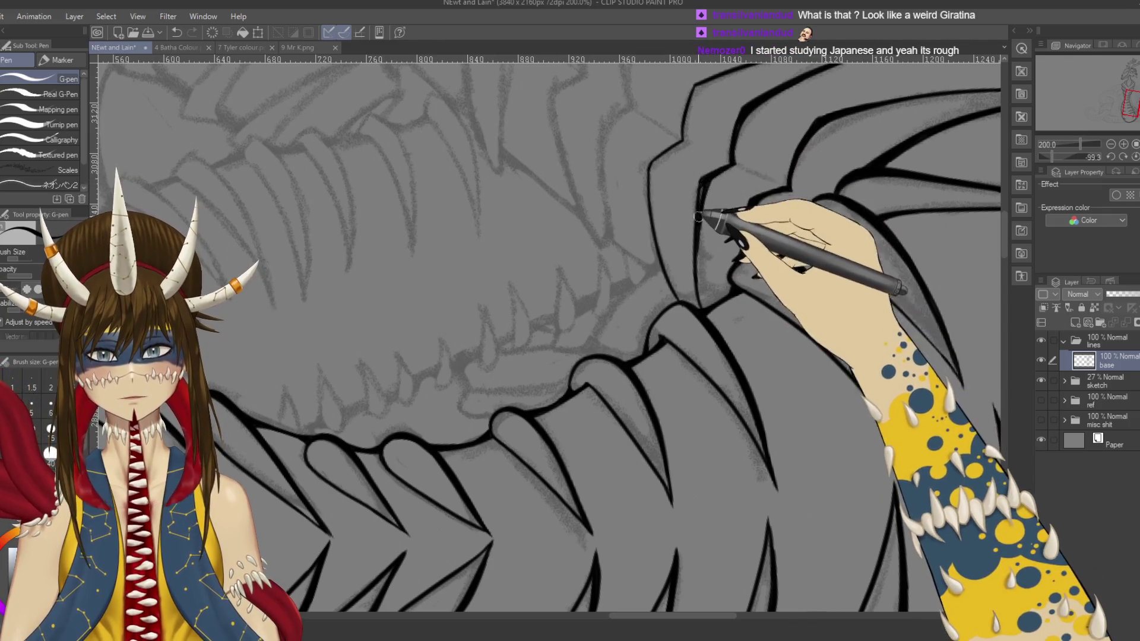
key(ctrl+z)
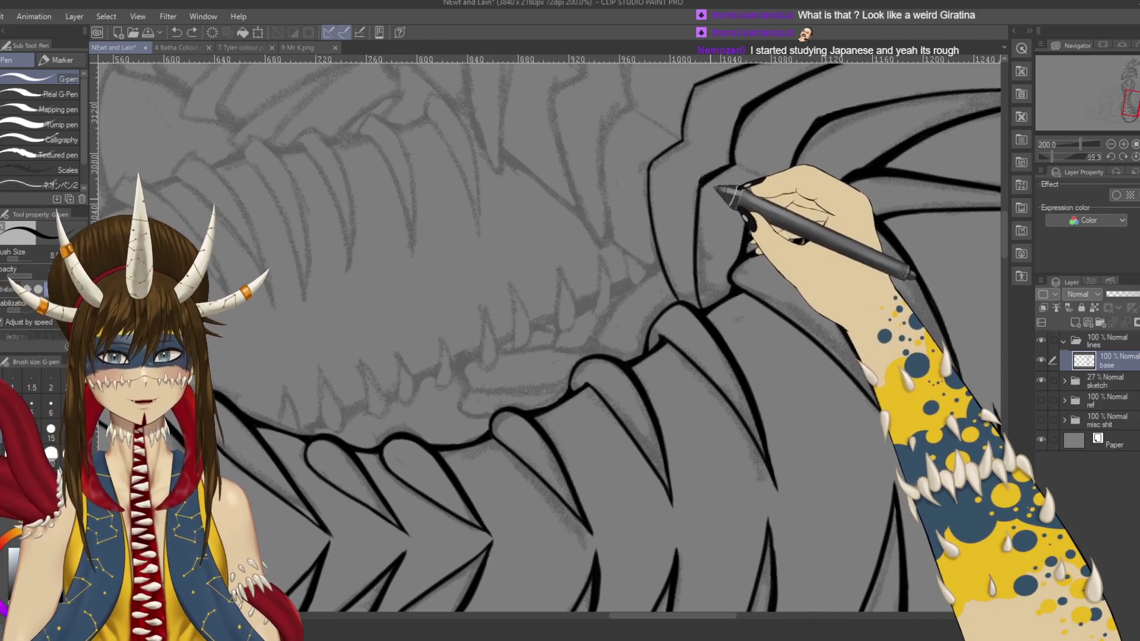
drag(711, 167, 705, 273)
drag(710, 180, 707, 253)
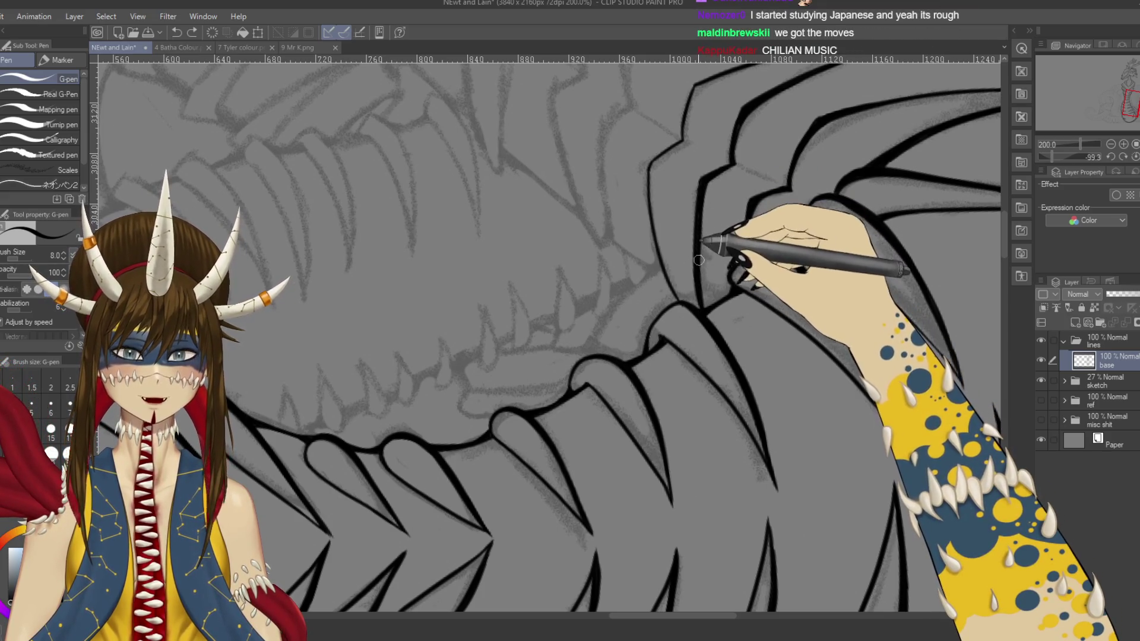
mouse_move(739, 178)
mouse_down()
mouse_move(865, 114)
mouse_move(794, 475)
mouse_move(830, 515)
mouse_move(794, 469)
mouse_move(789, 330)
mouse_move(751, 300)
mouse_up()
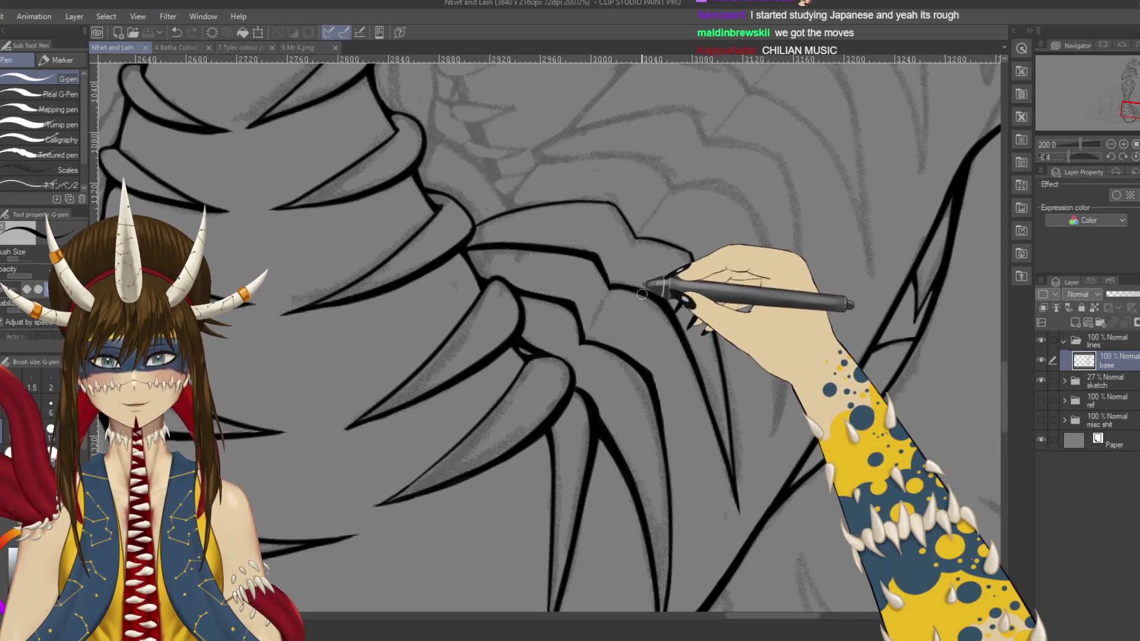
Step: Ink the fin plate outline and its edge with short G-pen strokes, saving the drawing
drag(646, 283, 663, 313)
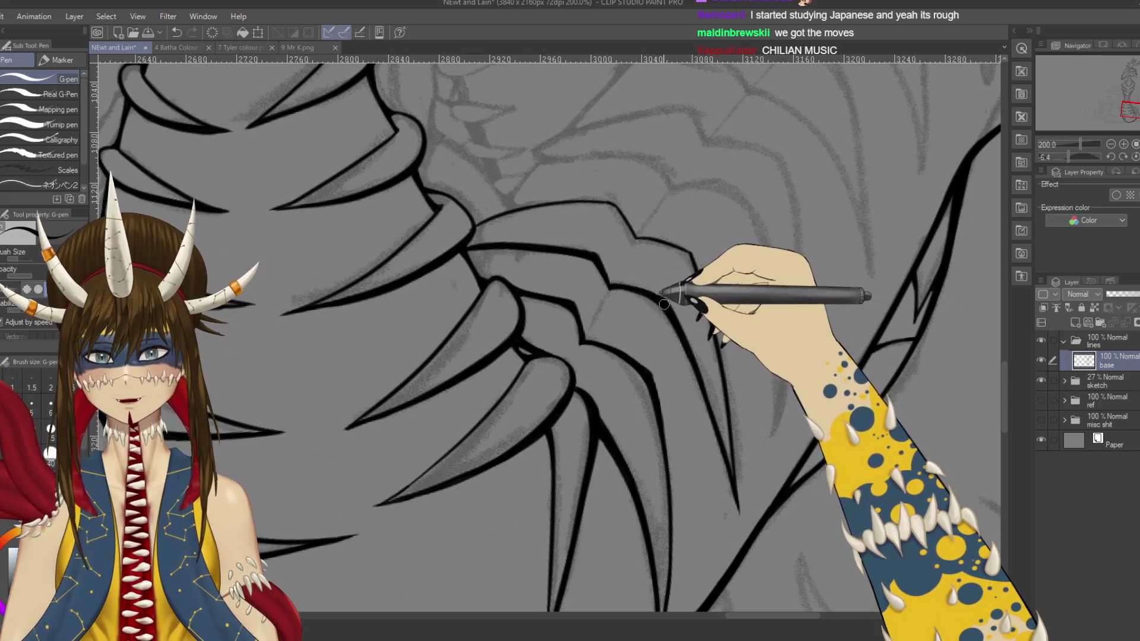
key(ctrl+s)
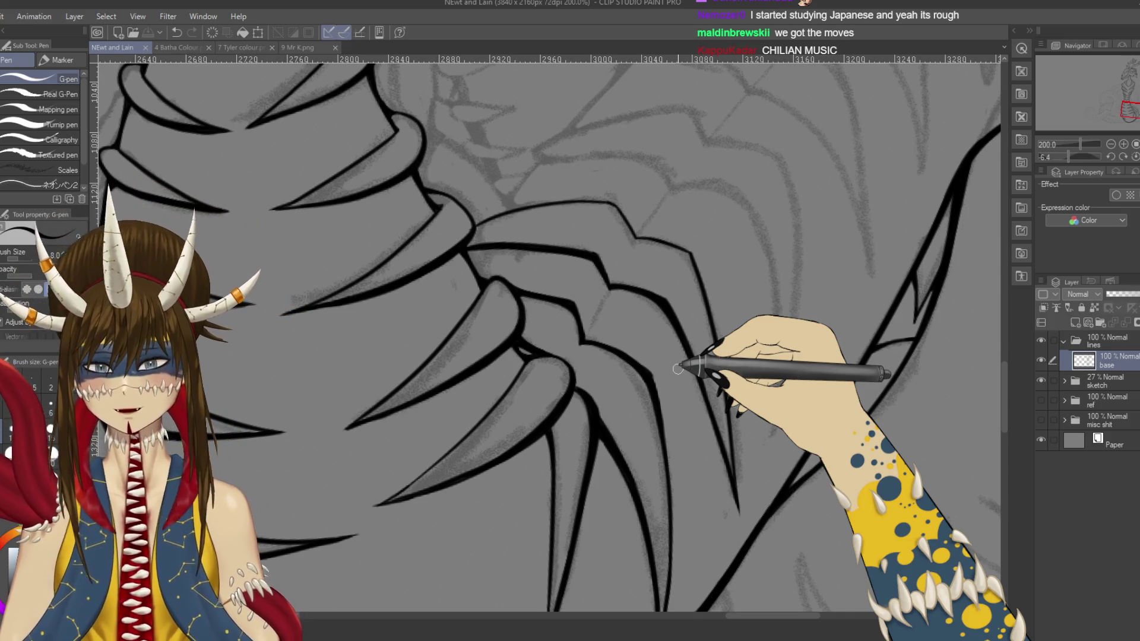
mouse_move(668, 378)
mouse_down()
mouse_move(658, 383)
mouse_move(667, 453)
mouse_move(764, 209)
mouse_move(839, 356)
mouse_move(784, 382)
mouse_move(770, 424)
mouse_move(761, 412)
mouse_up()
key(ctrl+s)
Step: Ink the claw's top edge line, undoing misplaced strokes, and save the drawing
mouse_move(642, 252)
mouse_down()
mouse_move(668, 278)
mouse_move(509, 311)
mouse_move(546, 247)
mouse_move(585, 229)
mouse_up()
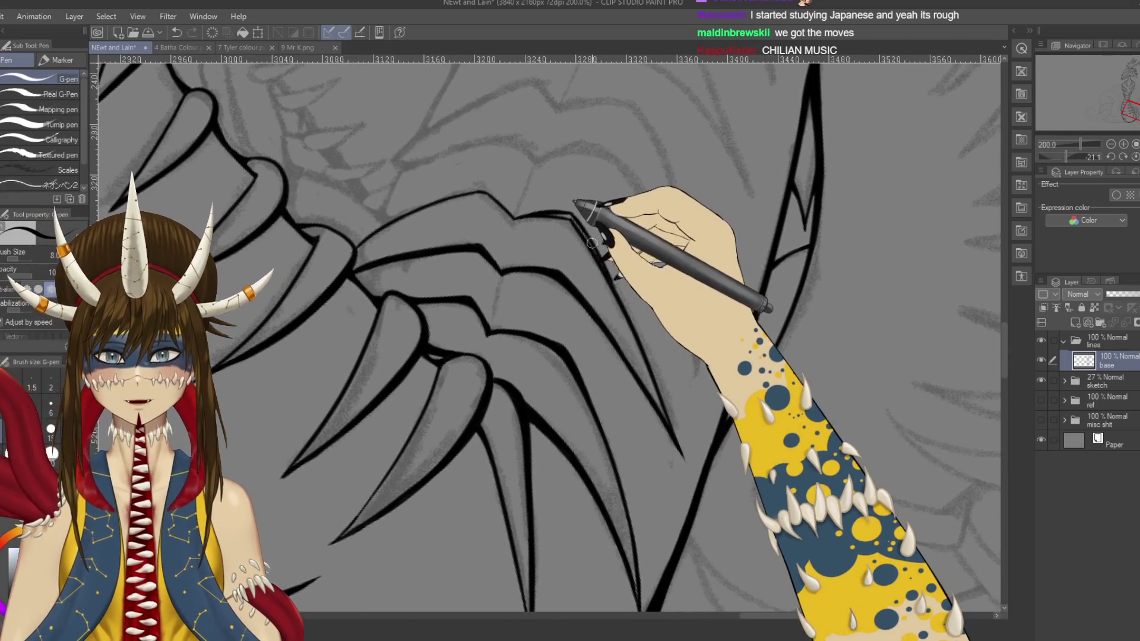
key(ctrl+z)
mouse_move(608, 268)
mouse_down()
mouse_move(743, 303)
mouse_move(642, 308)
mouse_up()
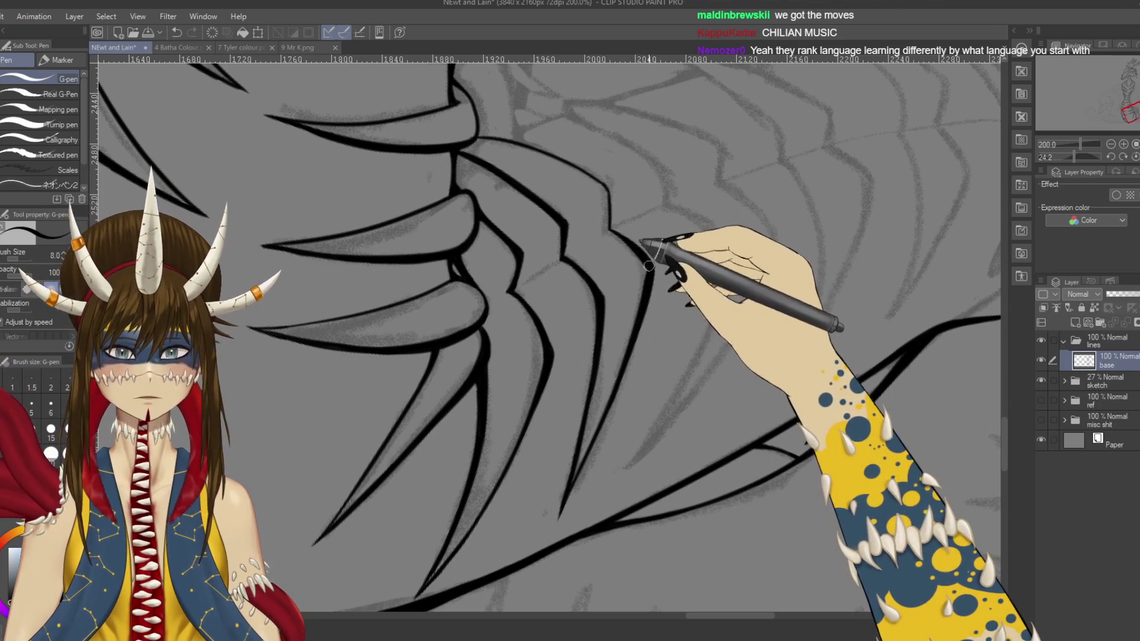
drag(625, 355, 638, 283)
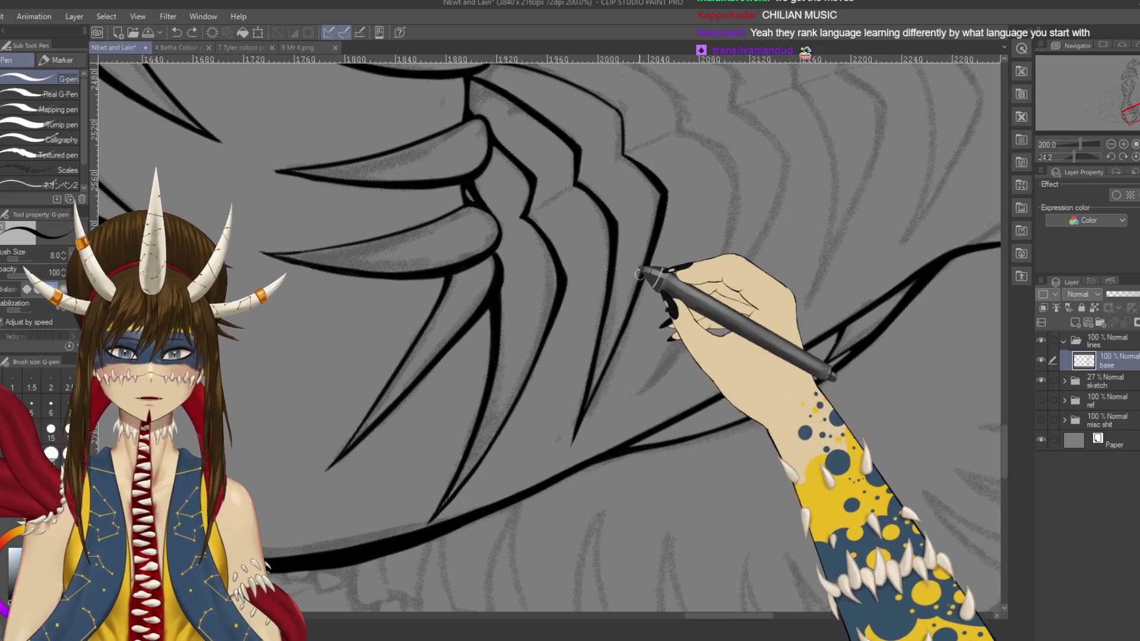
drag(642, 286, 637, 299)
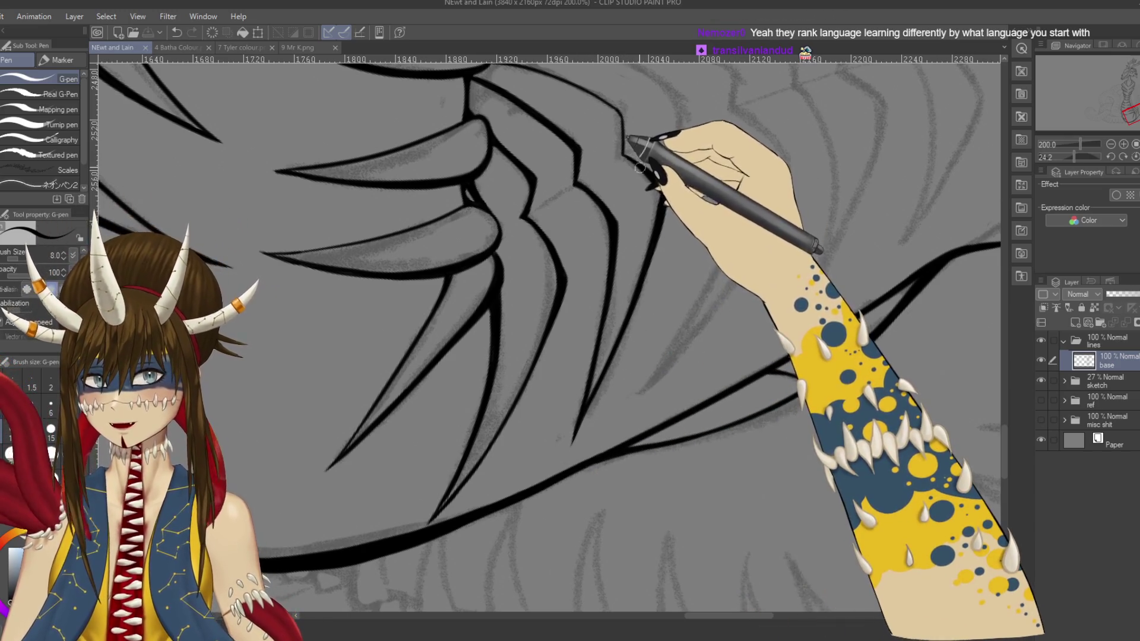
key(ctrl+z)
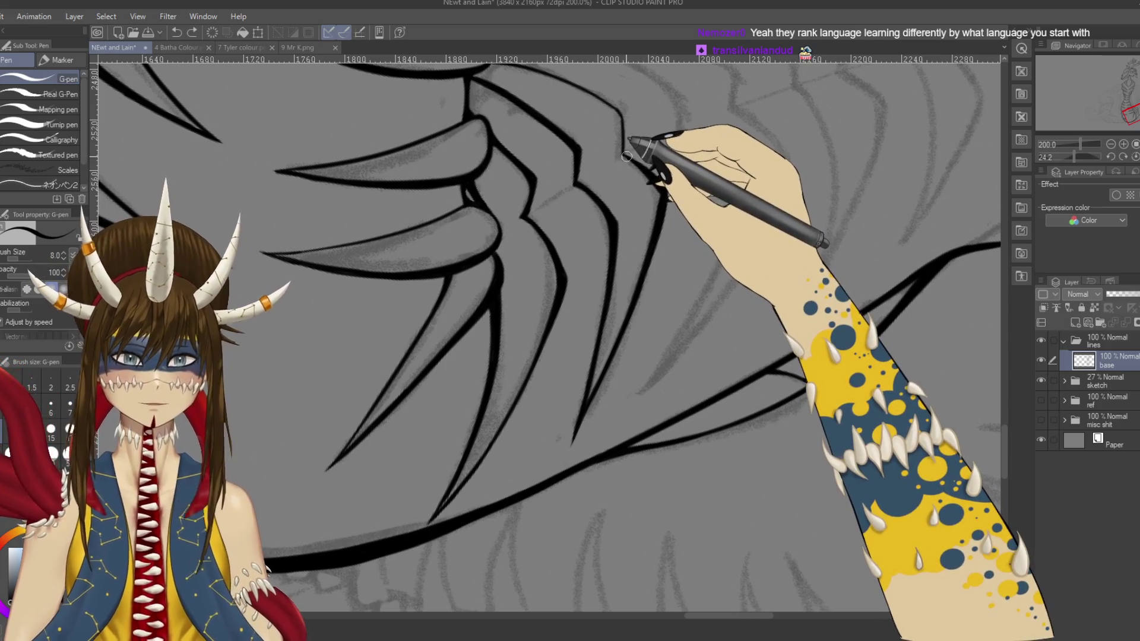
drag(645, 157, 664, 192)
key(ctrl+s)
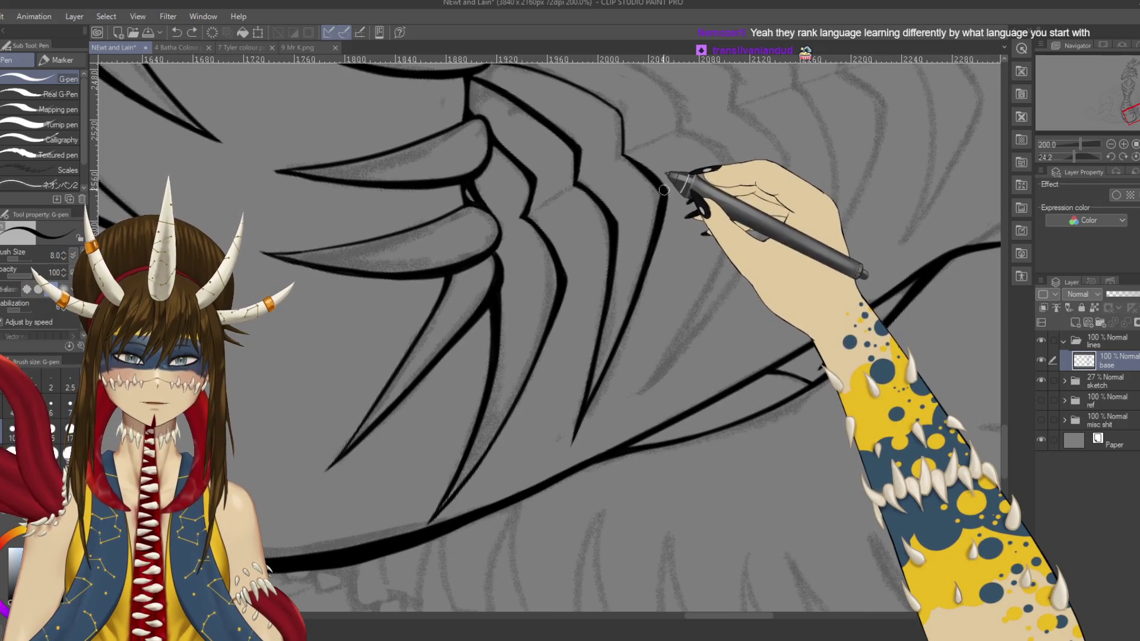
drag(667, 195, 664, 215)
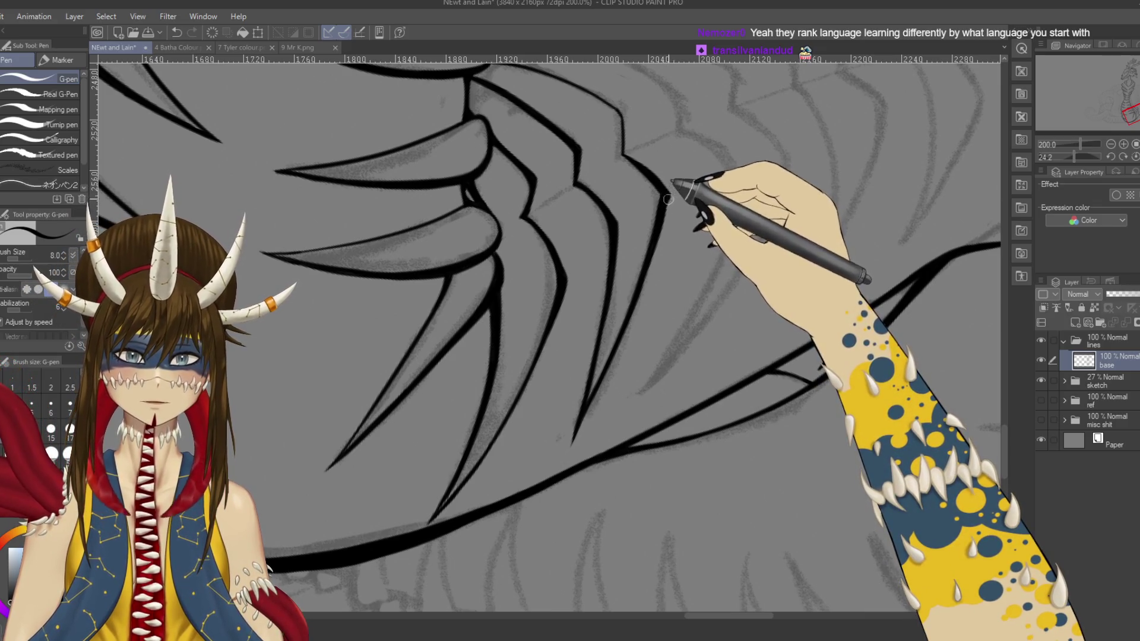
key(ctrl+s)
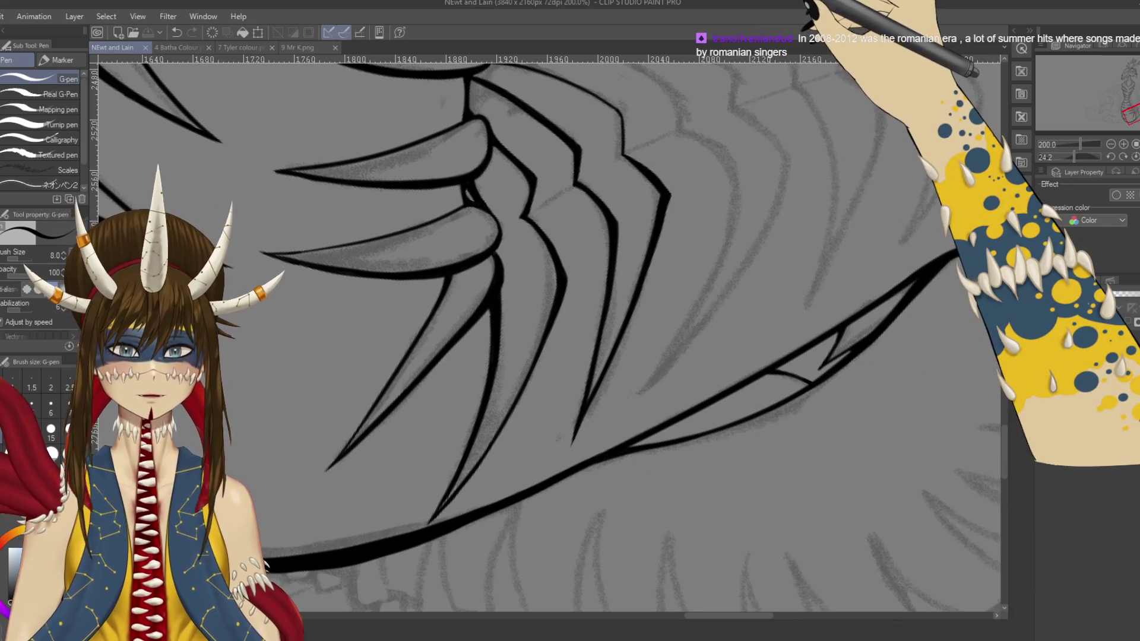
Step: Undo the latest fin-plate stroke and rotate the canvas toward the plates further along
scroll(549, 336, up, 2)
key(ctrl+z)
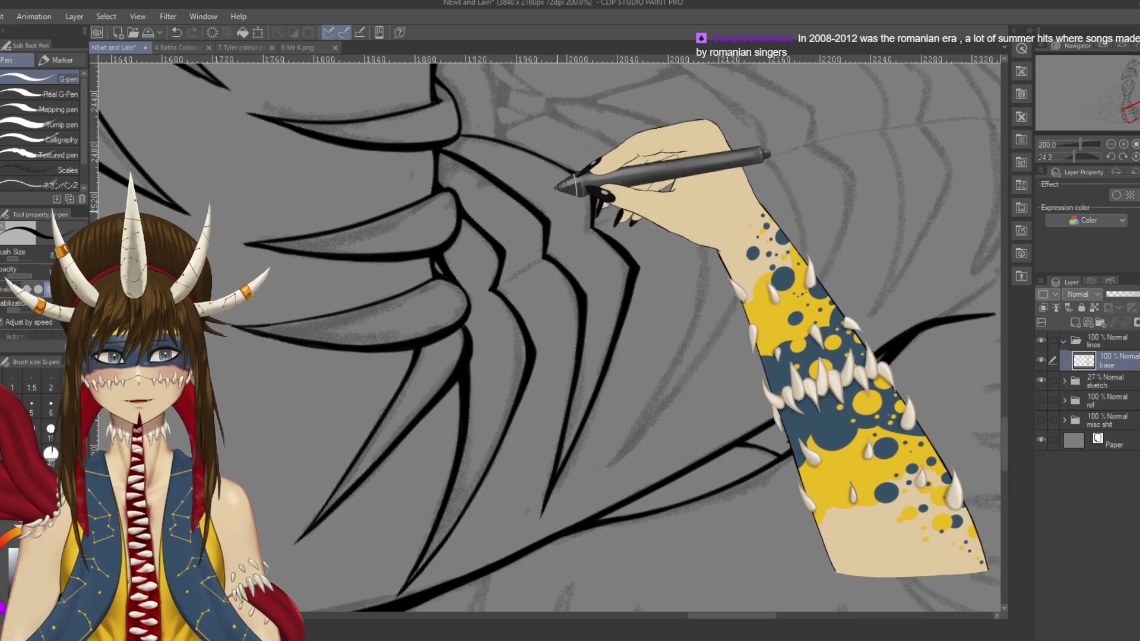
mouse_move(590, 187)
mouse_down()
mouse_move(395, 317)
mouse_move(407, 254)
mouse_move(509, 382)
mouse_up()
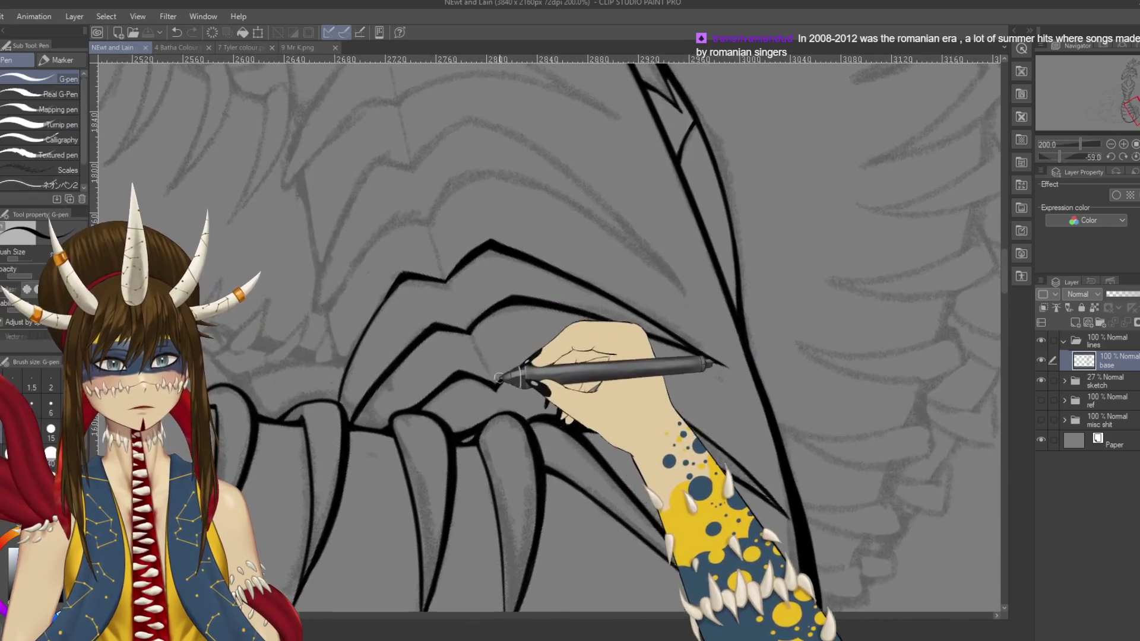
drag(516, 329, 593, 156)
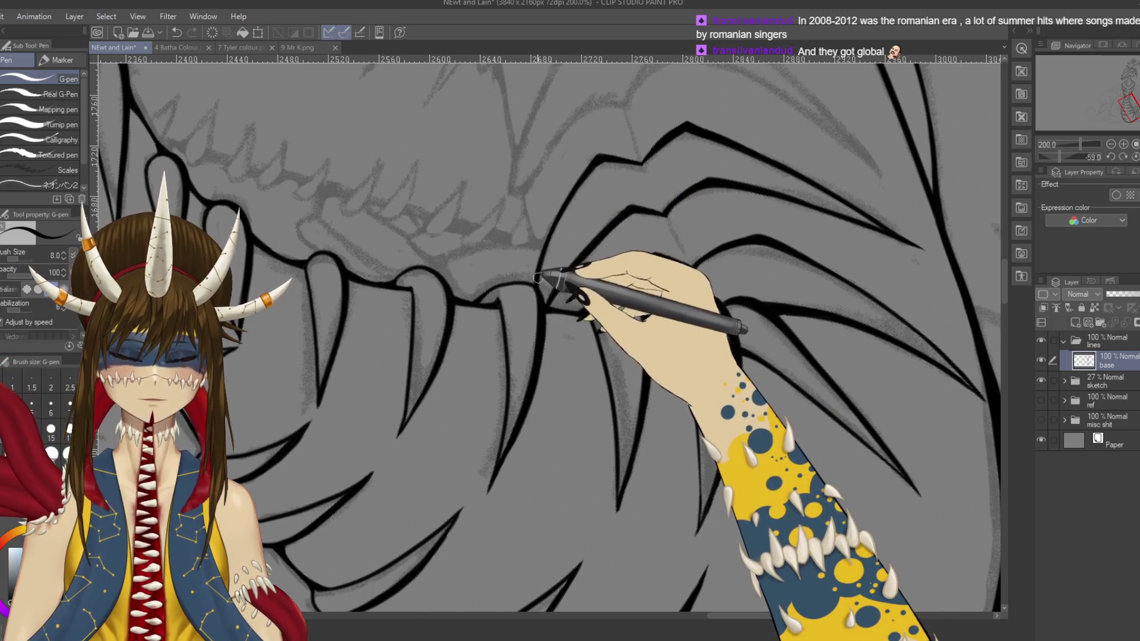
key(e)
mouse_move(547, 285)
mouse_down()
mouse_move(682, 89)
mouse_move(687, 293)
mouse_move(778, 308)
mouse_move(742, 375)
mouse_up()
key(r)
key(p)
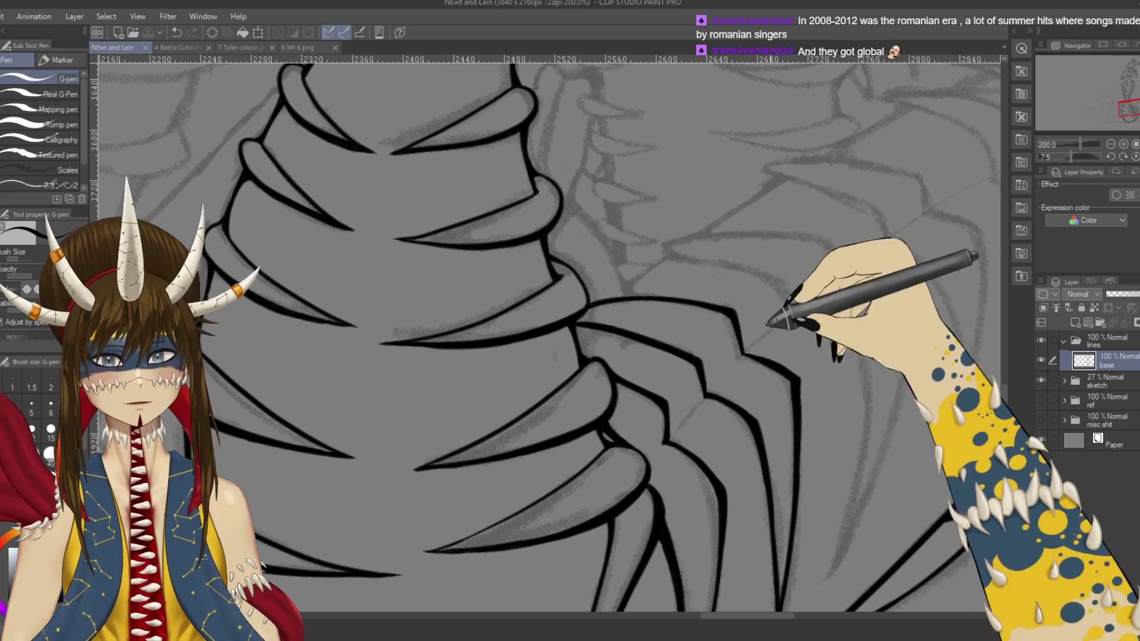
Step: Undo the last stroke, then ink the curved plate's top and long downward edge
drag(751, 330, 650, 265)
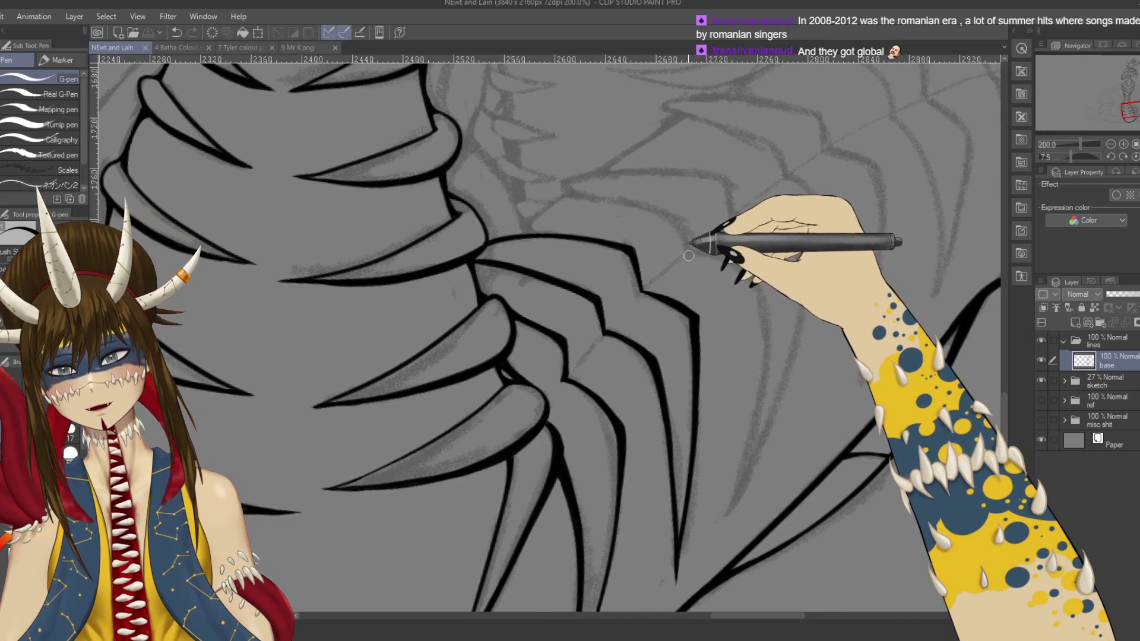
key(ctrl+z)
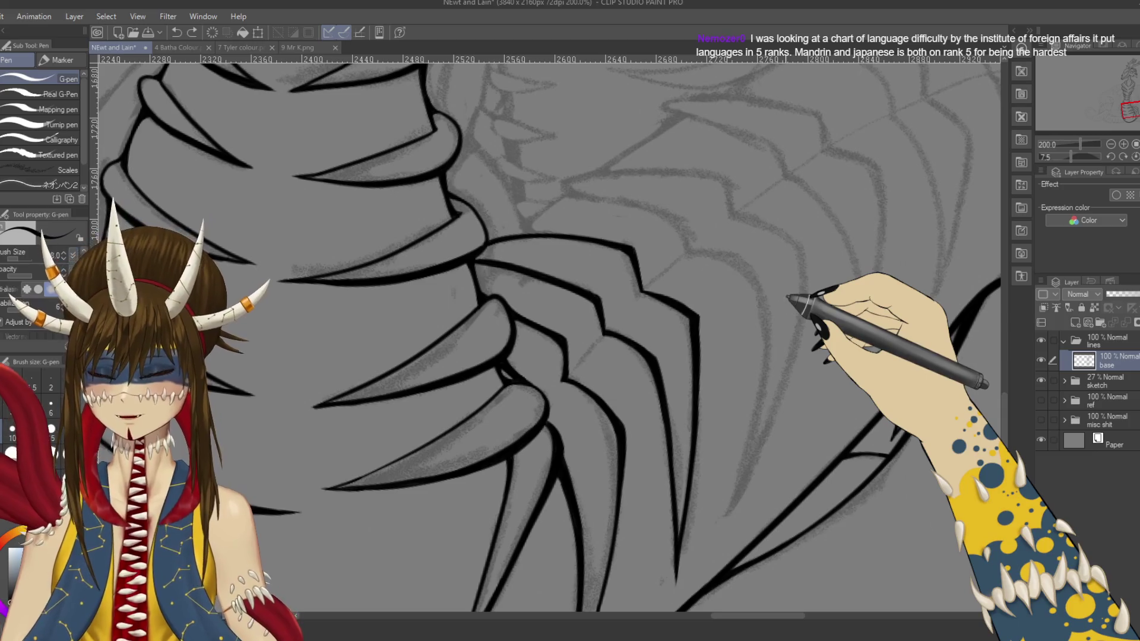
drag(737, 376, 677, 358)
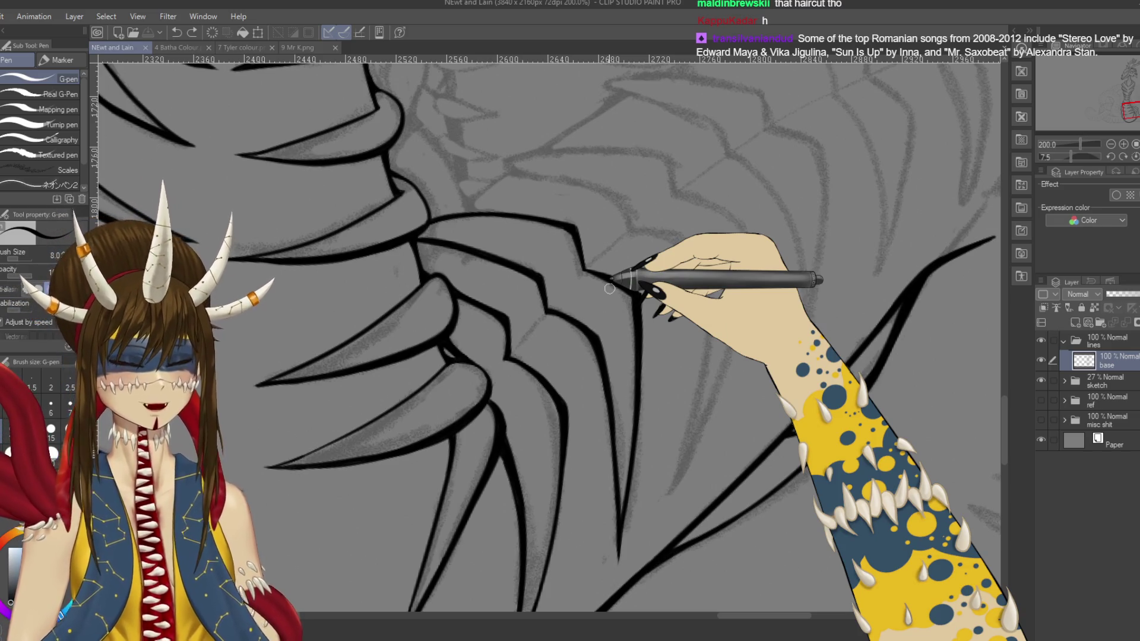
mouse_move(673, 264)
mouse_down()
mouse_move(643, 252)
mouse_move(633, 227)
mouse_up()
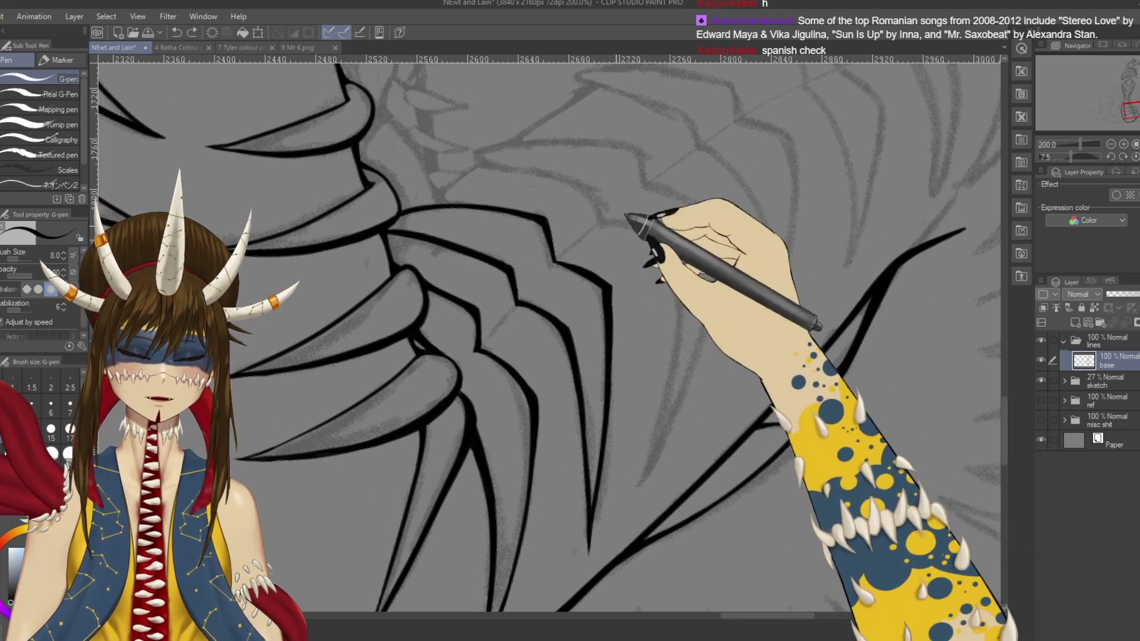
drag(676, 299, 635, 484)
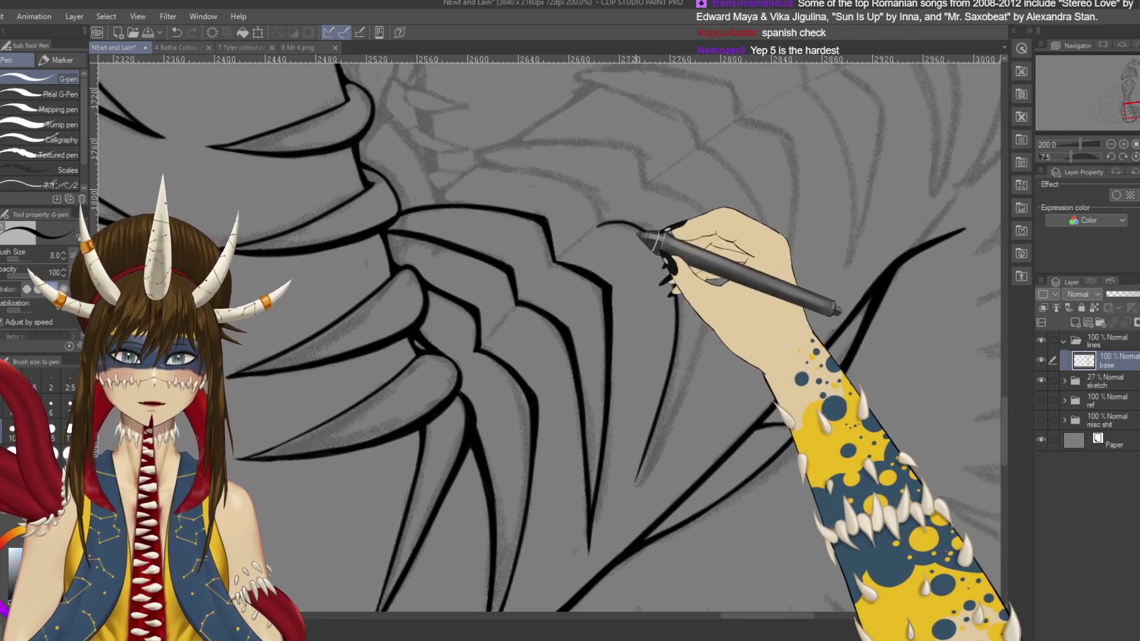
Step: Ink the next plate's top curve, removing hooked stroke ends and redrawing its long edge
drag(638, 237, 603, 255)
mouse_move(480, 239)
mouse_down()
mouse_move(529, 247)
mouse_move(588, 297)
mouse_up()
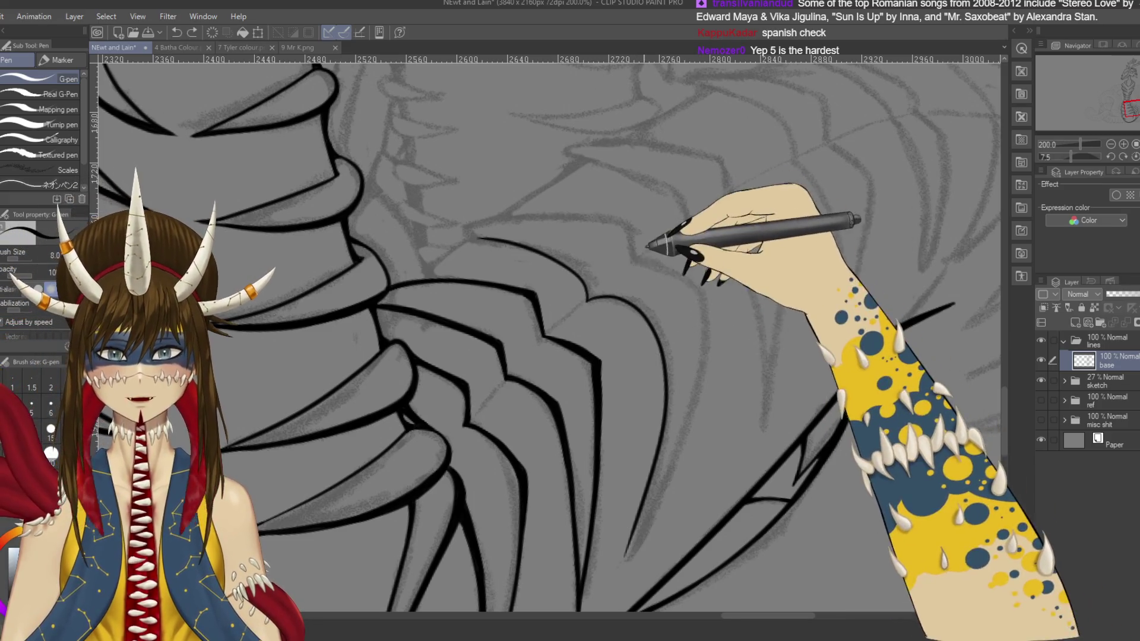
drag(710, 344, 730, 256)
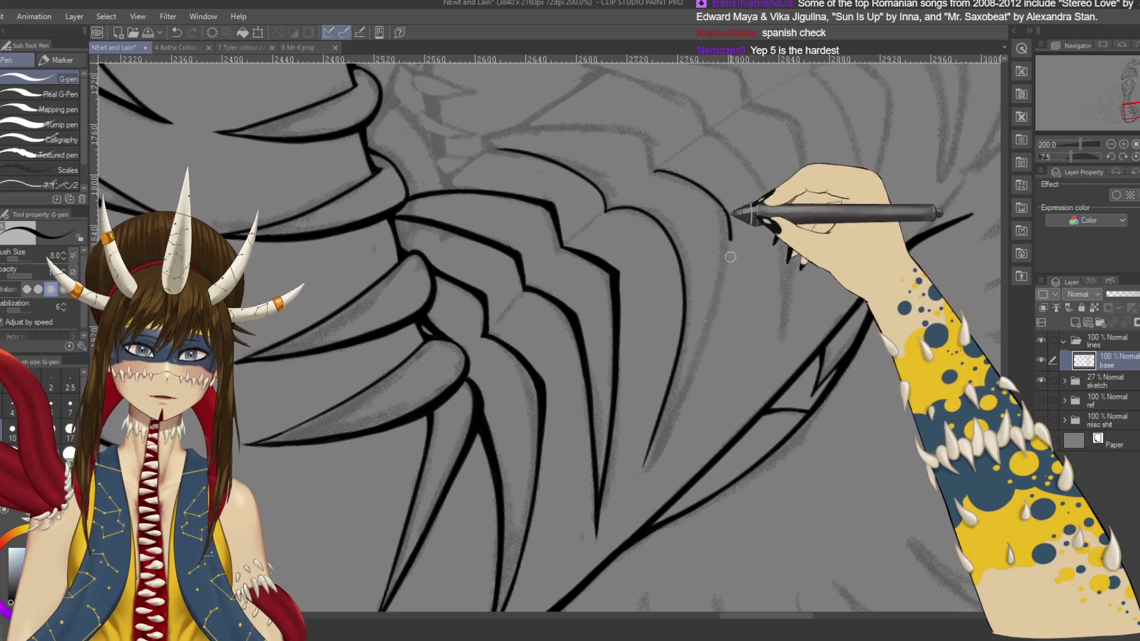
key(ctrl+z)
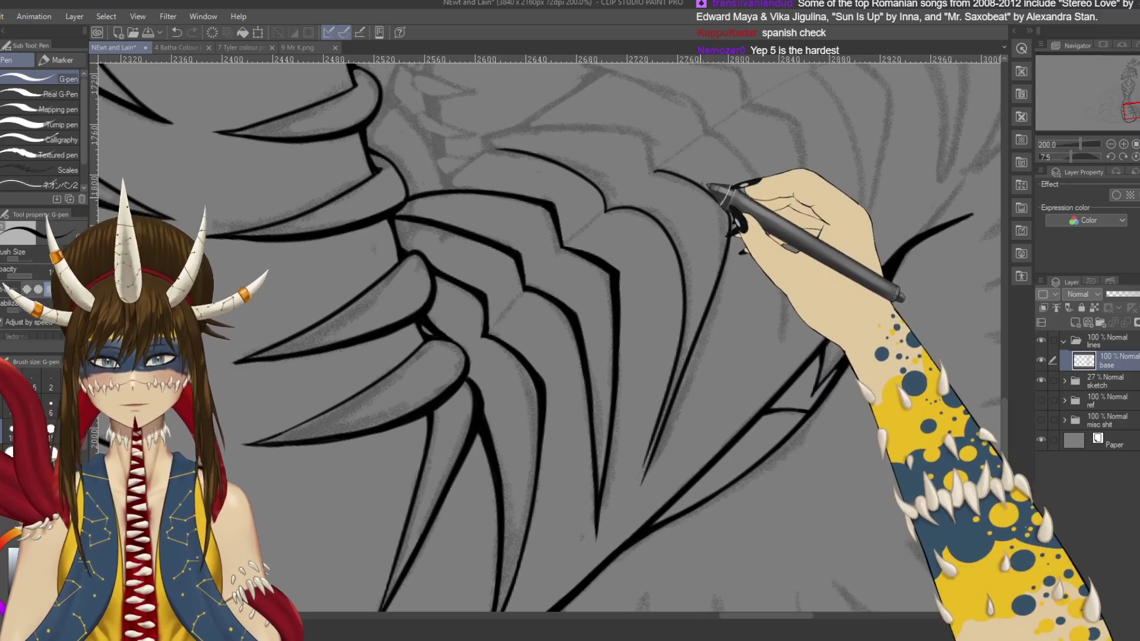
drag(729, 209, 726, 215)
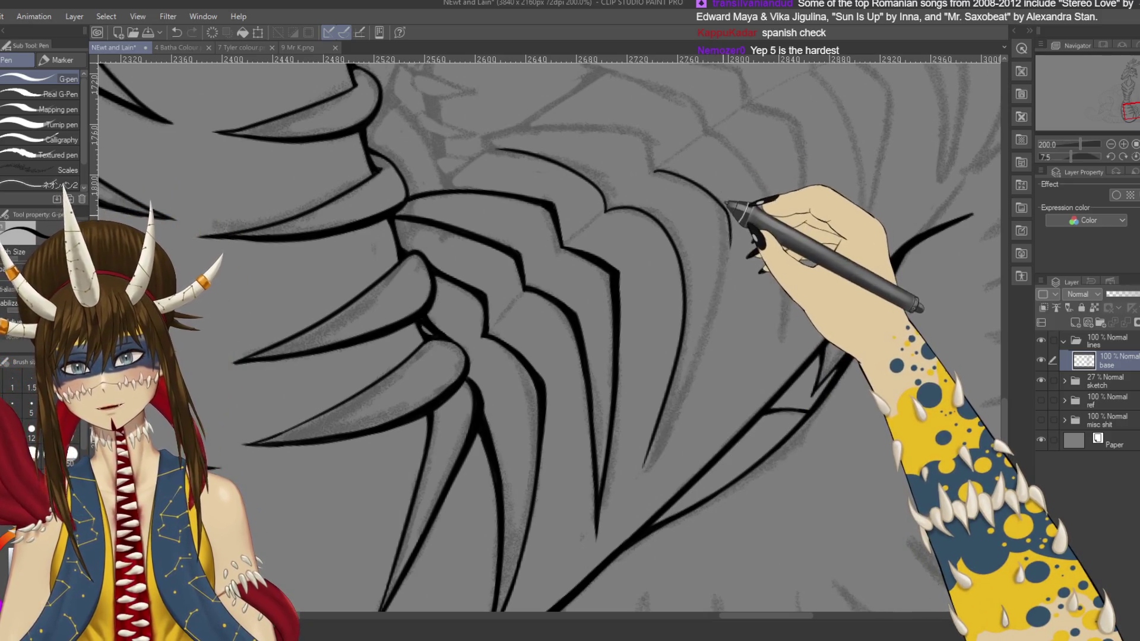
key(ctrl+z)
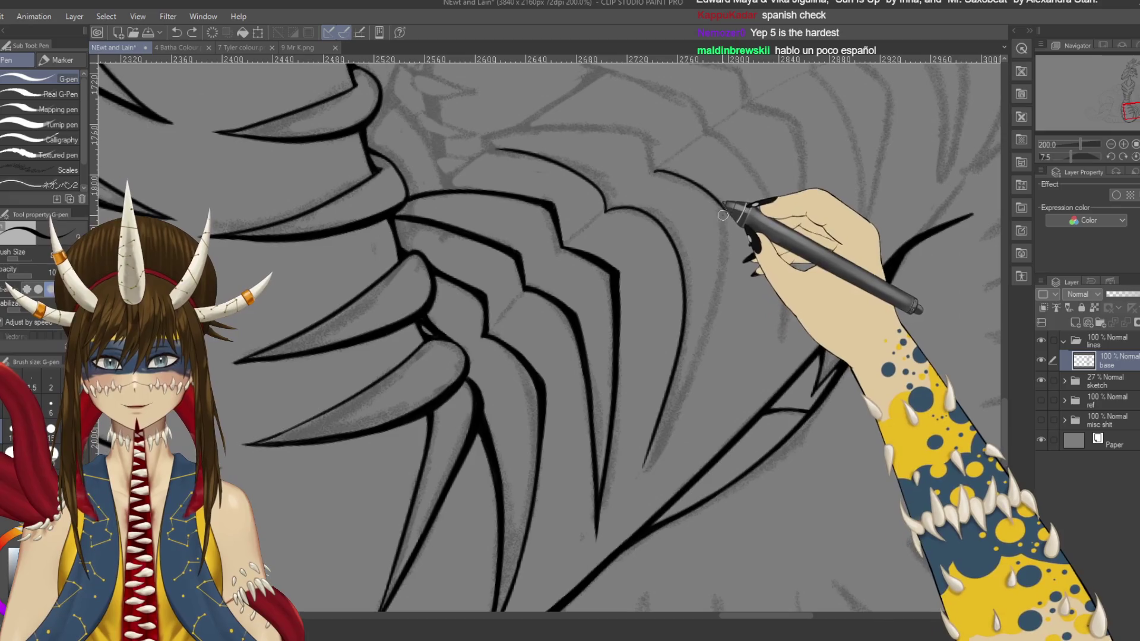
key(ctrl+z)
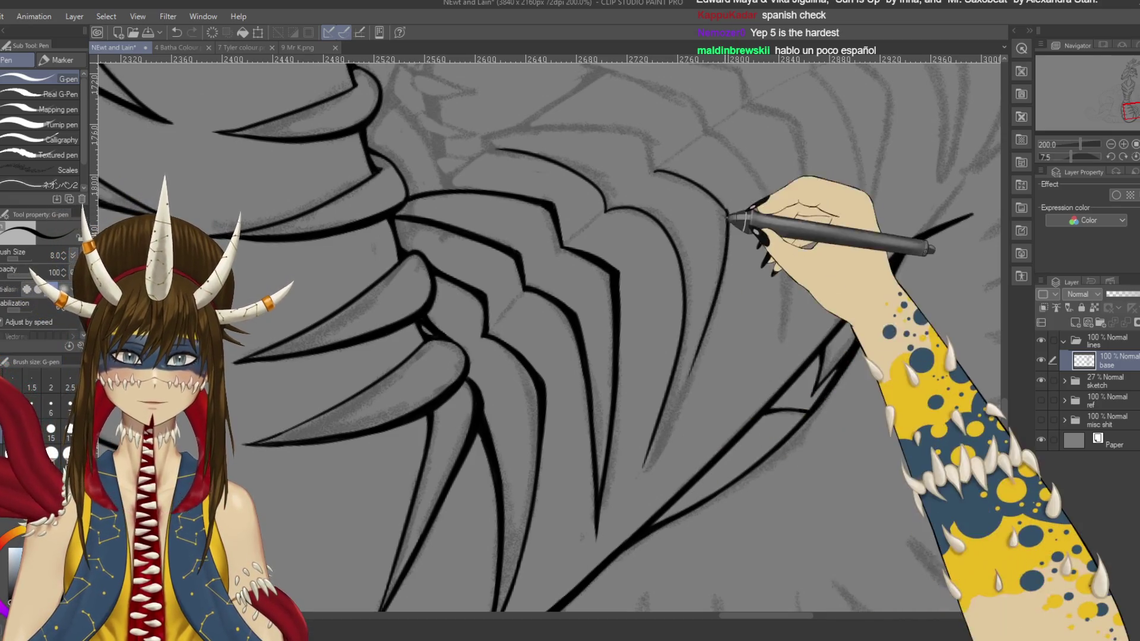
mouse_move(725, 212)
mouse_down()
mouse_move(683, 380)
mouse_move(458, 273)
mouse_move(522, 438)
mouse_move(656, 204)
mouse_up()
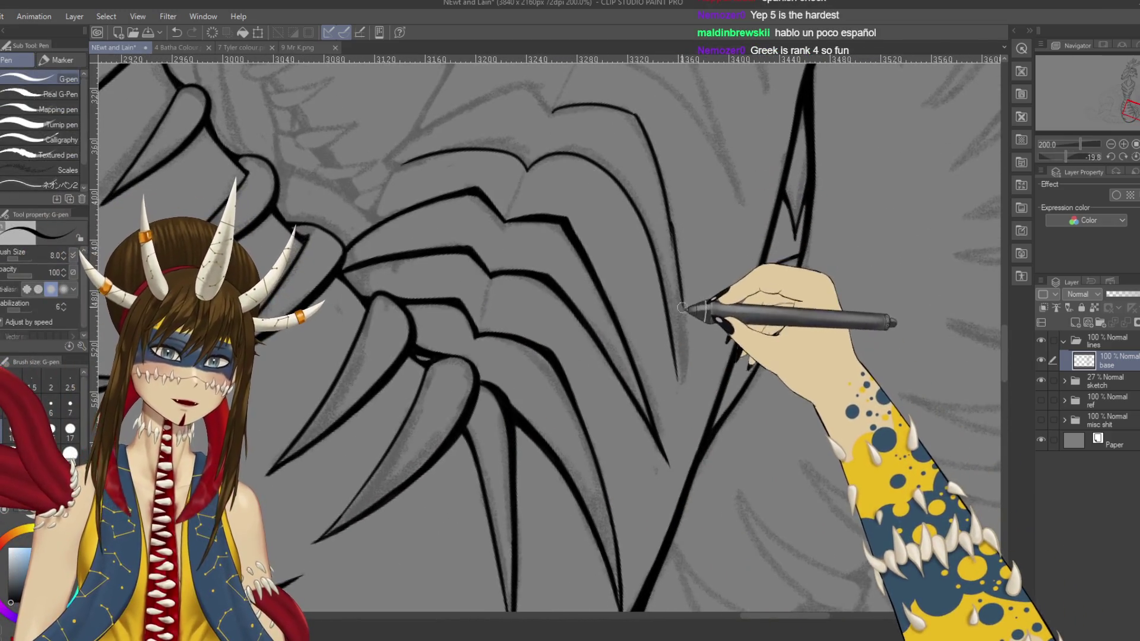